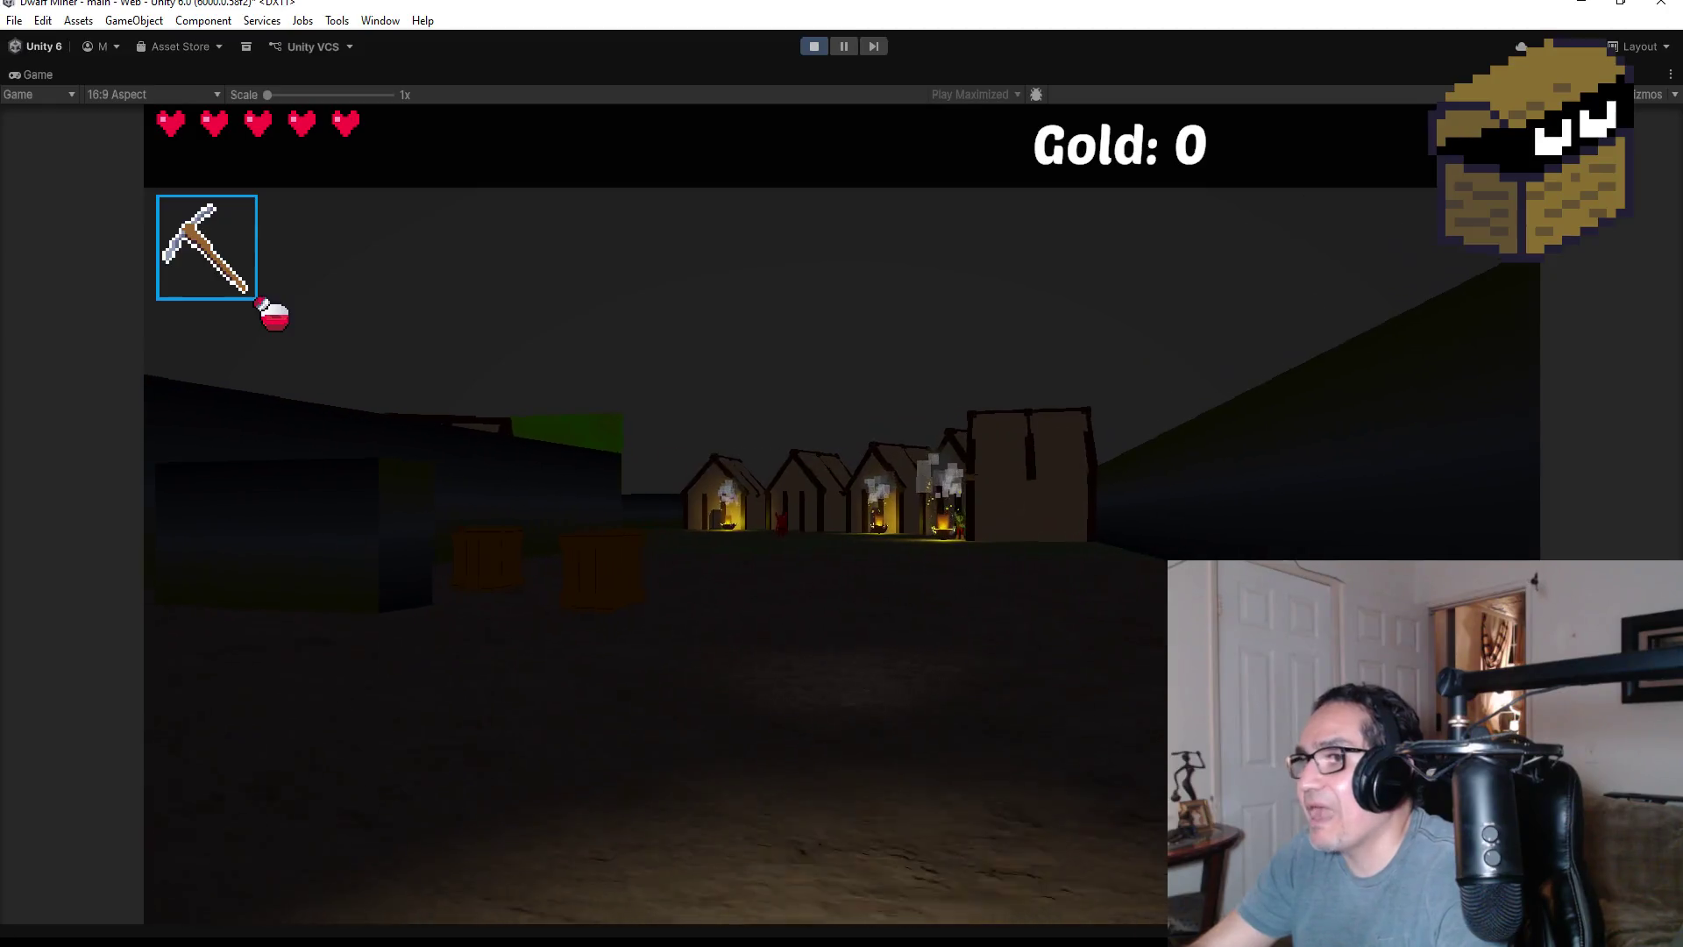
- Shoot two crates for gold and kill the red demon
{"action": "scroll", "coordinate": [841, 513], "scroll_direction": "down", "scroll_amount": 1}
{"action": "left_click", "coordinate": [842, 513]}
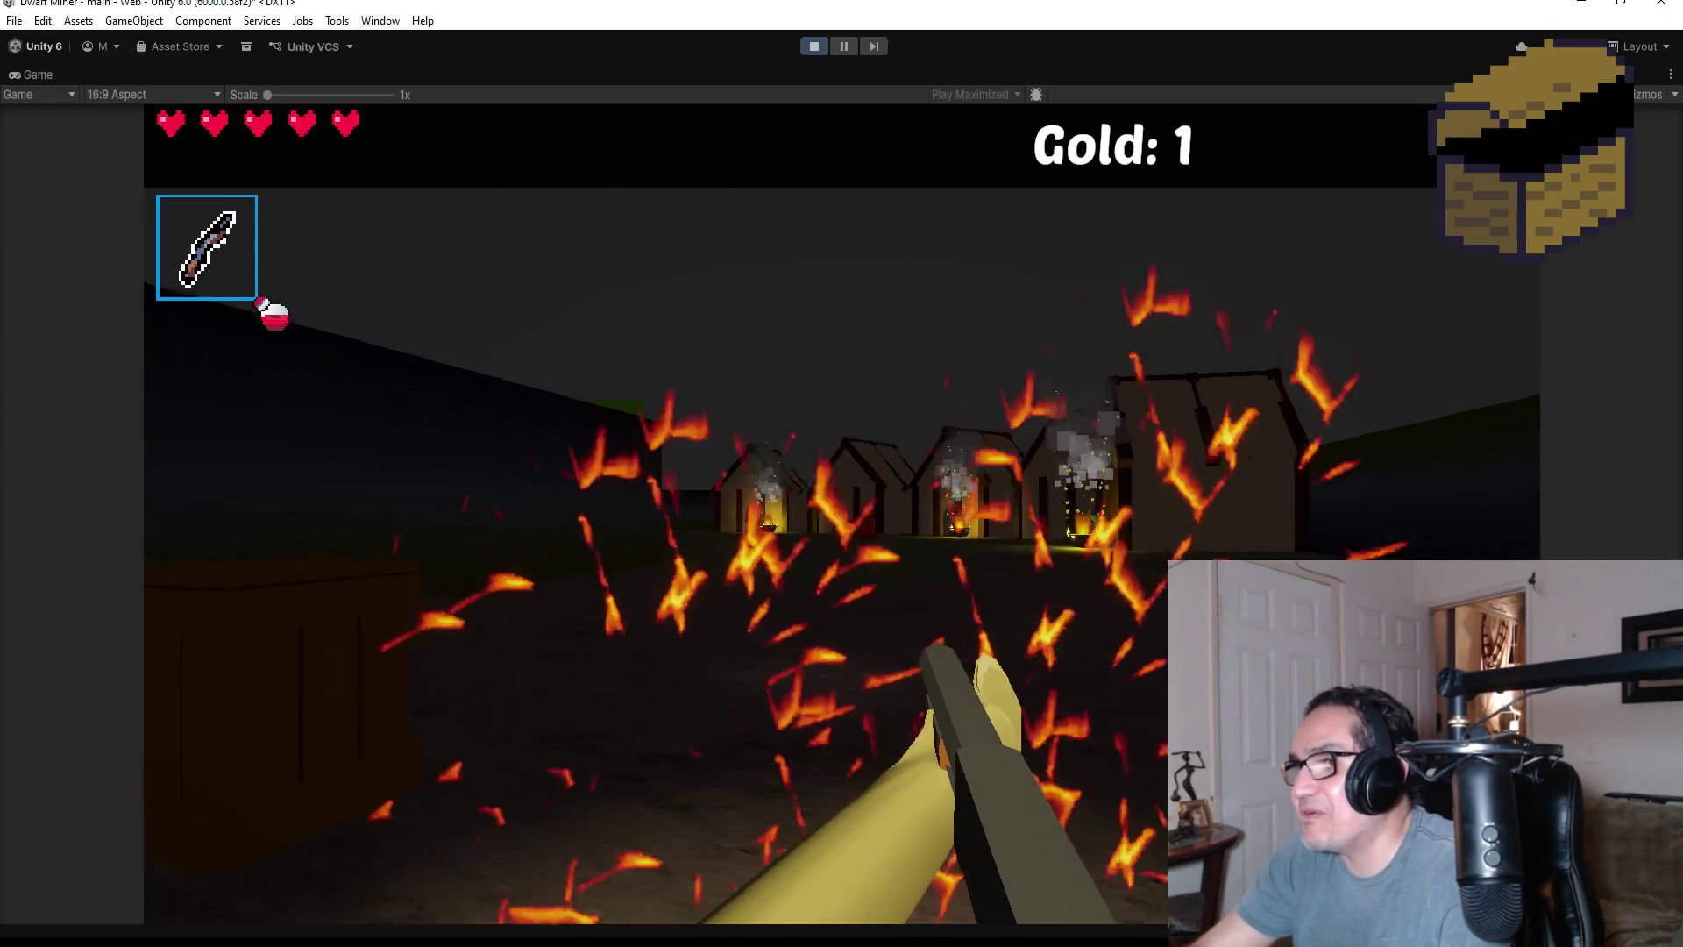
{"action": "left_click", "coordinate": [842, 513]}
{"action": "key", "text": "w"}
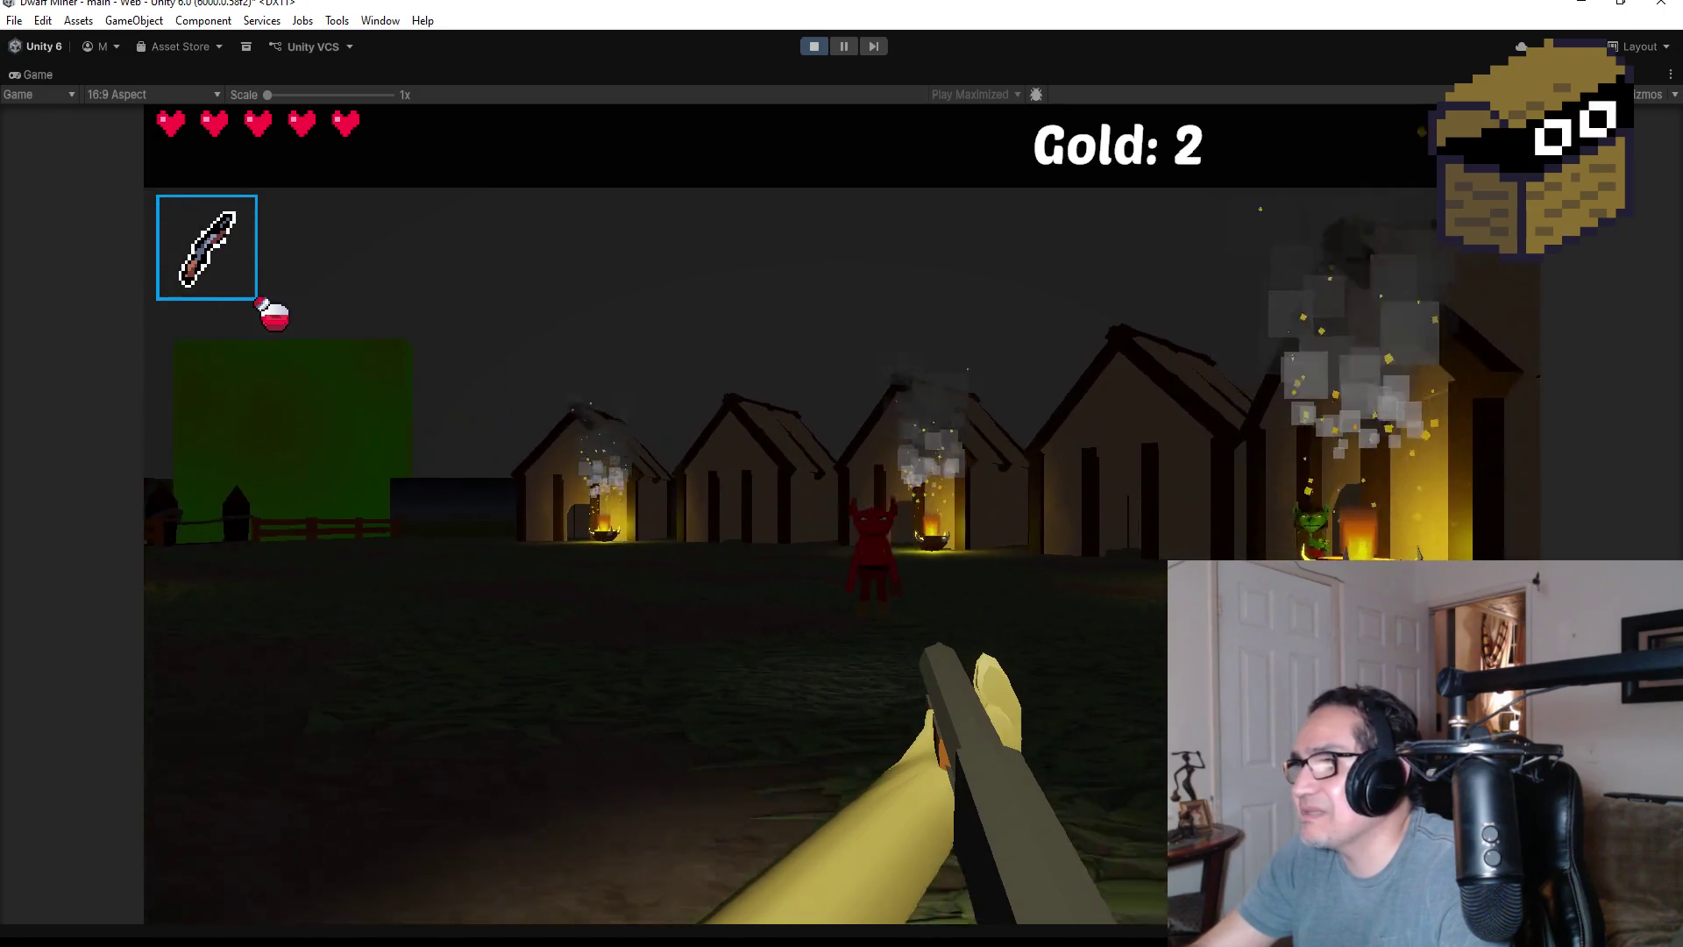
{"action": "left_click", "coordinate": [842, 513]}
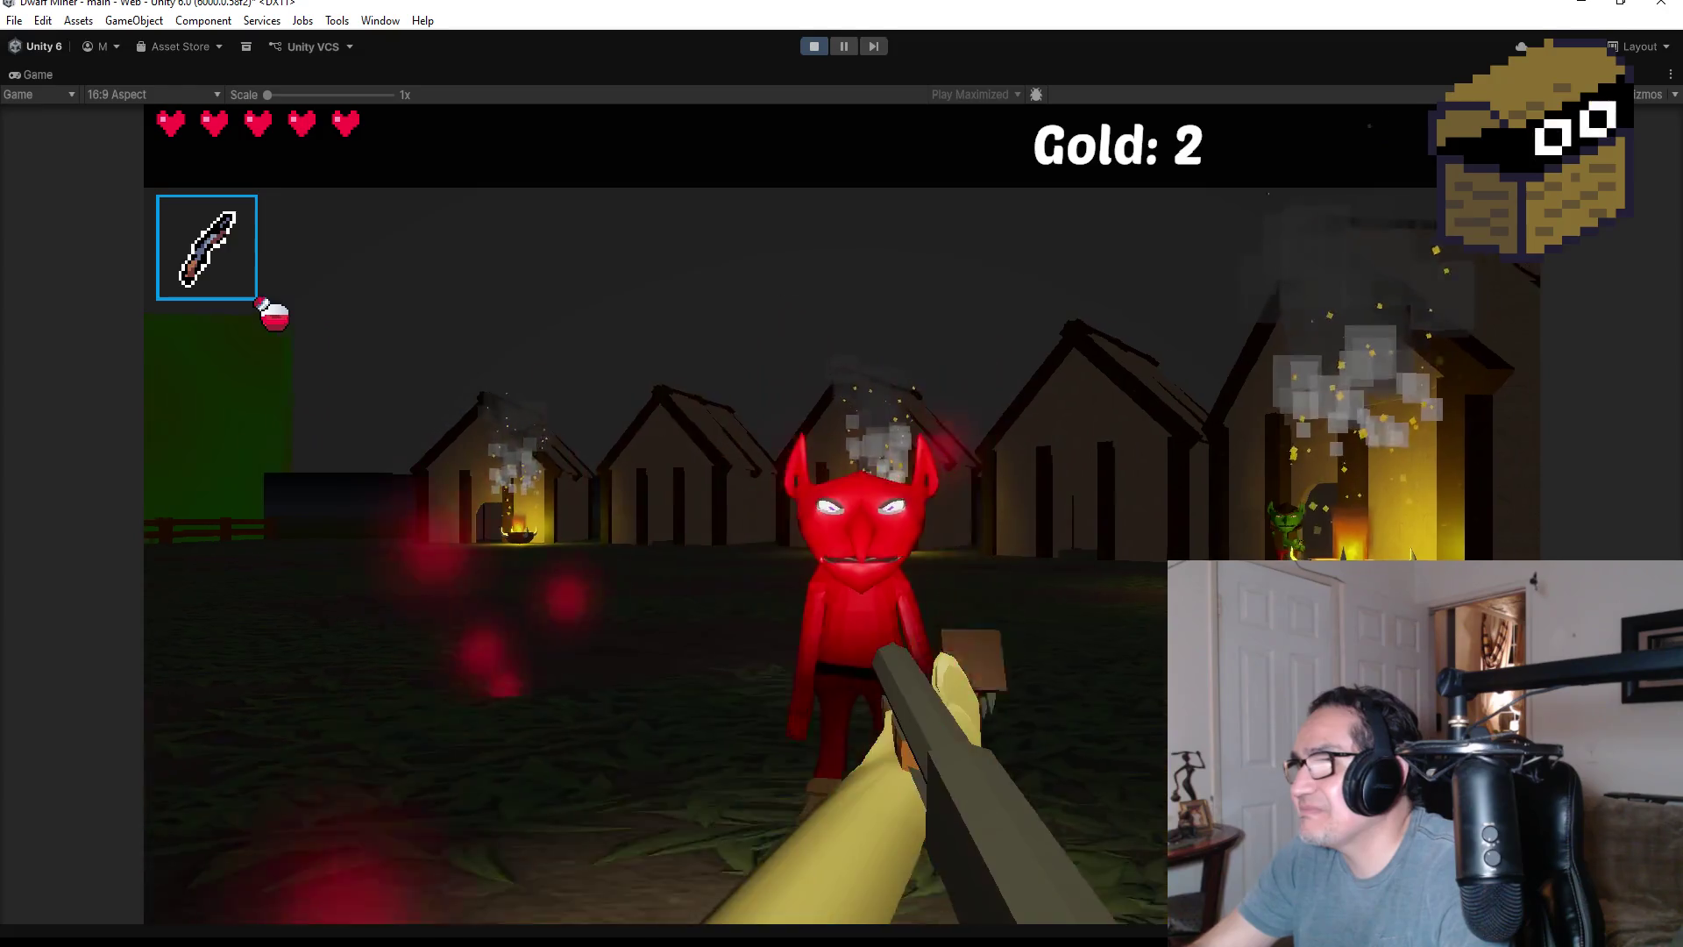
{"action": "left_click", "coordinate": [842, 513]}
{"action": "left_click", "coordinate": [842, 513]}
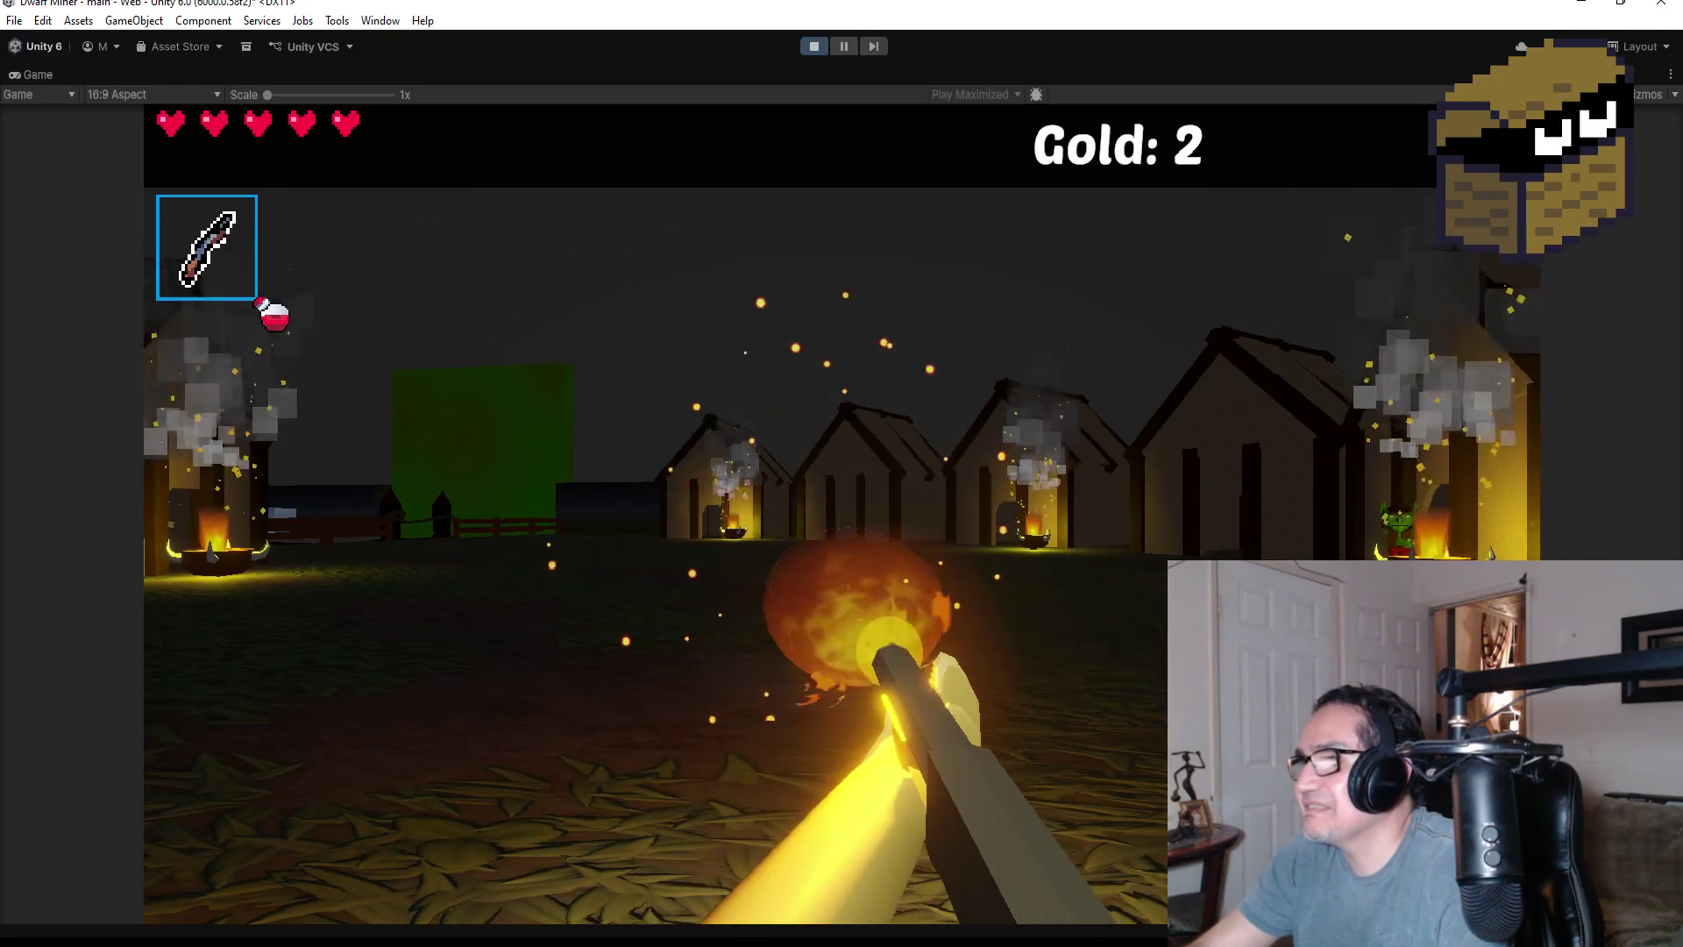
{"action": "mouse_move", "coordinate": [842, 474]}
- Walk through the village, across the bridge and through the gate to the goblin
{"action": "key", "text": "w"}
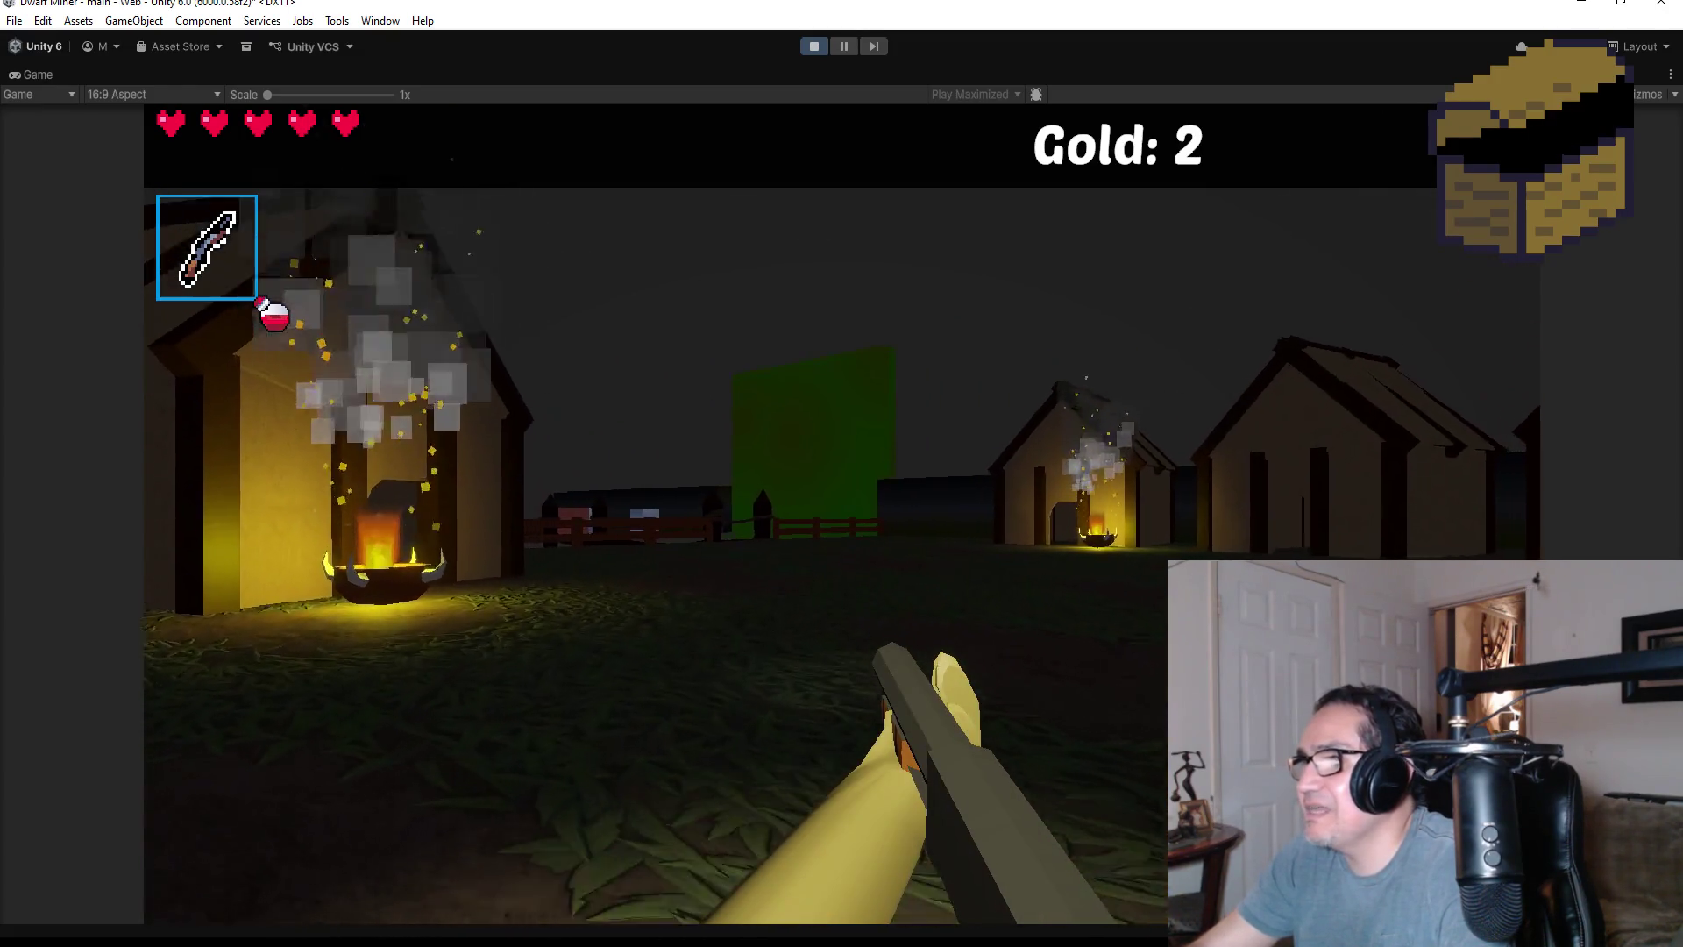
{"action": "key", "text": "w"}
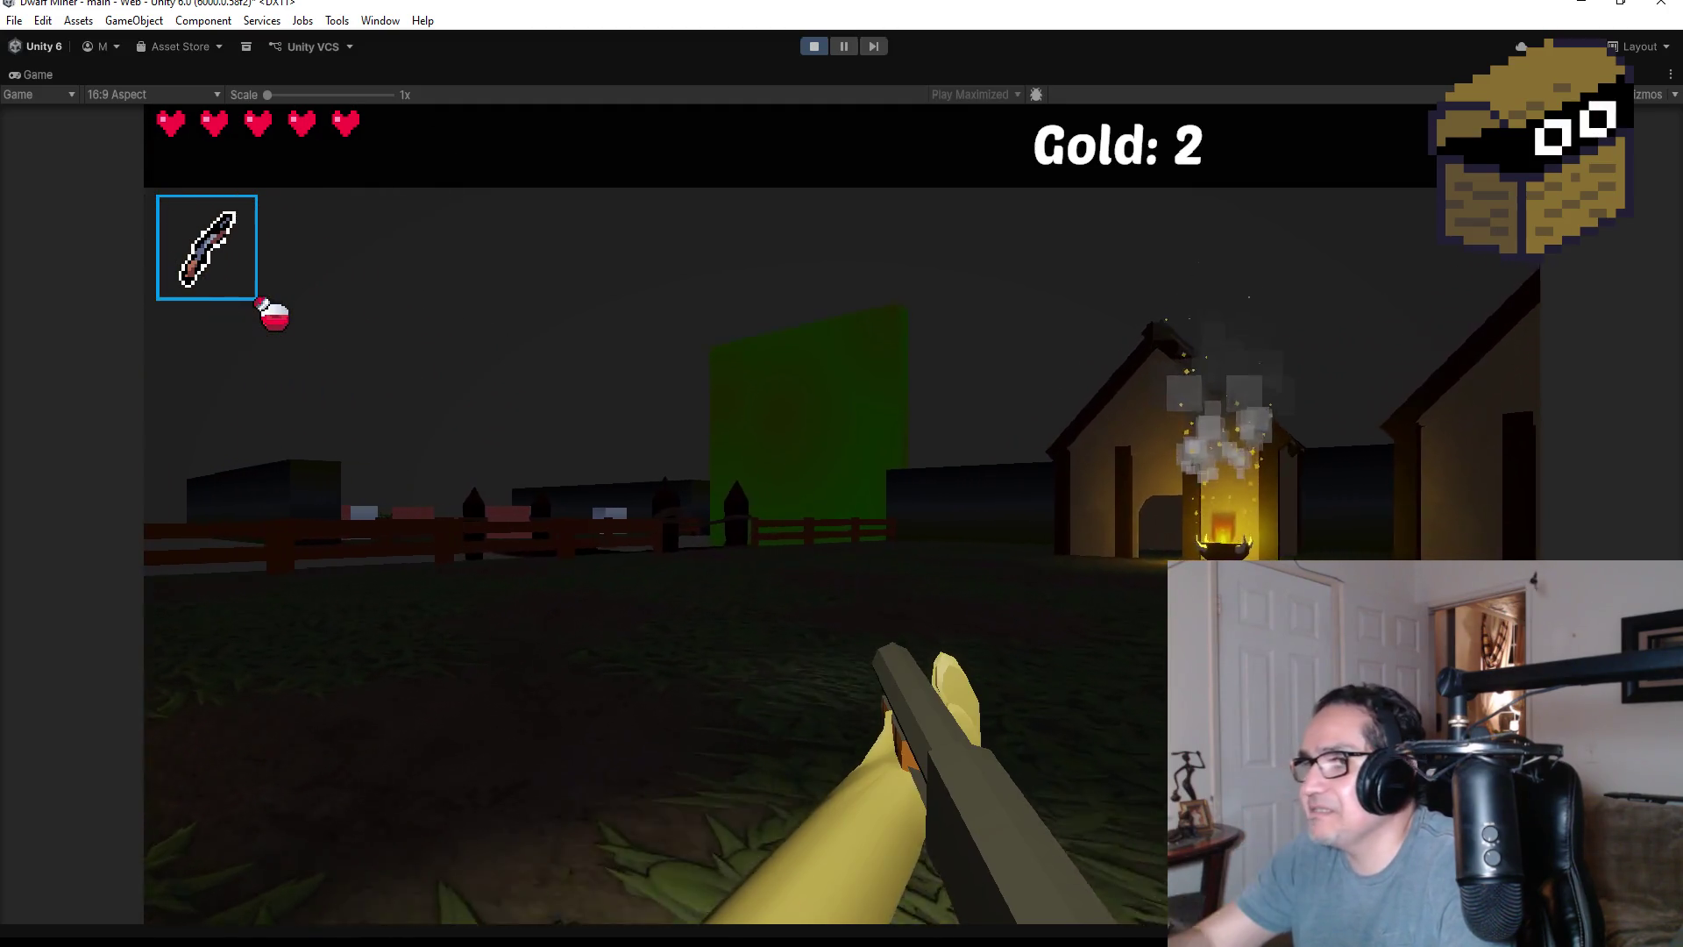
{"action": "key", "text": "w"}
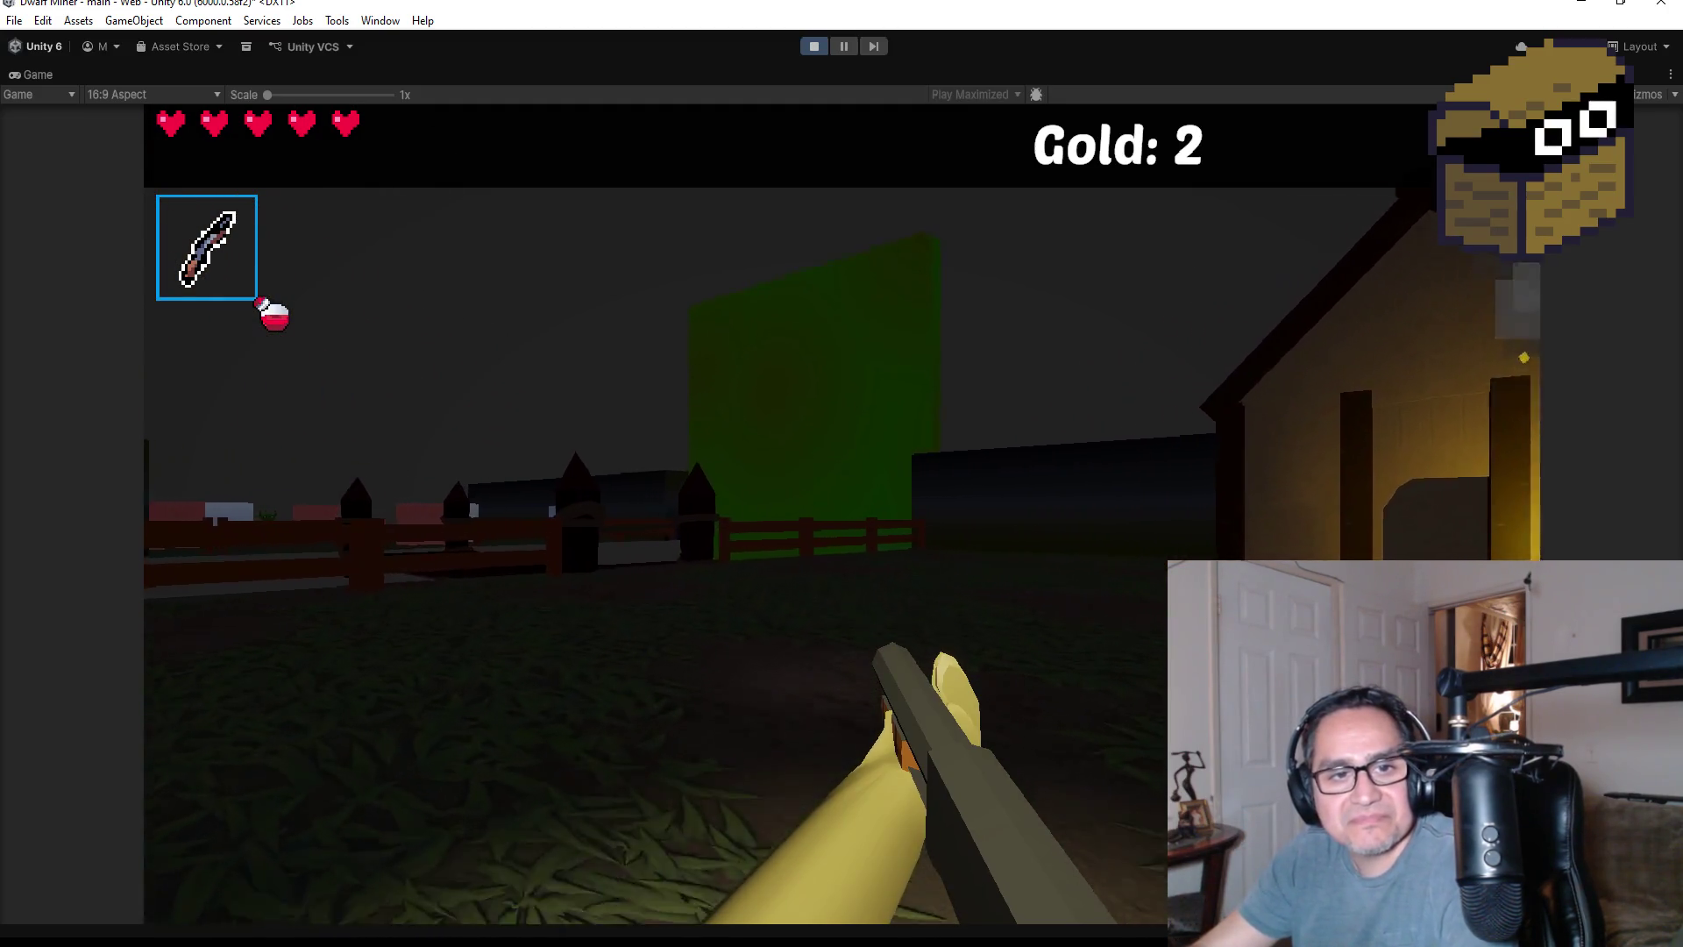
{"action": "key", "text": "w"}
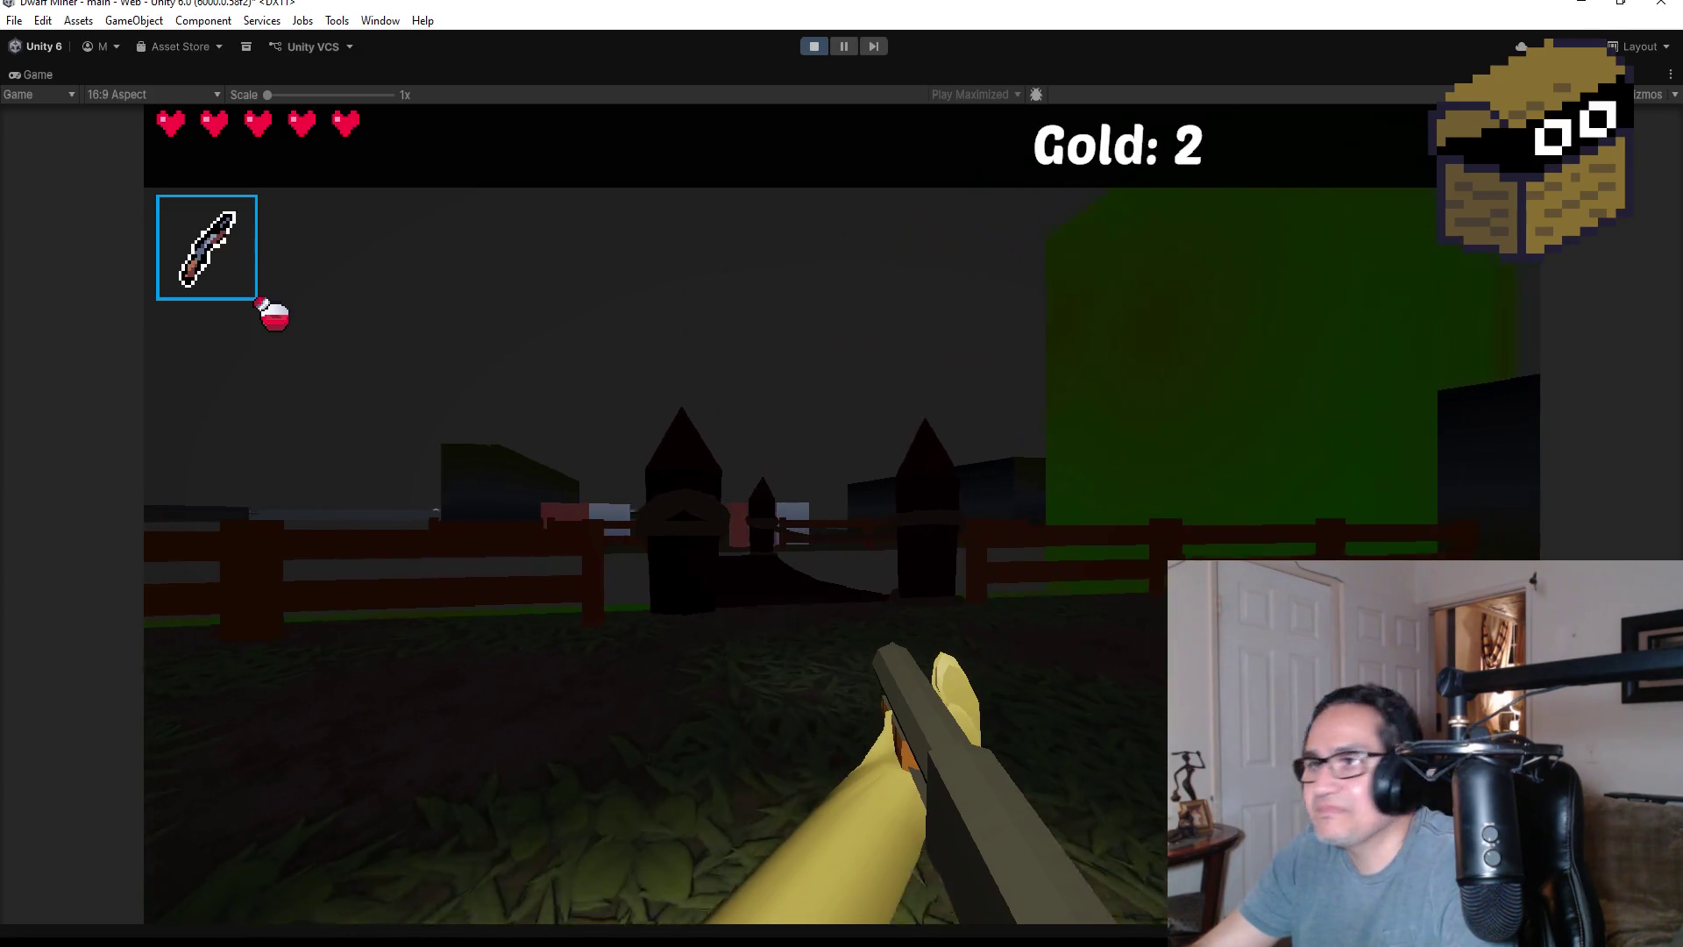
{"action": "key", "text": "w"}
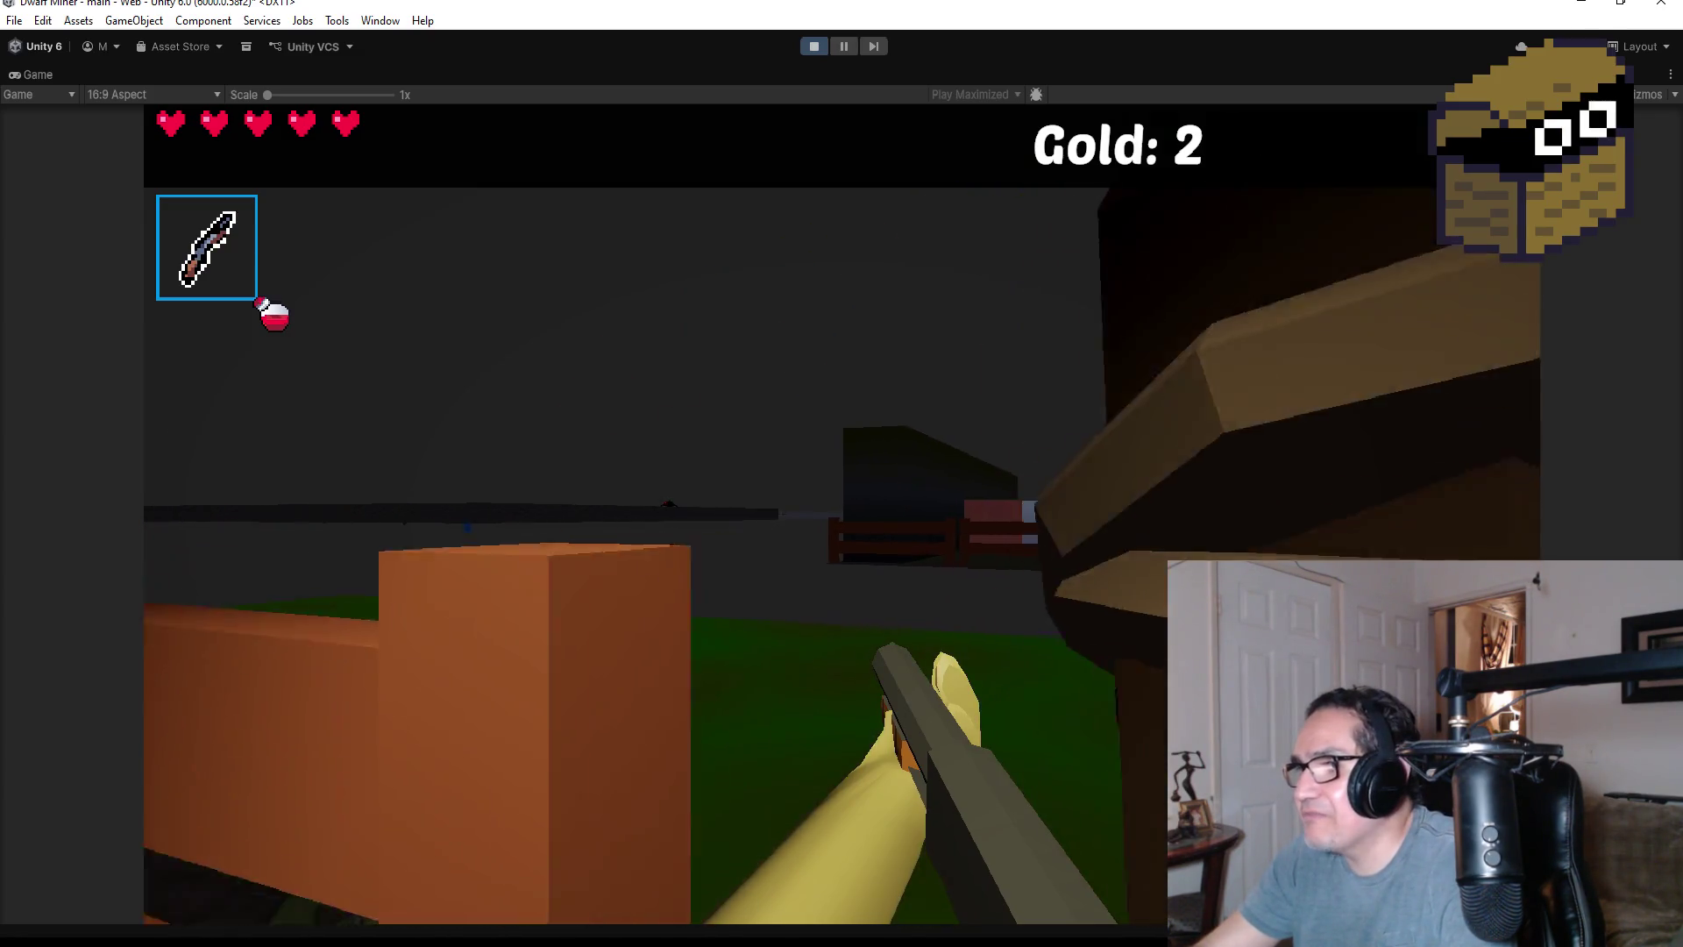
{"action": "key", "text": "w"}
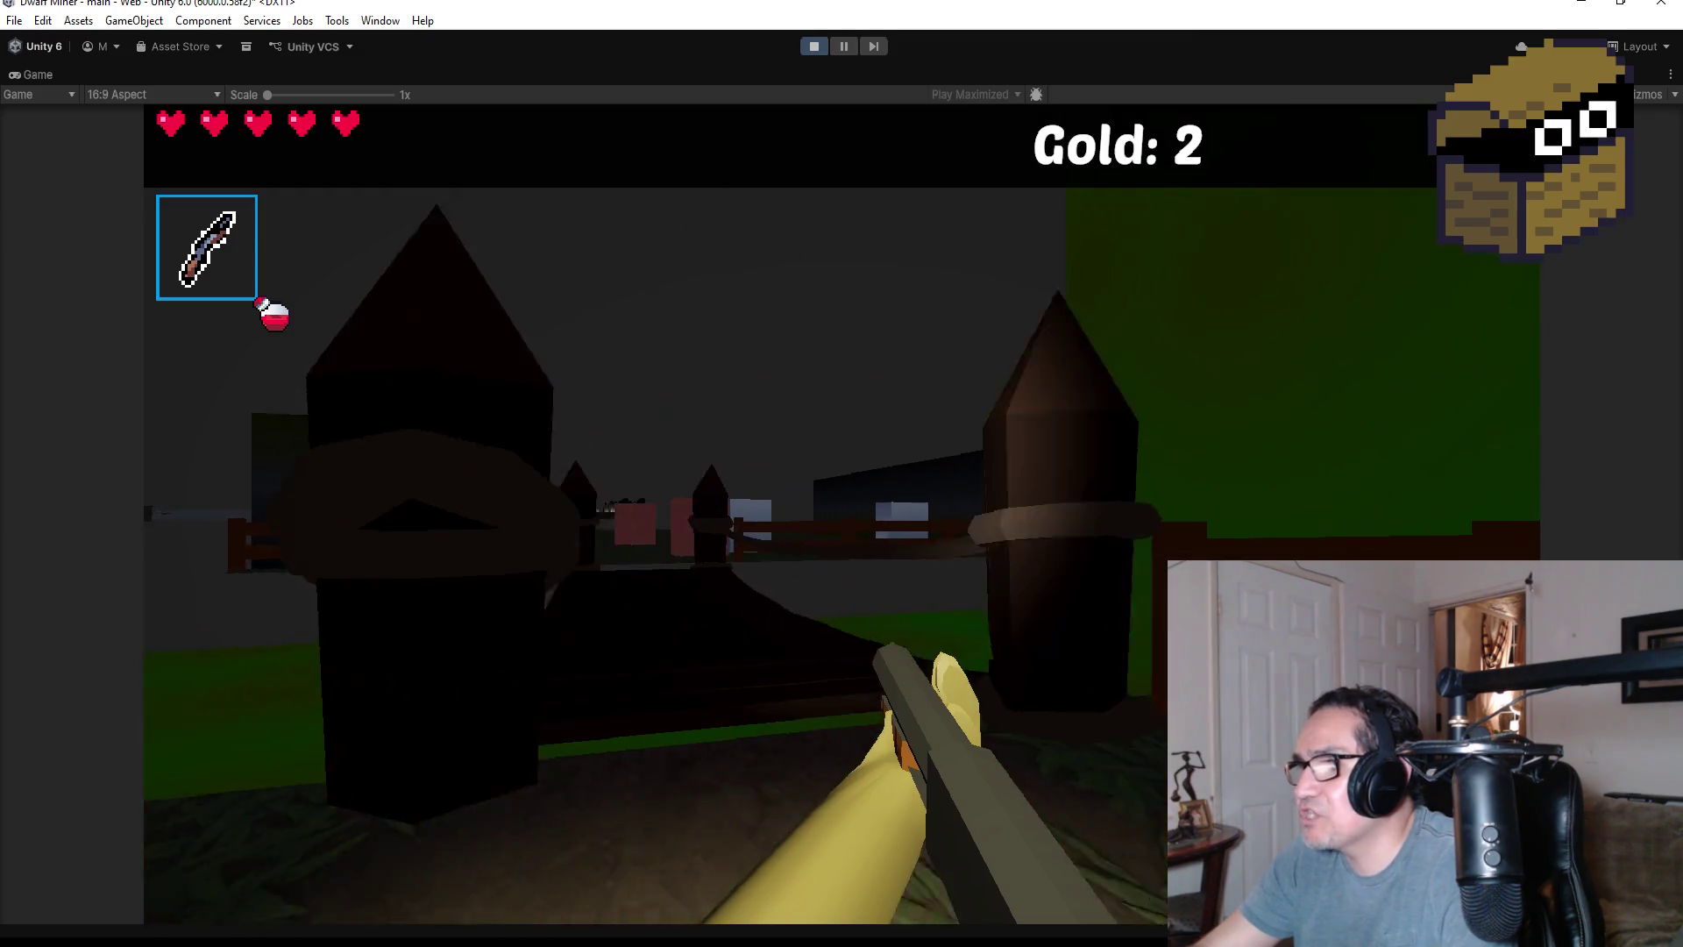
{"action": "key", "text": "w"}
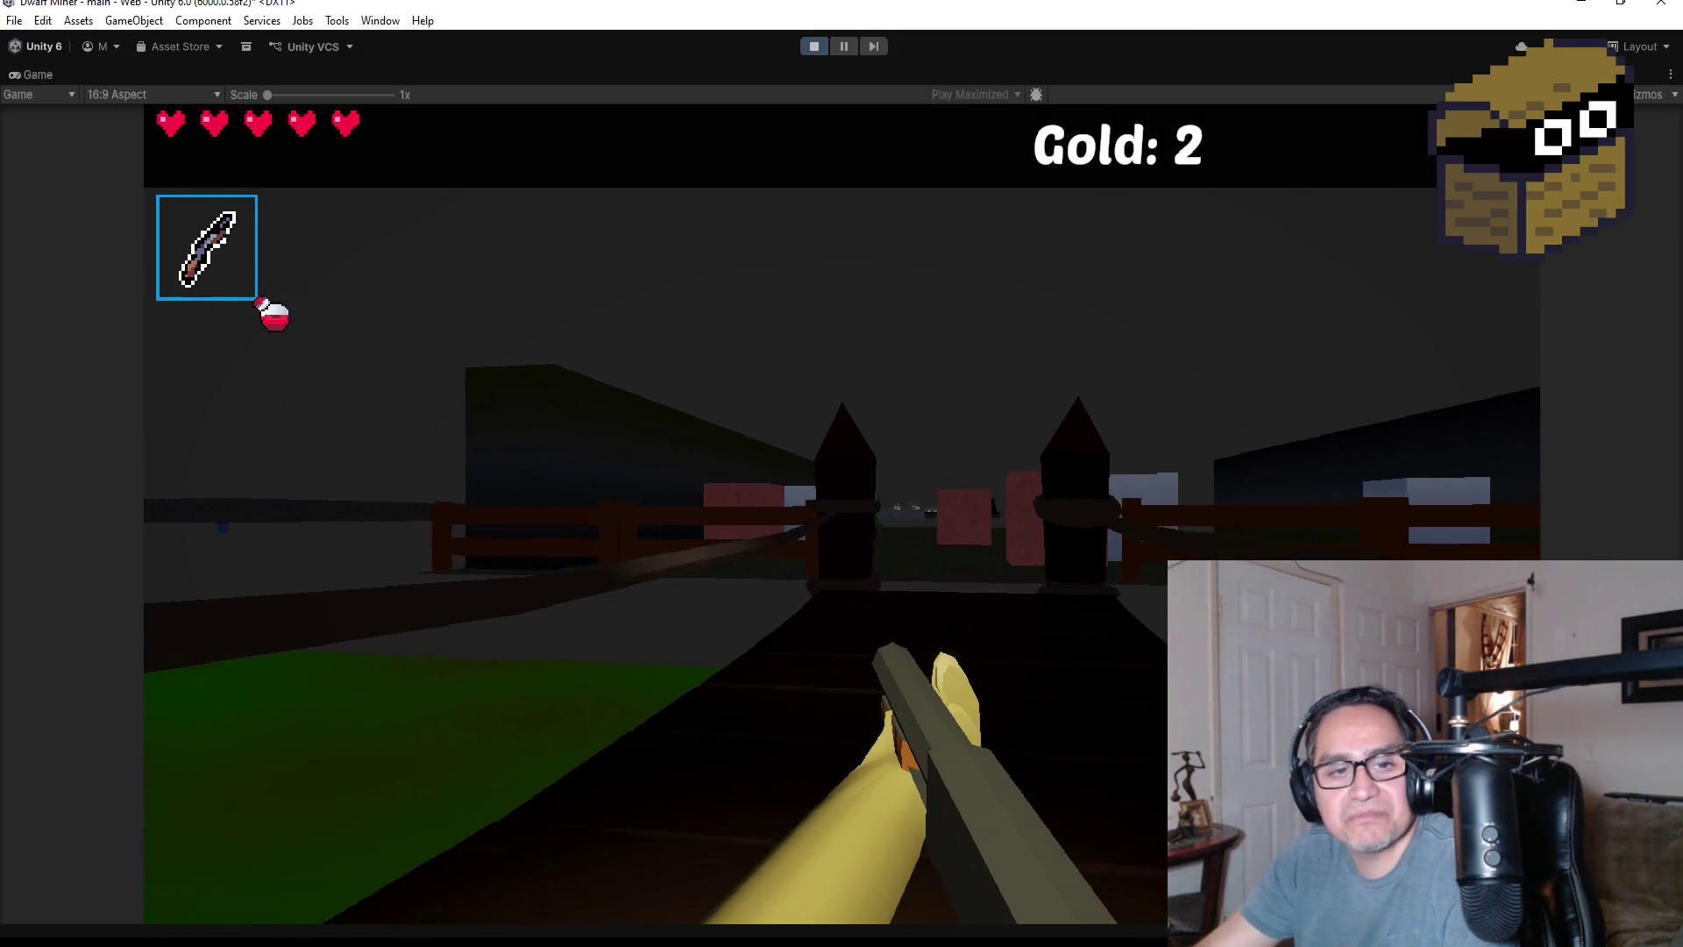
{"action": "key", "text": "w"}
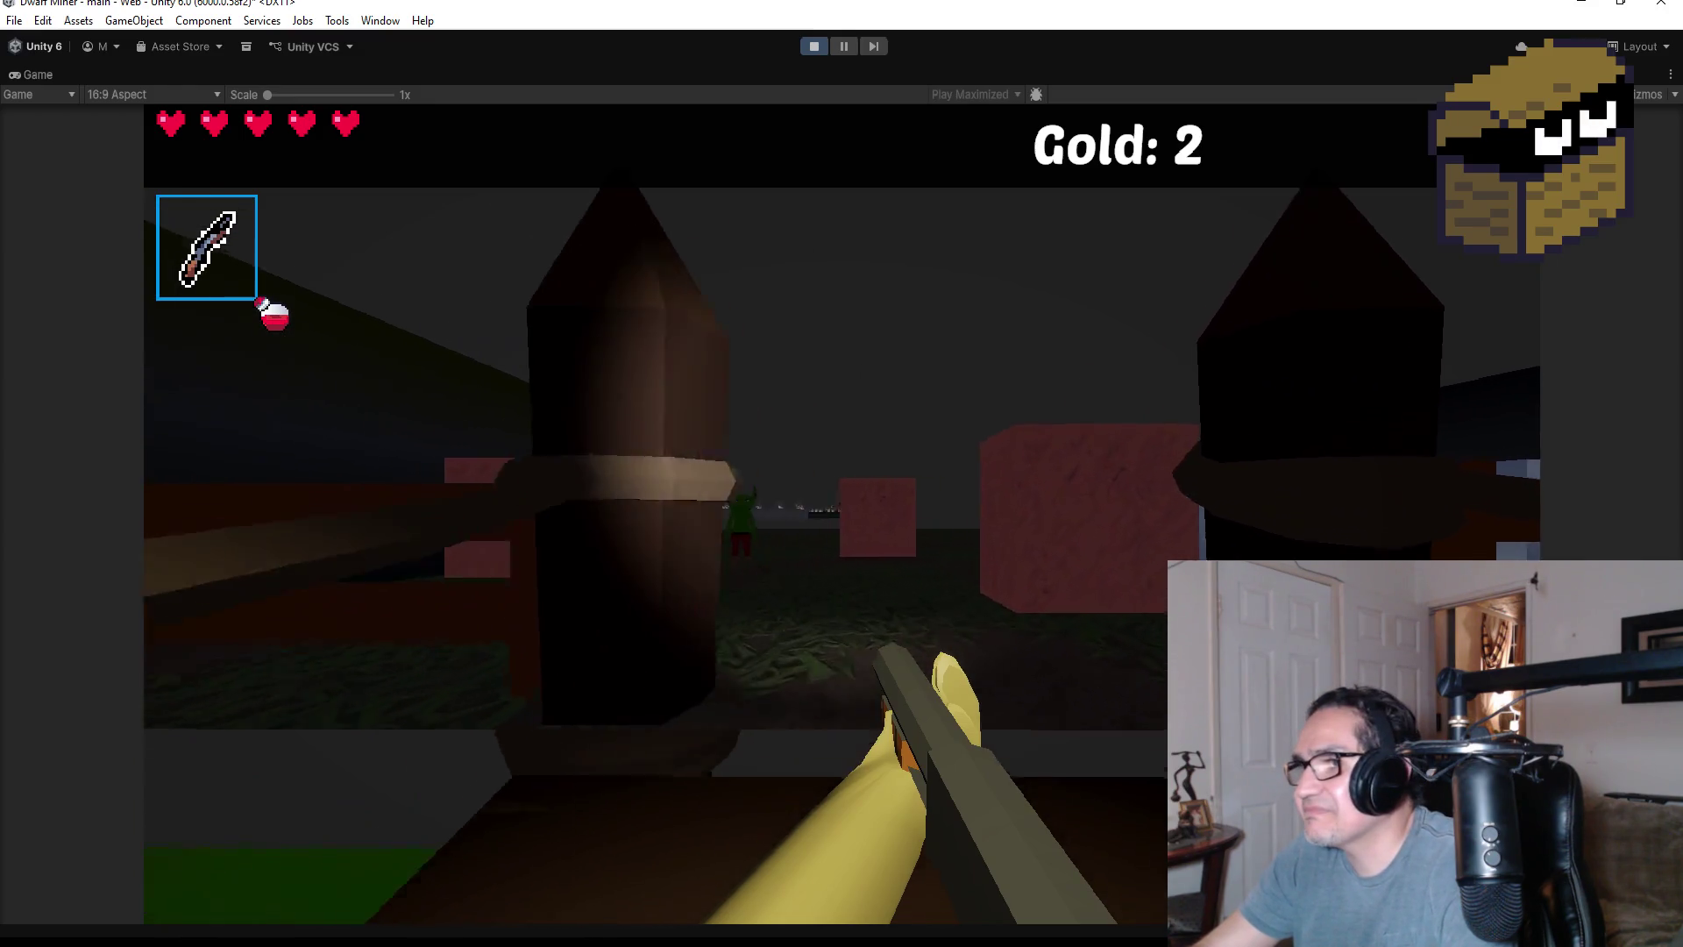
- Fire fireballs at the goblin, then pause and stop play mode
{"action": "left_click", "coordinate": [842, 474]}
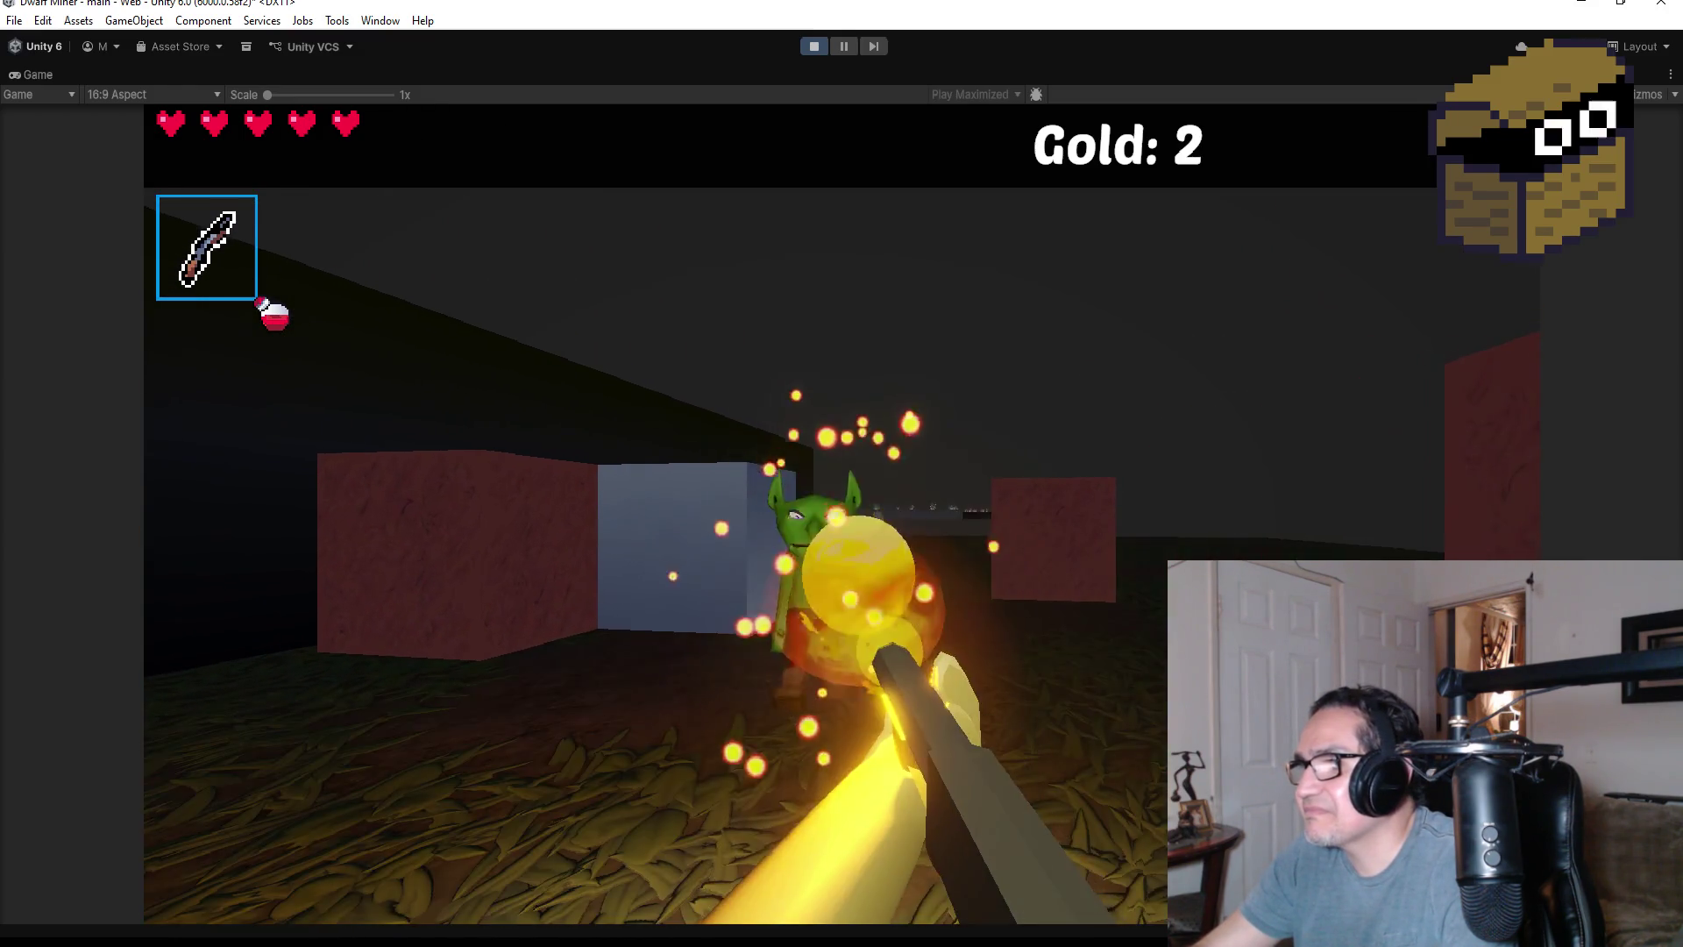
{"action": "left_click", "coordinate": [842, 473]}
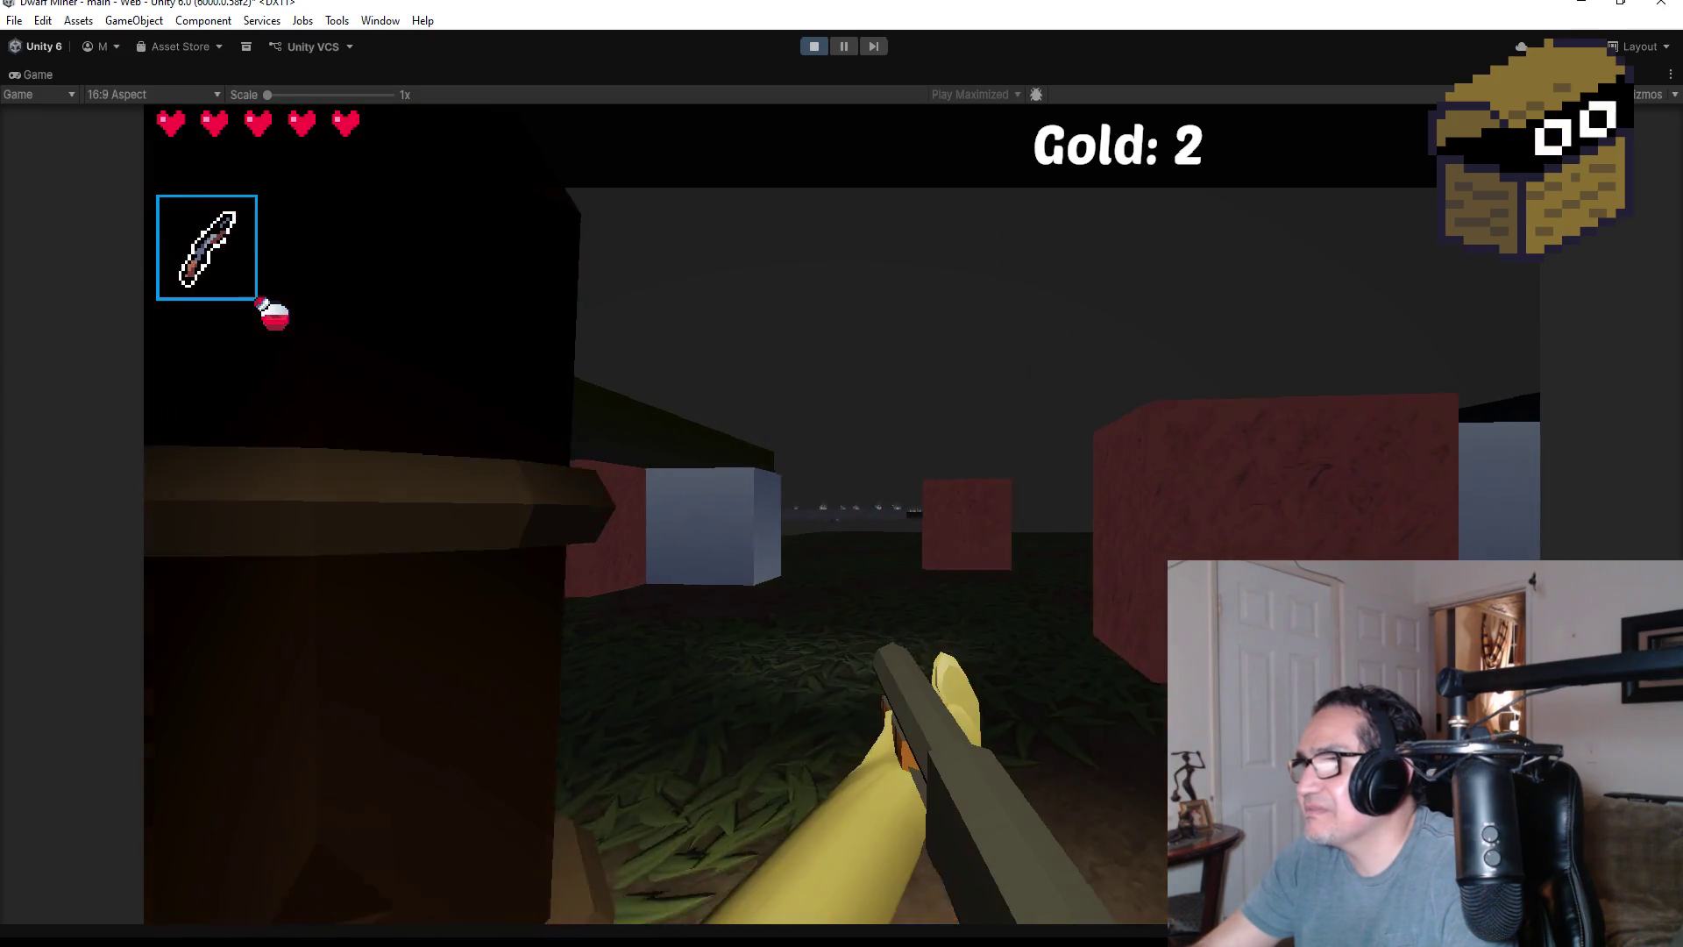
{"action": "key", "text": "Escape"}
{"action": "left_click", "coordinate": [813, 46]}
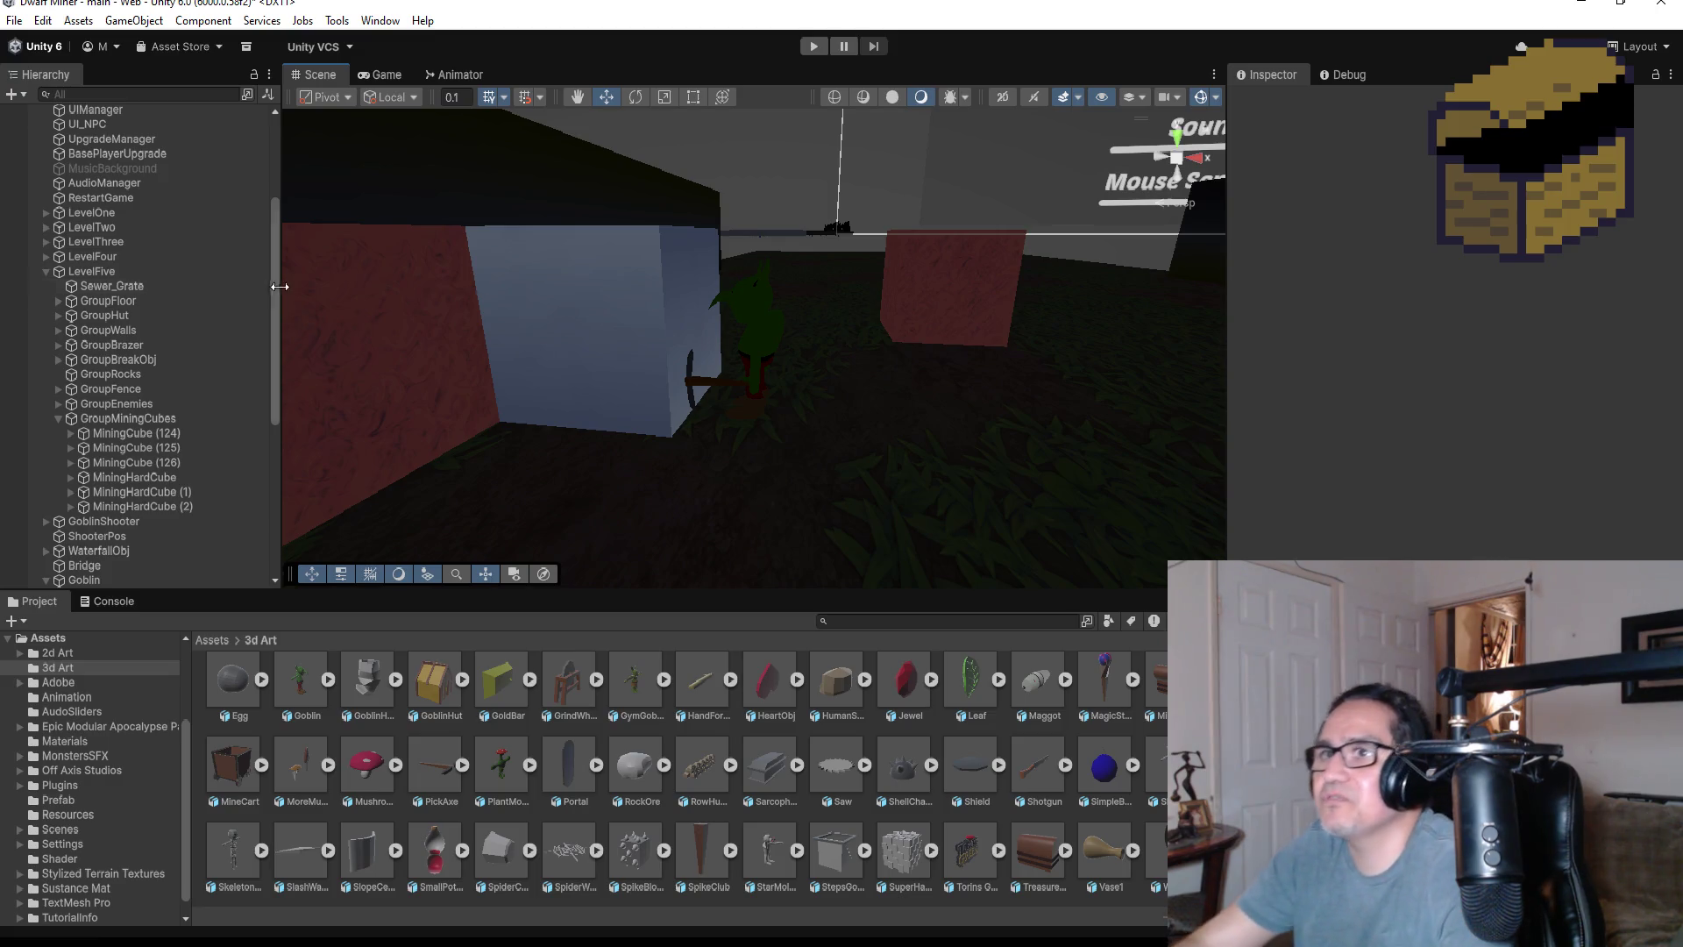
- Collapse LevelFive, select Goblin and scroll its Inspector down to the Animator
{"action": "scroll", "coordinate": [194, 466], "scroll_direction": "down", "scroll_amount": 6}
{"action": "scroll", "coordinate": [191, 464], "scroll_direction": "down", "scroll_amount": 2}
{"action": "scroll", "coordinate": [154, 372], "scroll_direction": "up", "scroll_amount": 4}
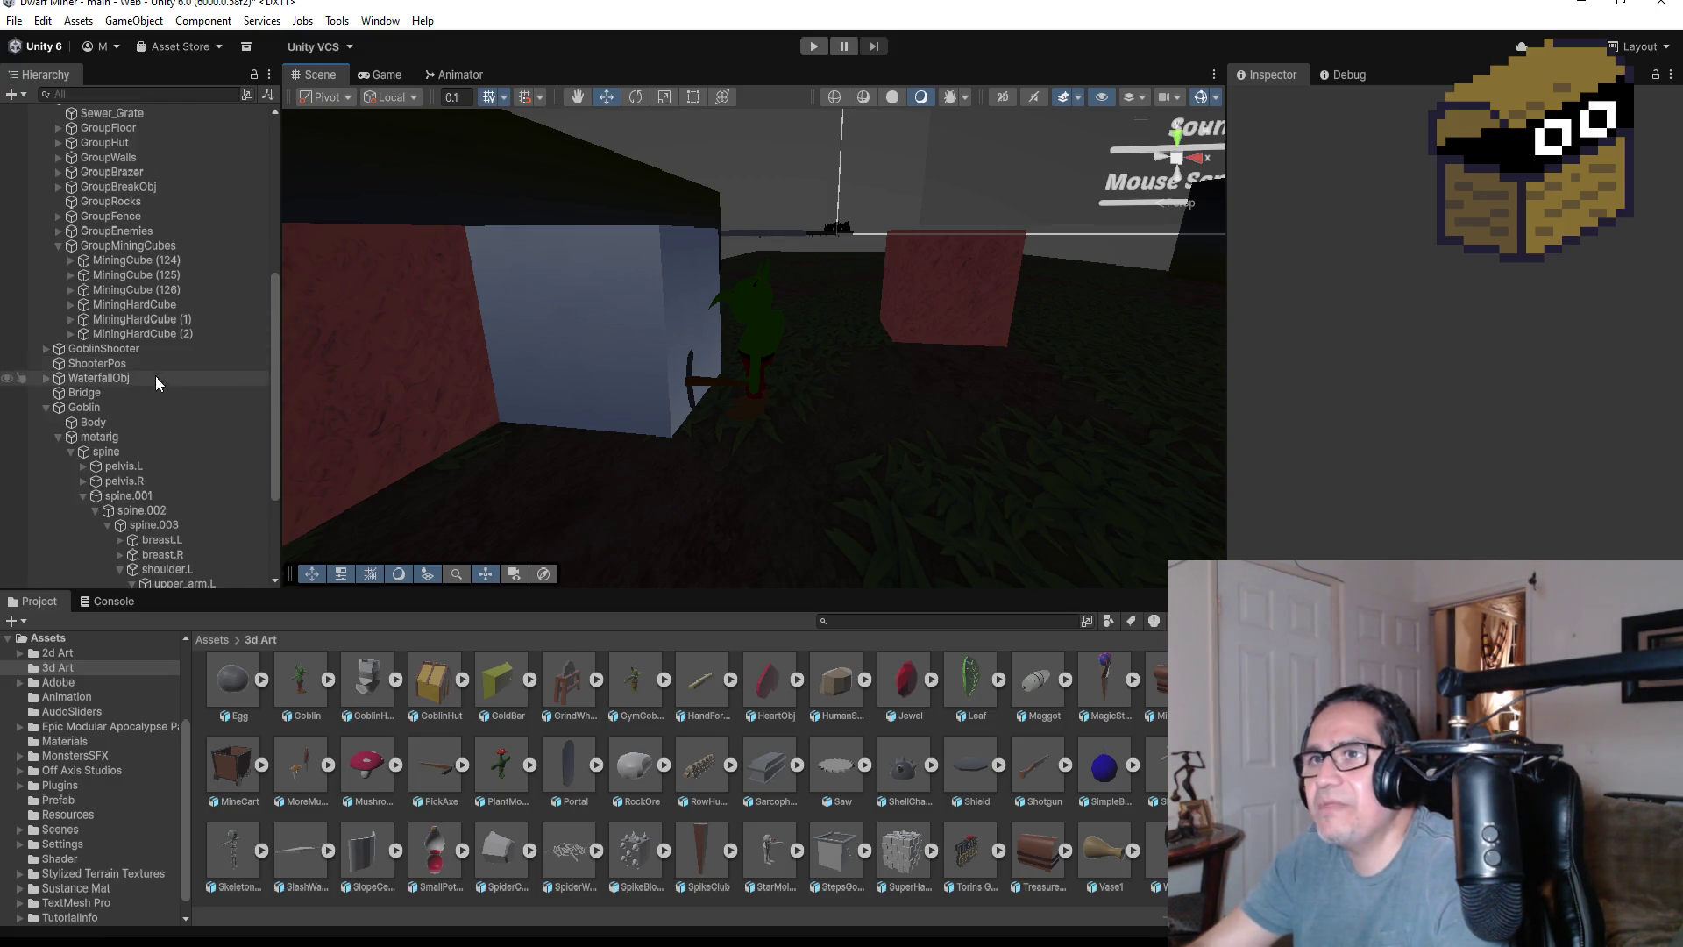
{"action": "left_click", "coordinate": [45, 406]}
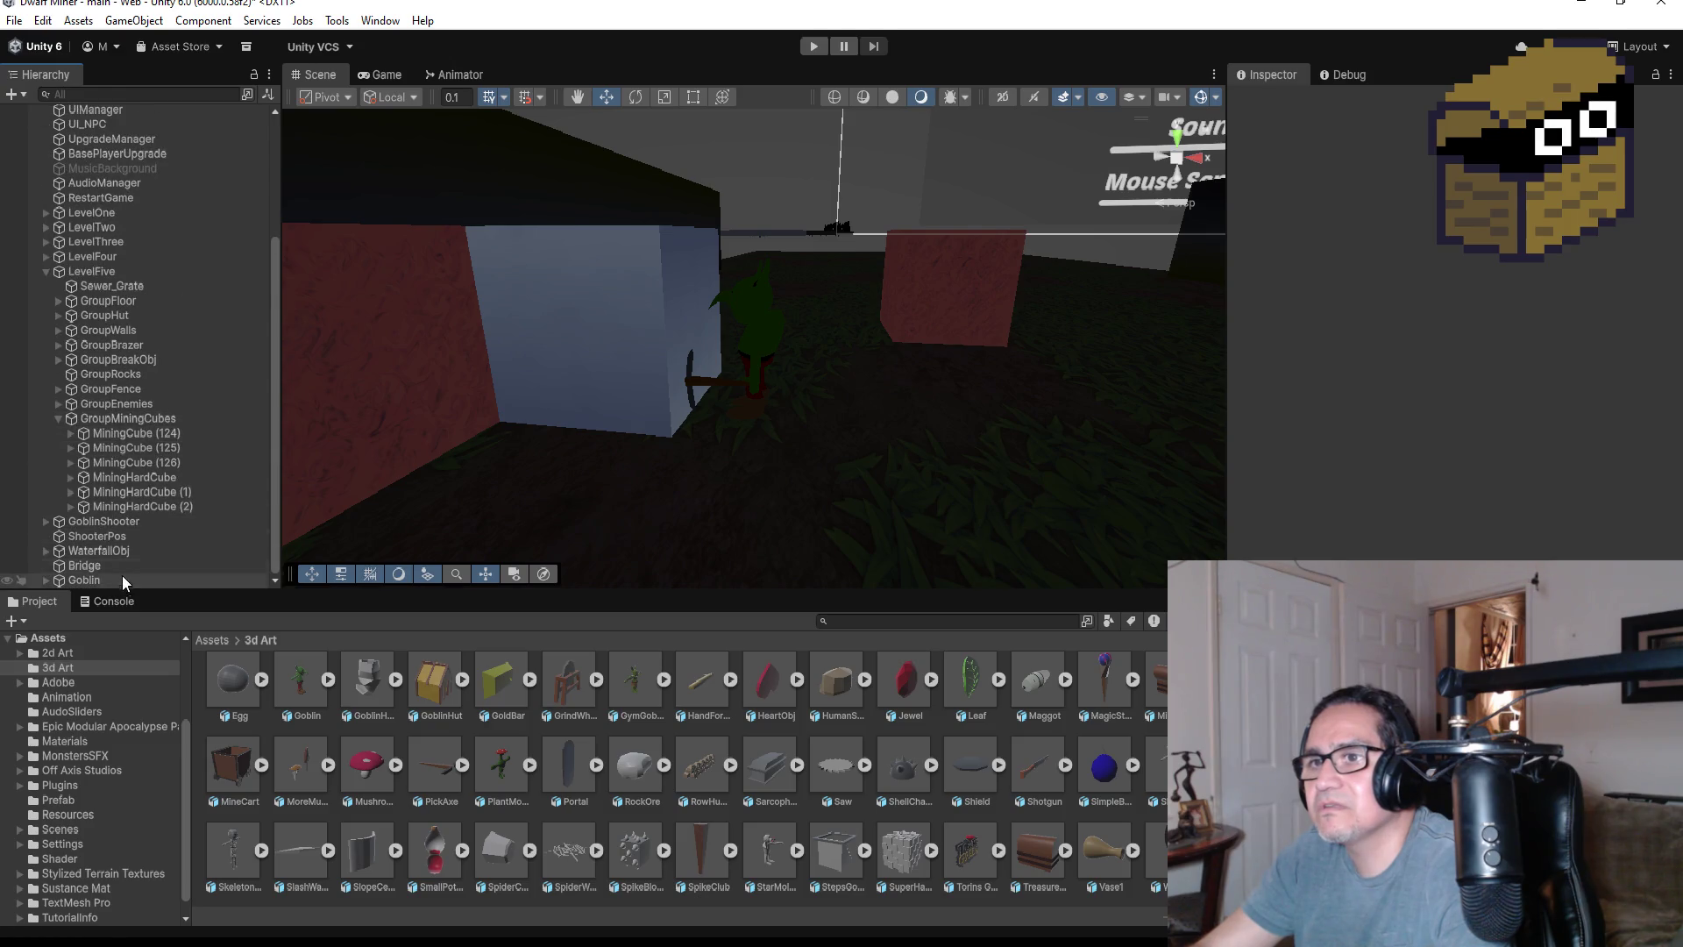
{"action": "left_click", "coordinate": [42, 272]}
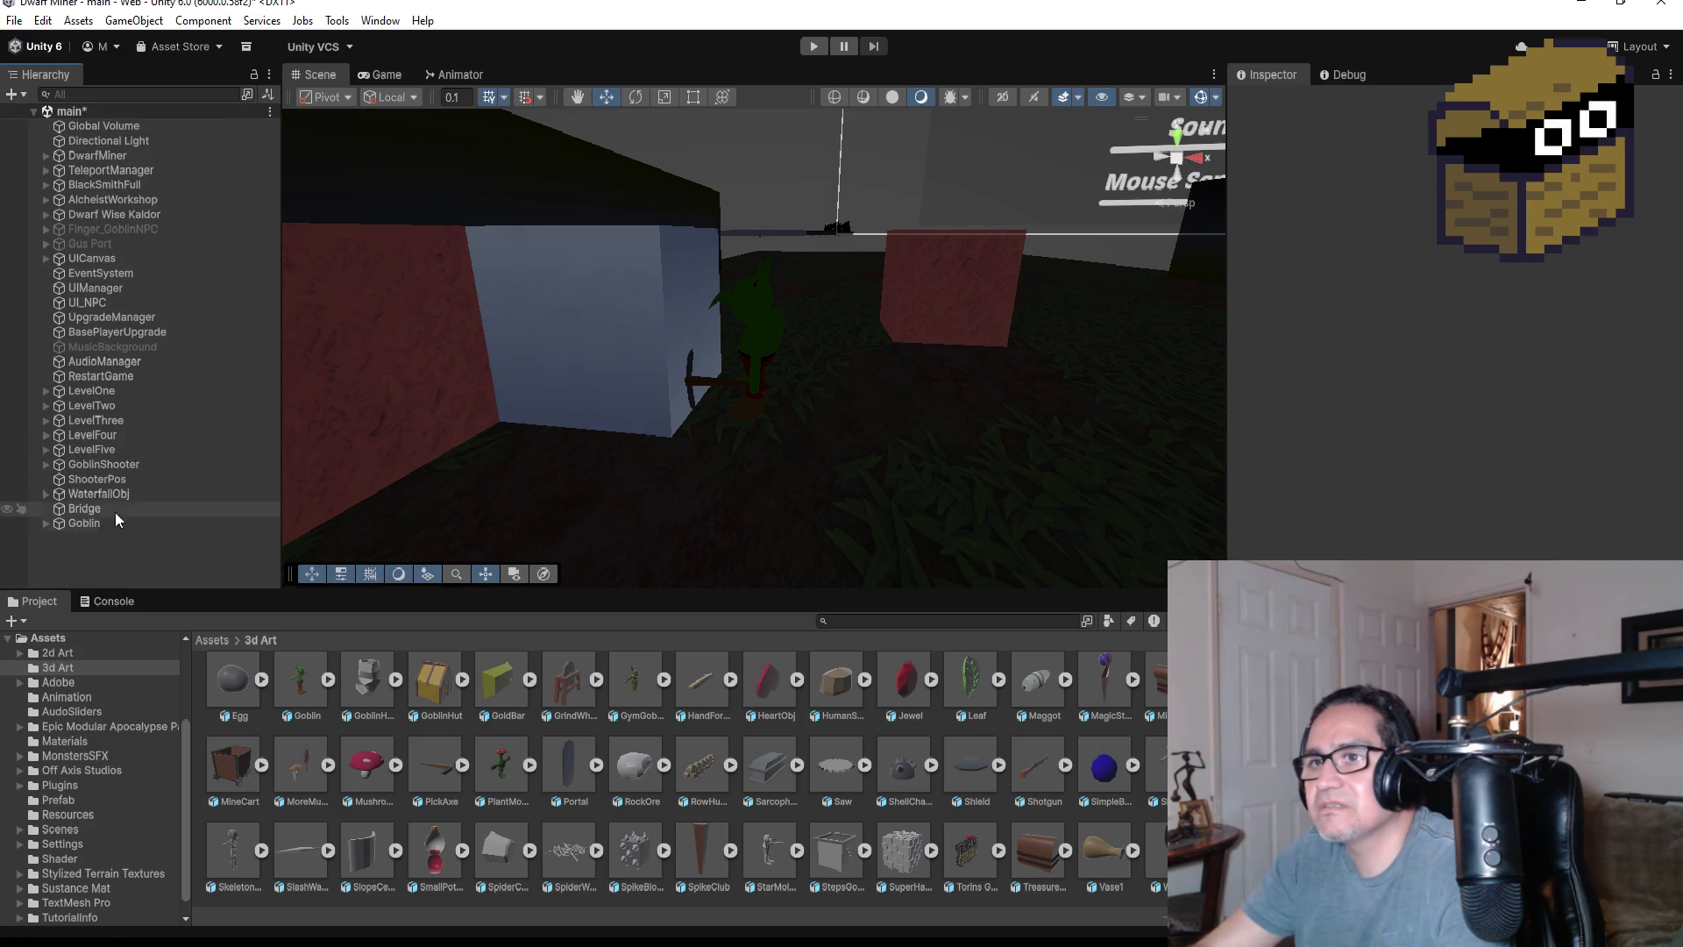
{"action": "left_click", "coordinate": [109, 523]}
{"action": "scroll", "coordinate": [1526, 458], "scroll_direction": "down", "scroll_amount": 3}
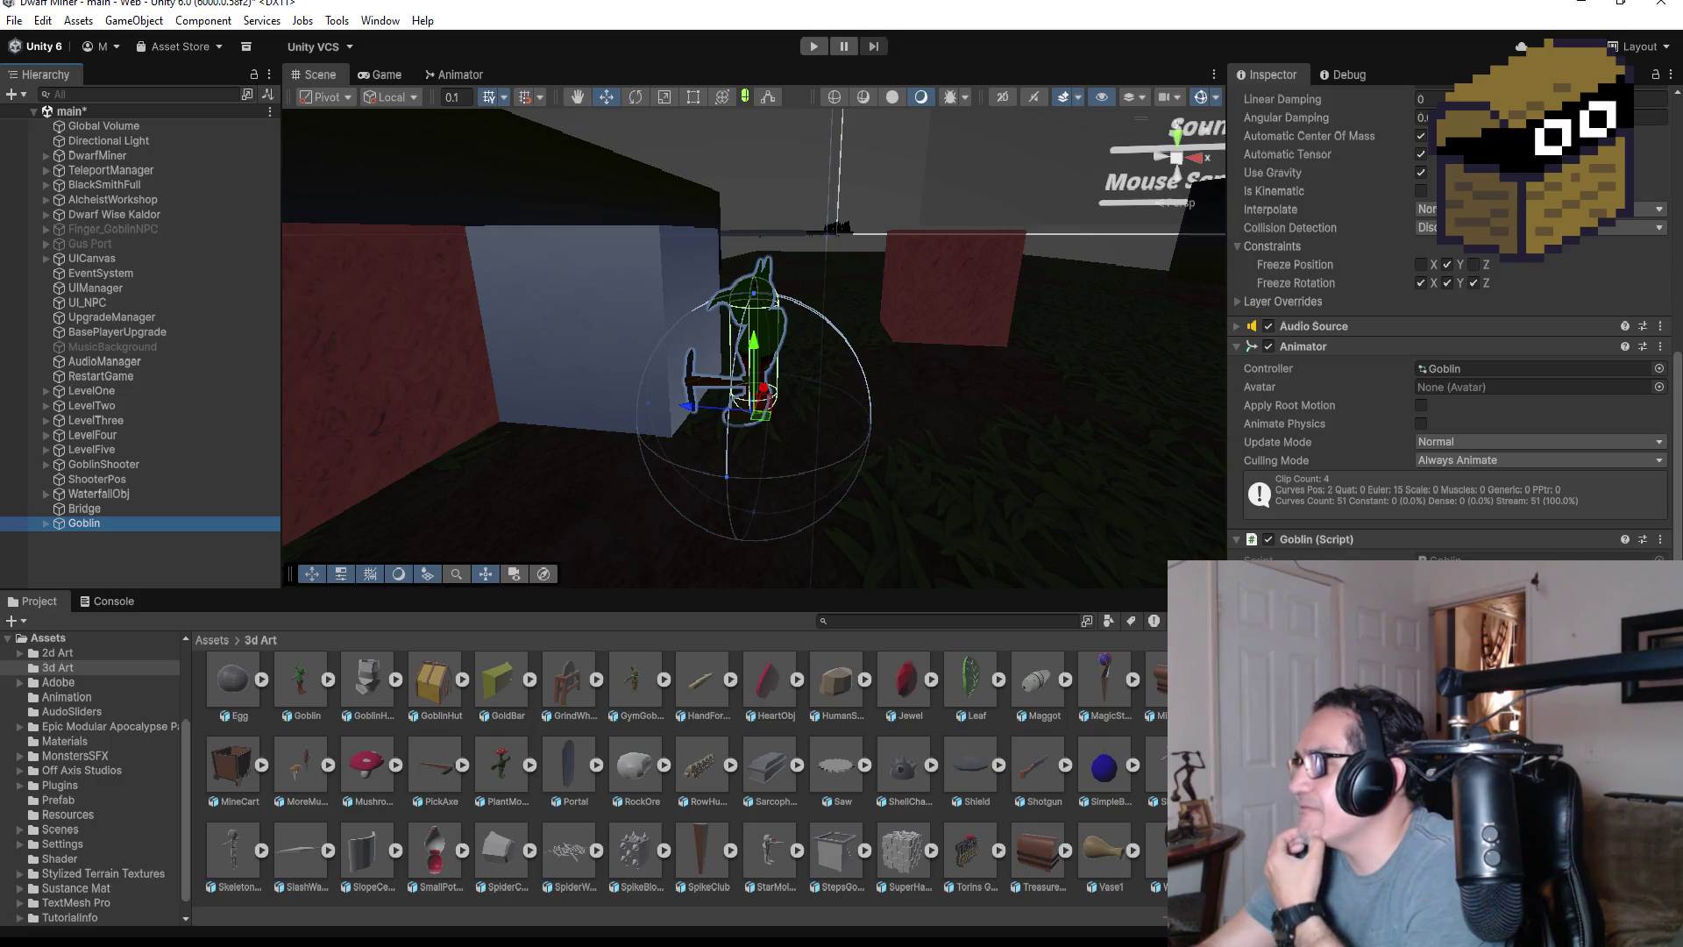
{"action": "left_click", "coordinate": [1659, 539]}
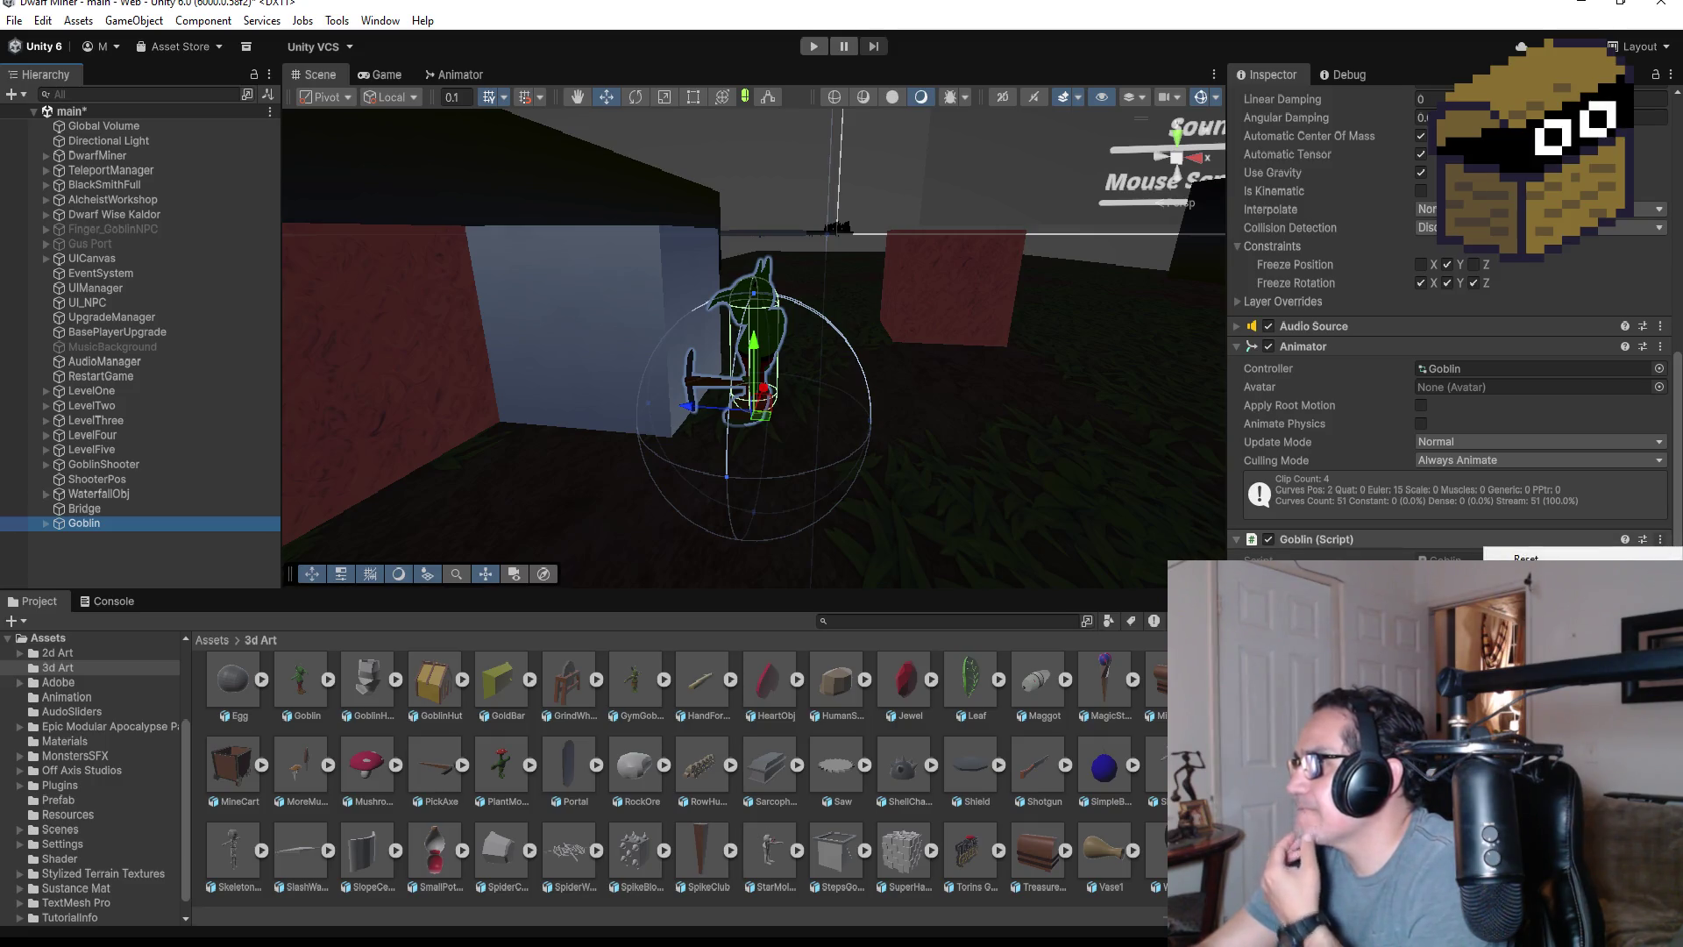
{"action": "left_click", "coordinate": [1534, 578]}
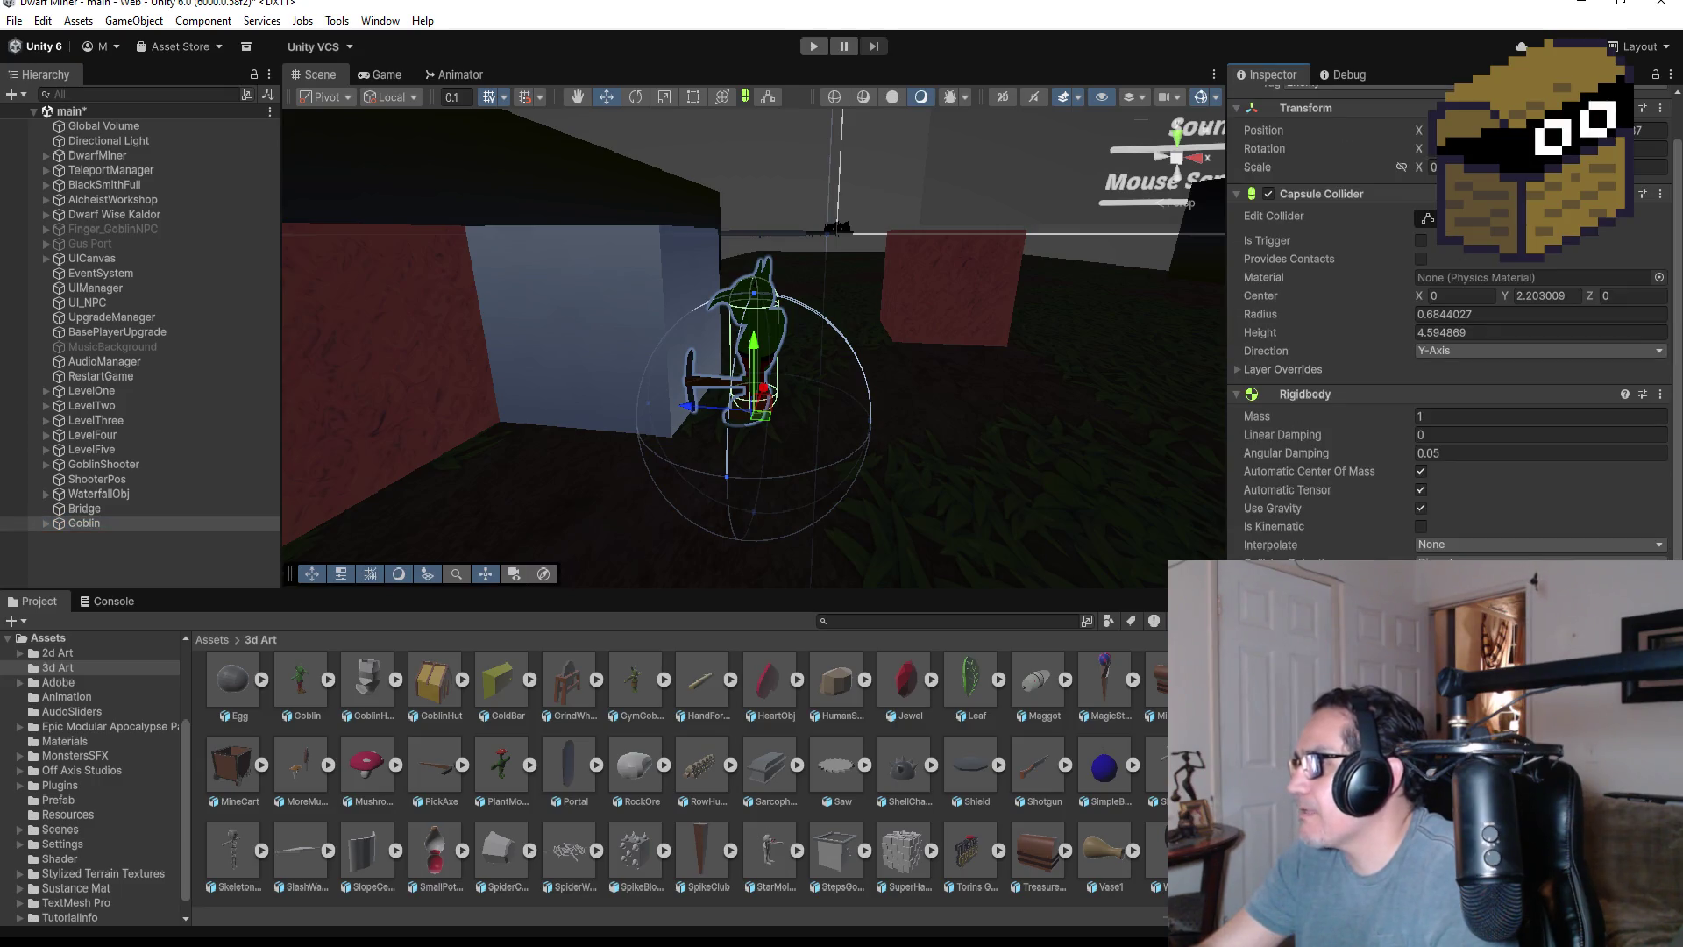
{"action": "scroll", "coordinate": [1447, 350], "scroll_direction": "down", "scroll_amount": 1}
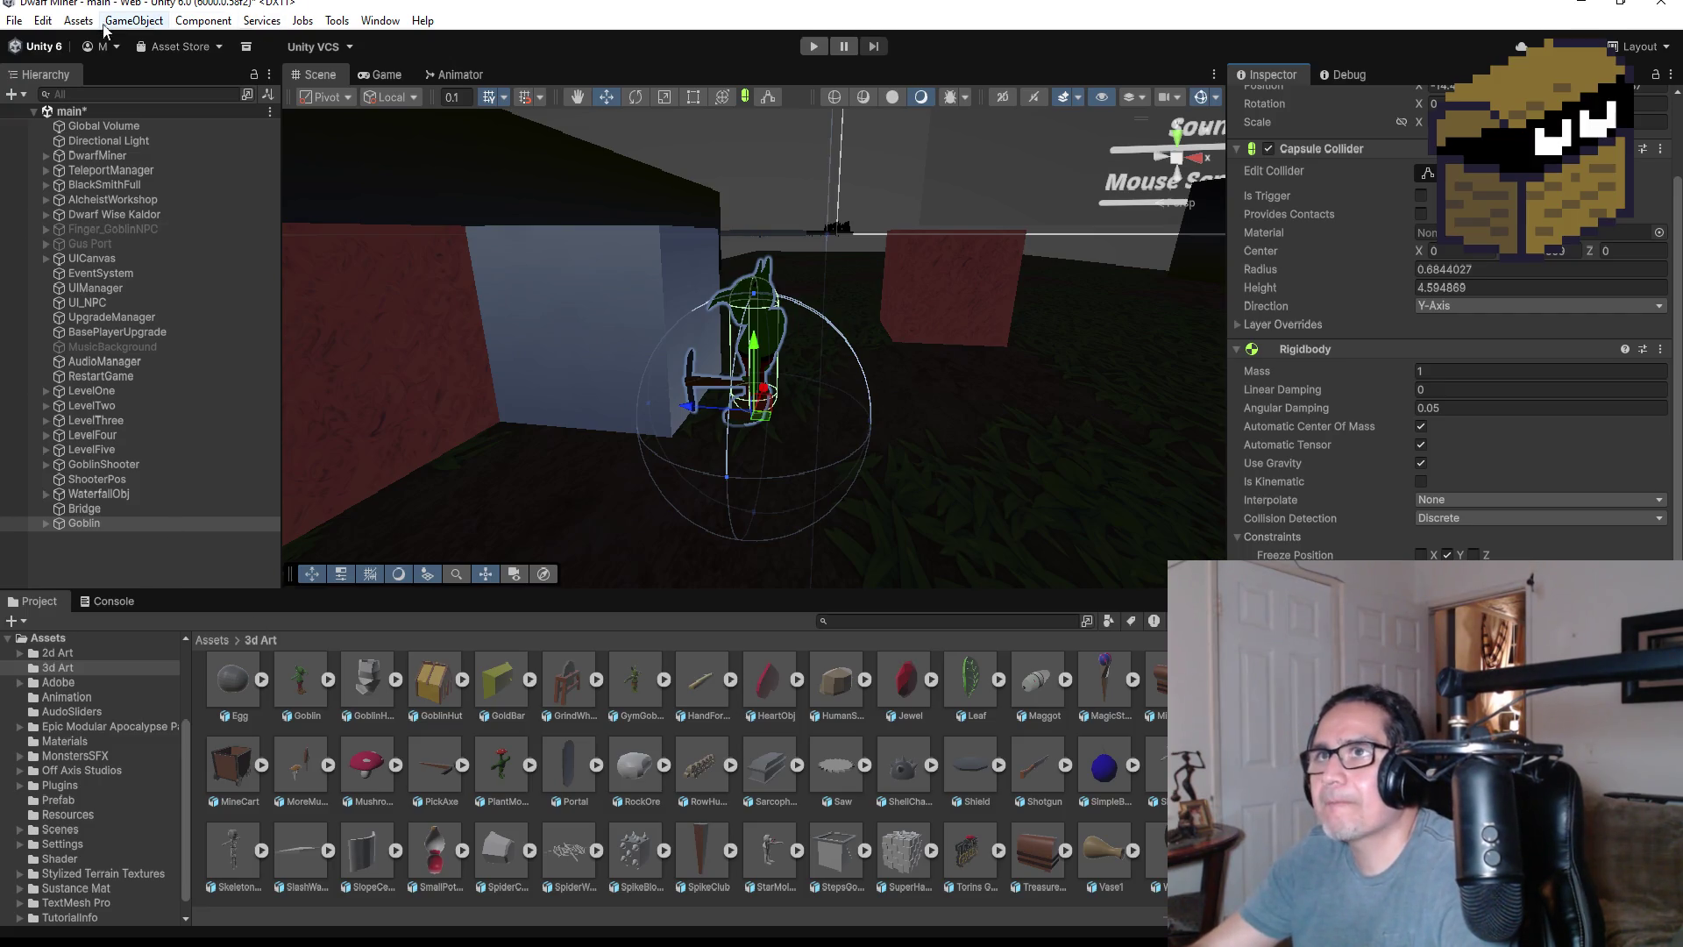
- Save the main scene with Ctrl+S
{"action": "left_click", "coordinate": [14, 20]}
{"action": "left_click", "coordinate": [54, 112]}
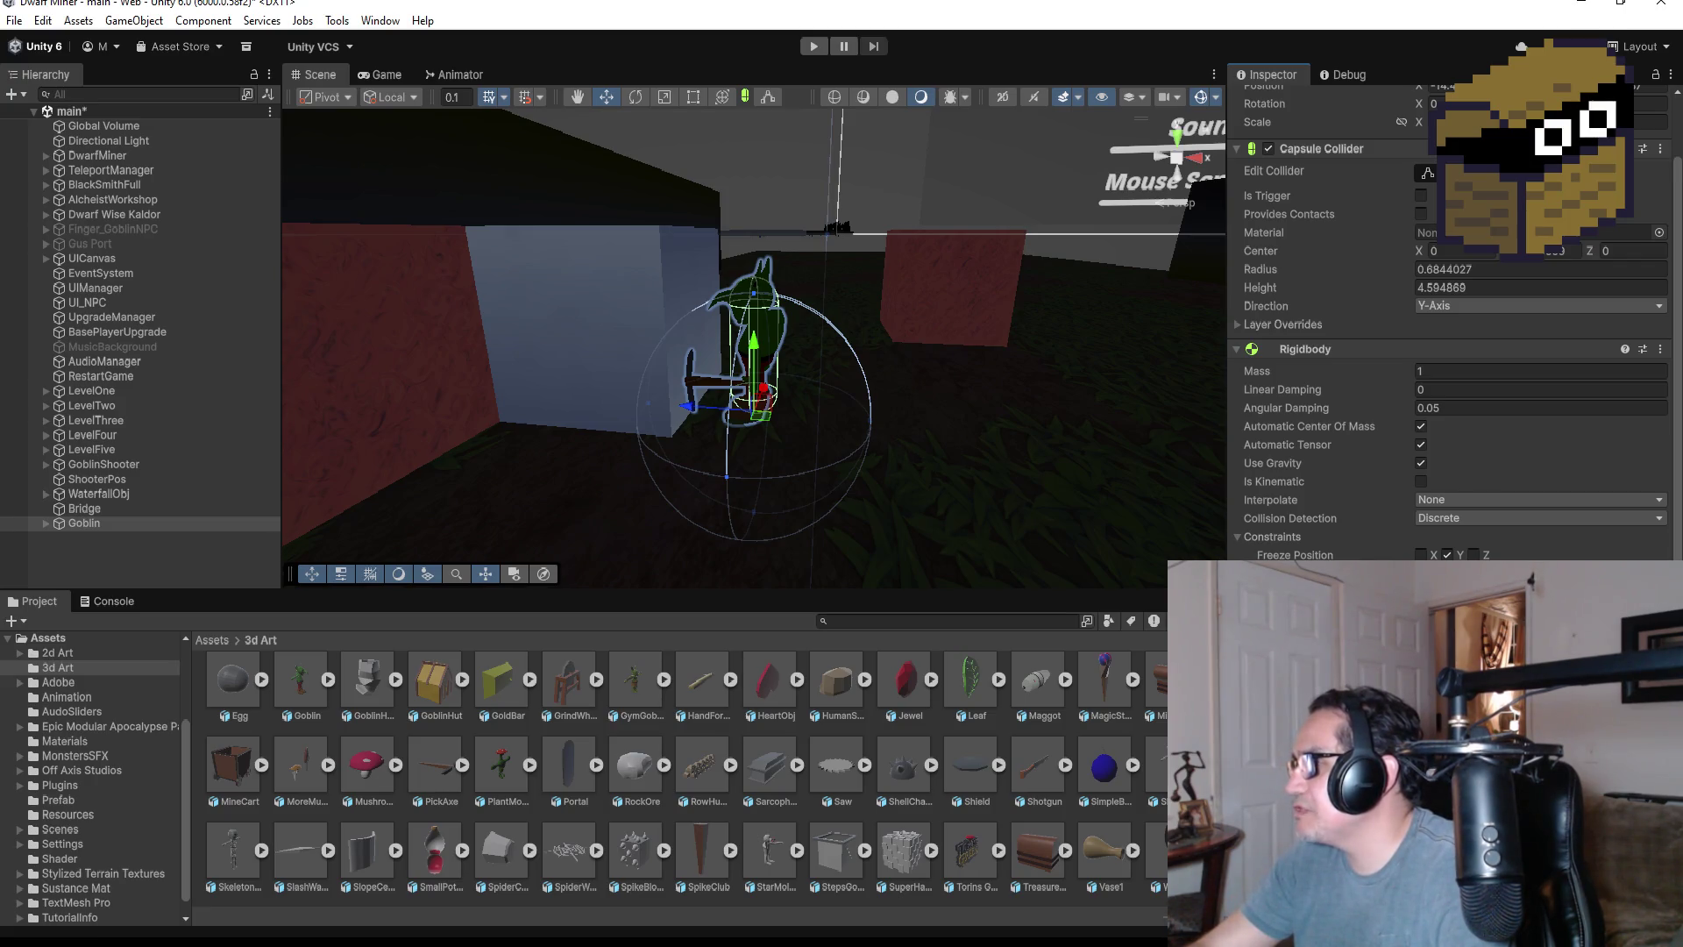
{"action": "scroll", "coordinate": [1447, 351], "scroll_direction": "down", "scroll_amount": 5}
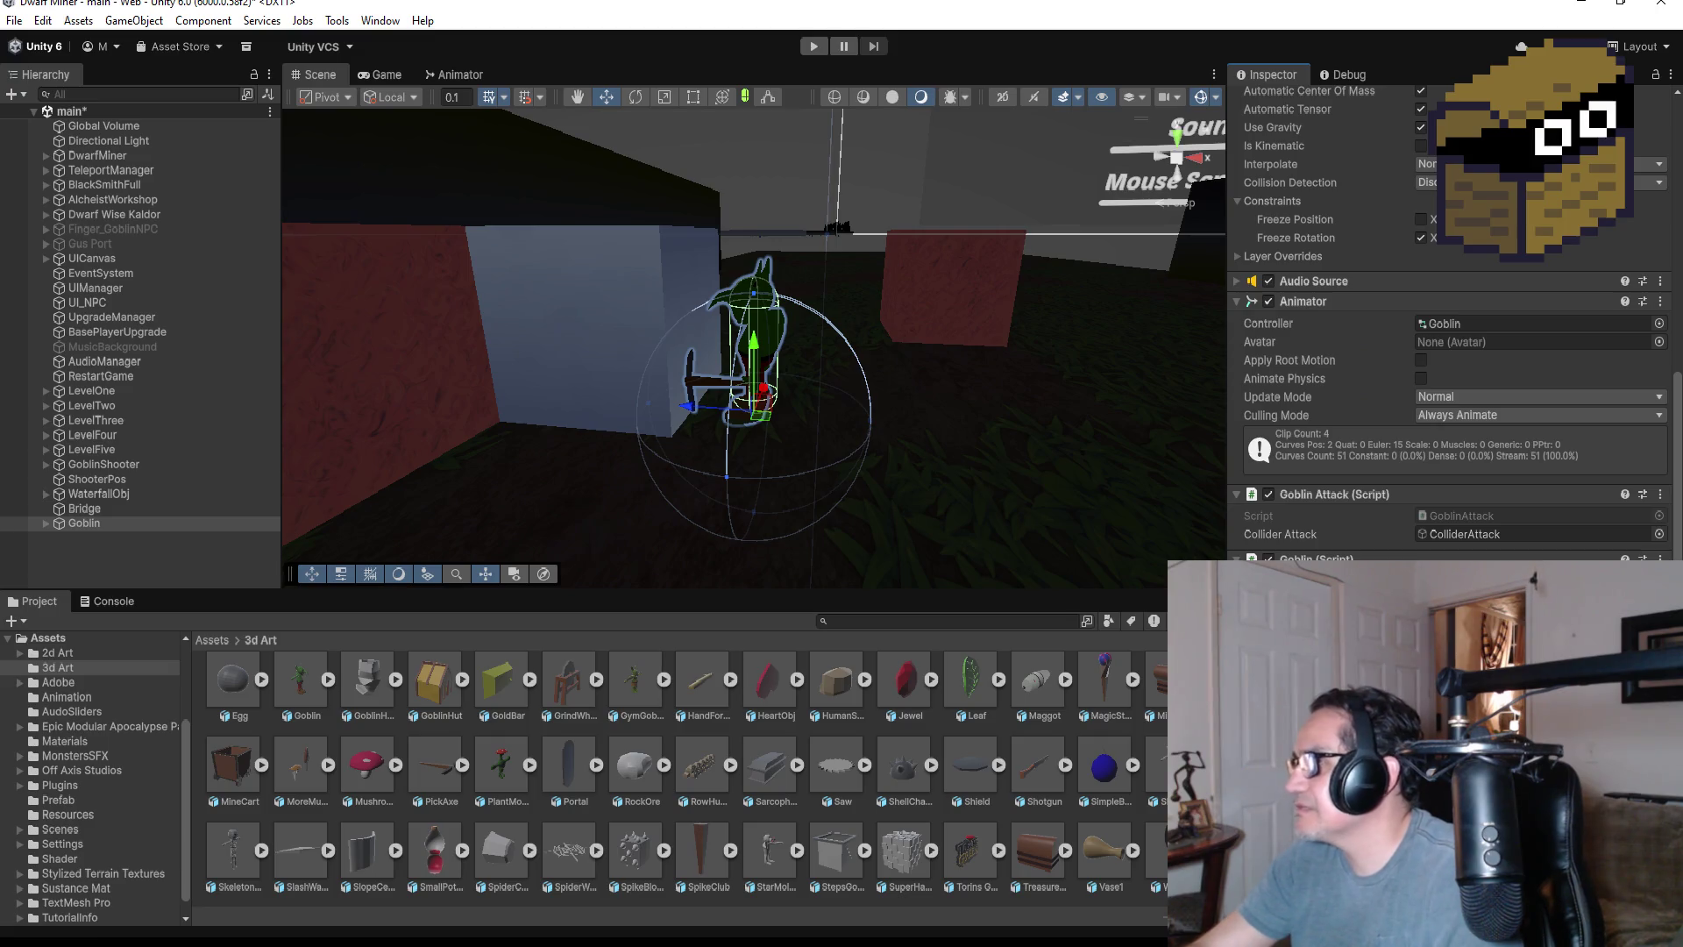
{"action": "key", "text": "ctrl+s"}
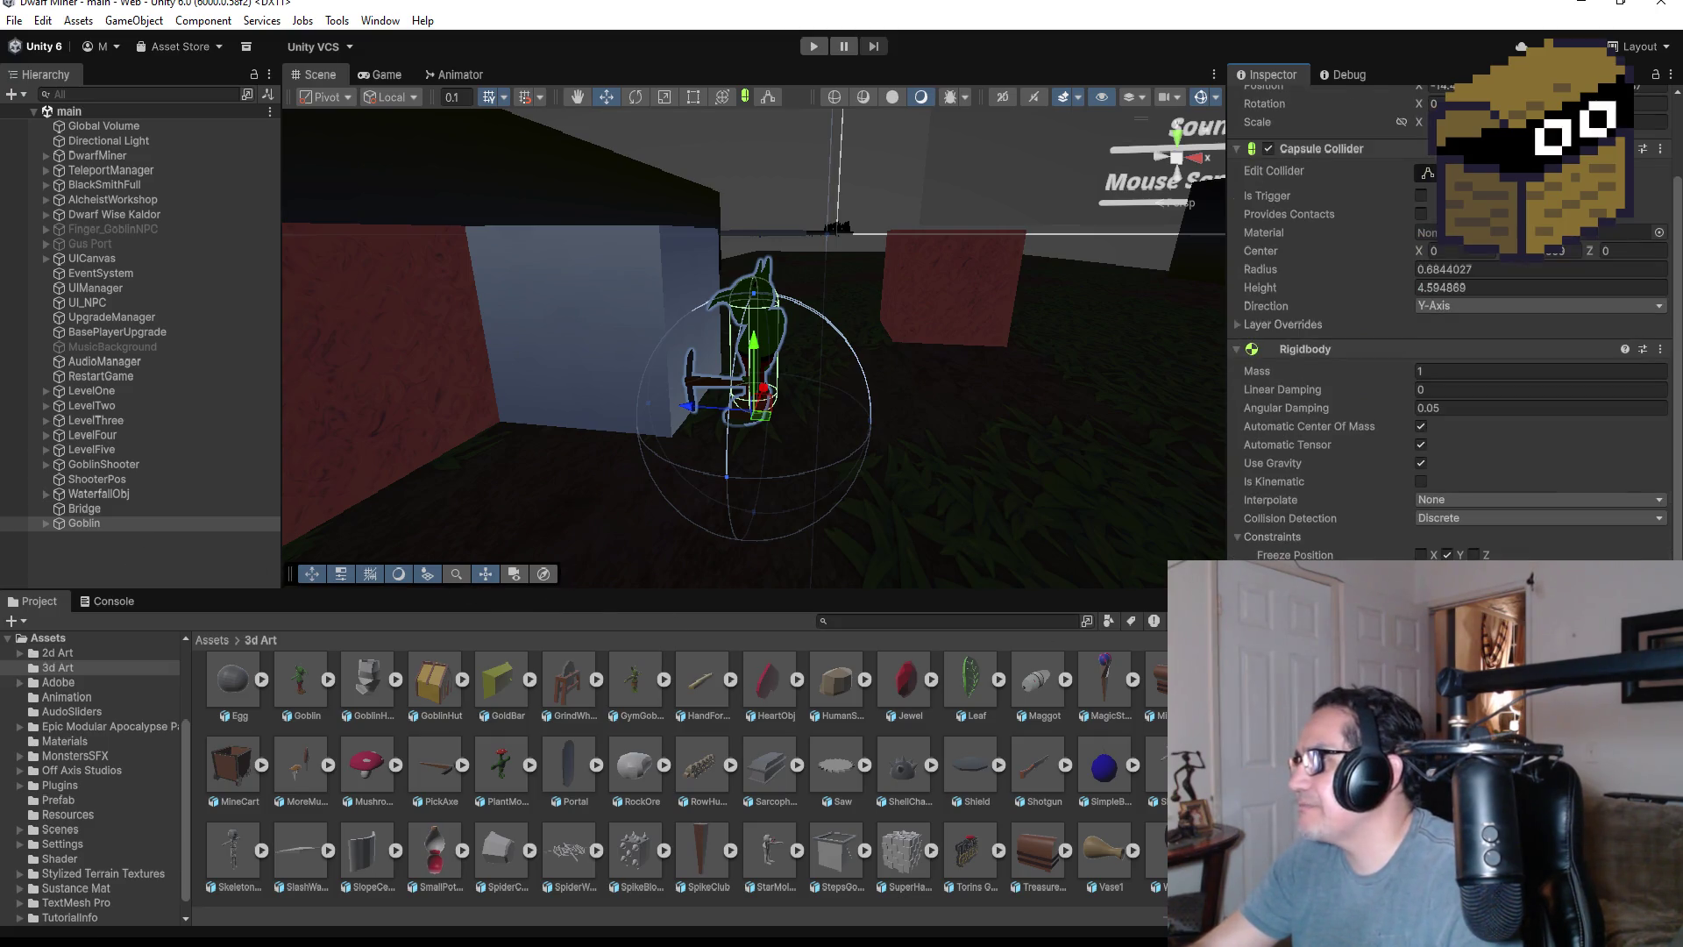
{"action": "scroll", "coordinate": [1447, 351], "scroll_direction": "down", "scroll_amount": 5}
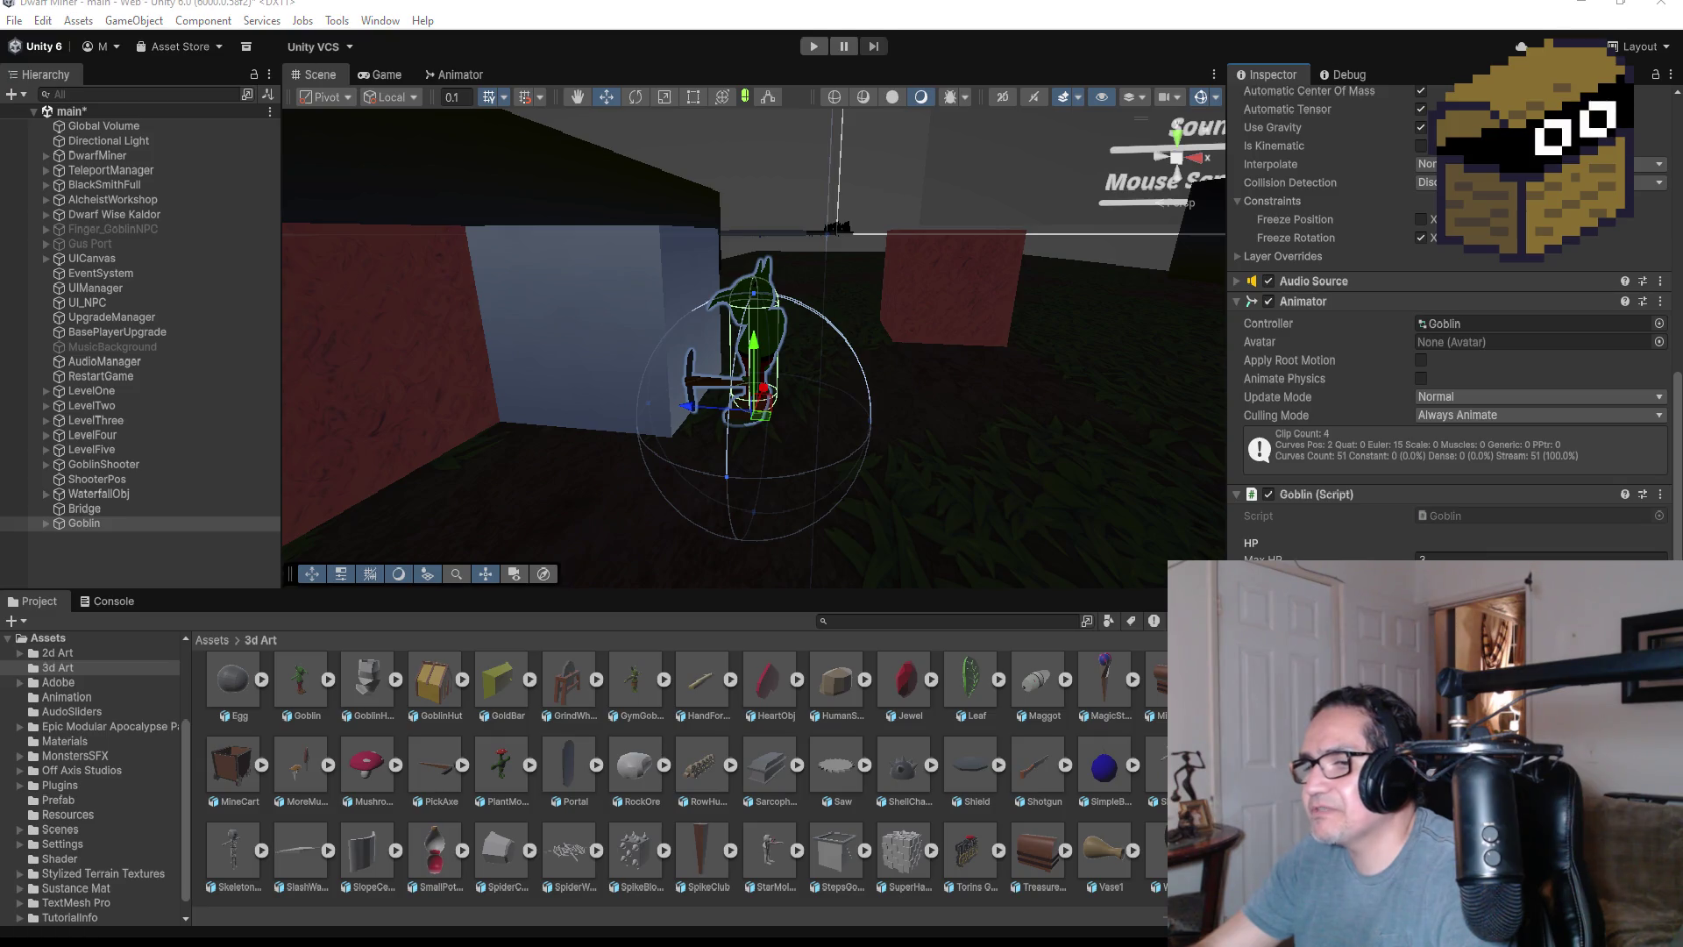
{"action": "key", "text": "alt+Tab"}
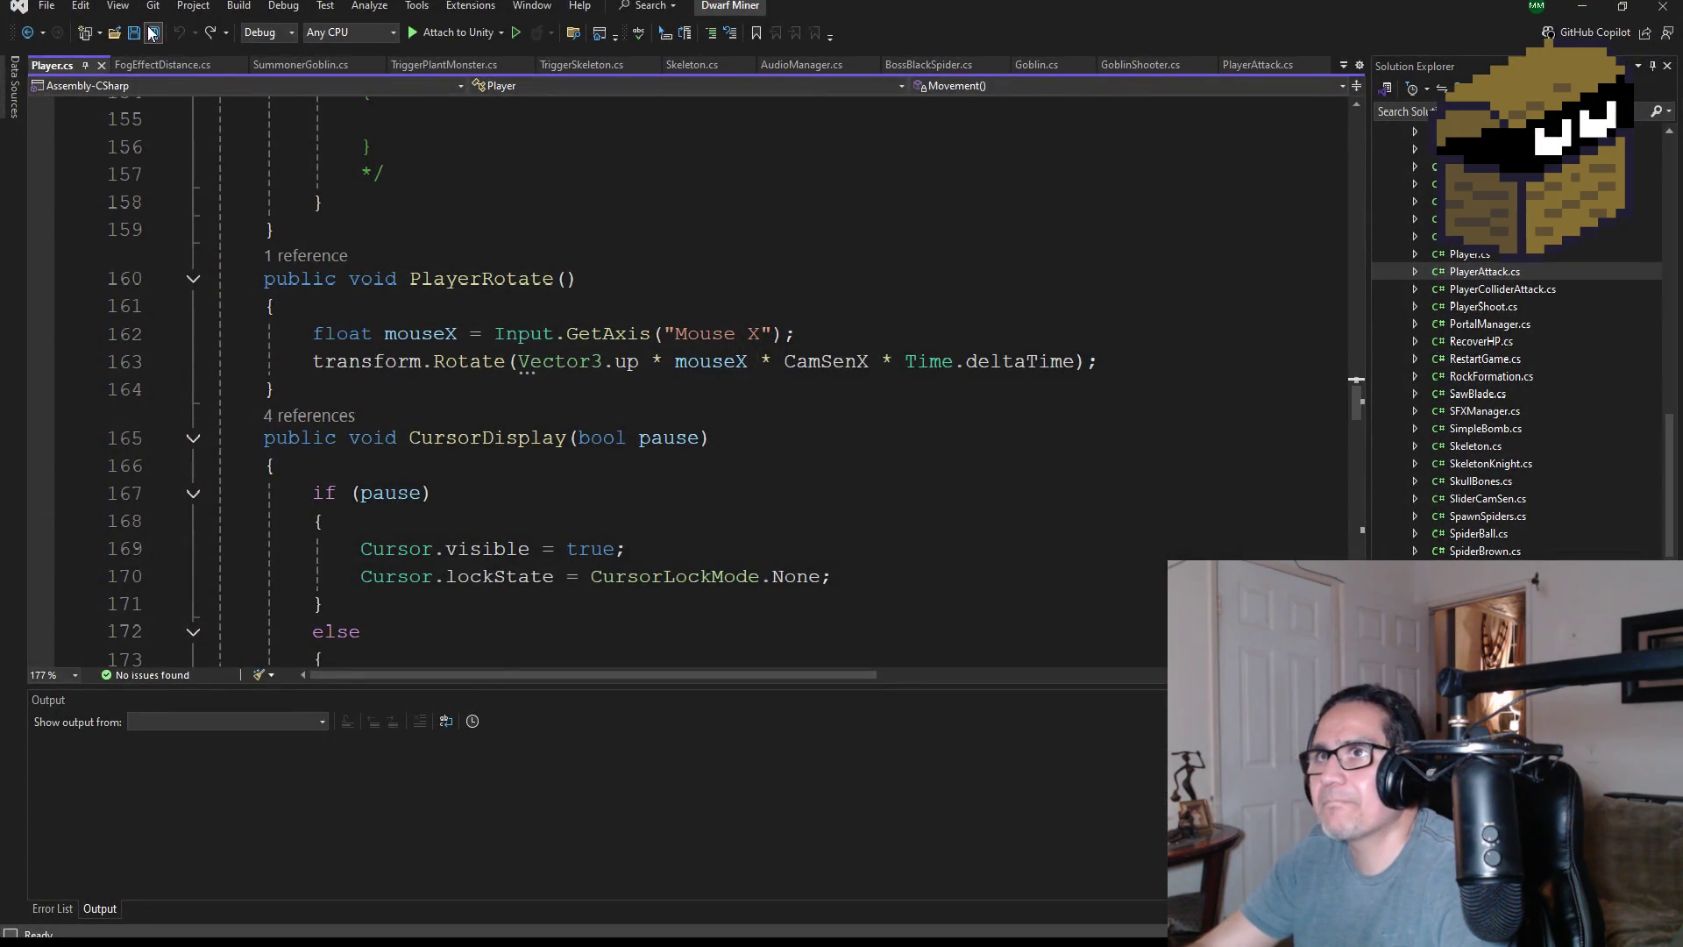
- Switch to Goblin.cs and save all open files
{"action": "scroll", "coordinate": [1144, 330], "scroll_direction": "up", "scroll_amount": 7}
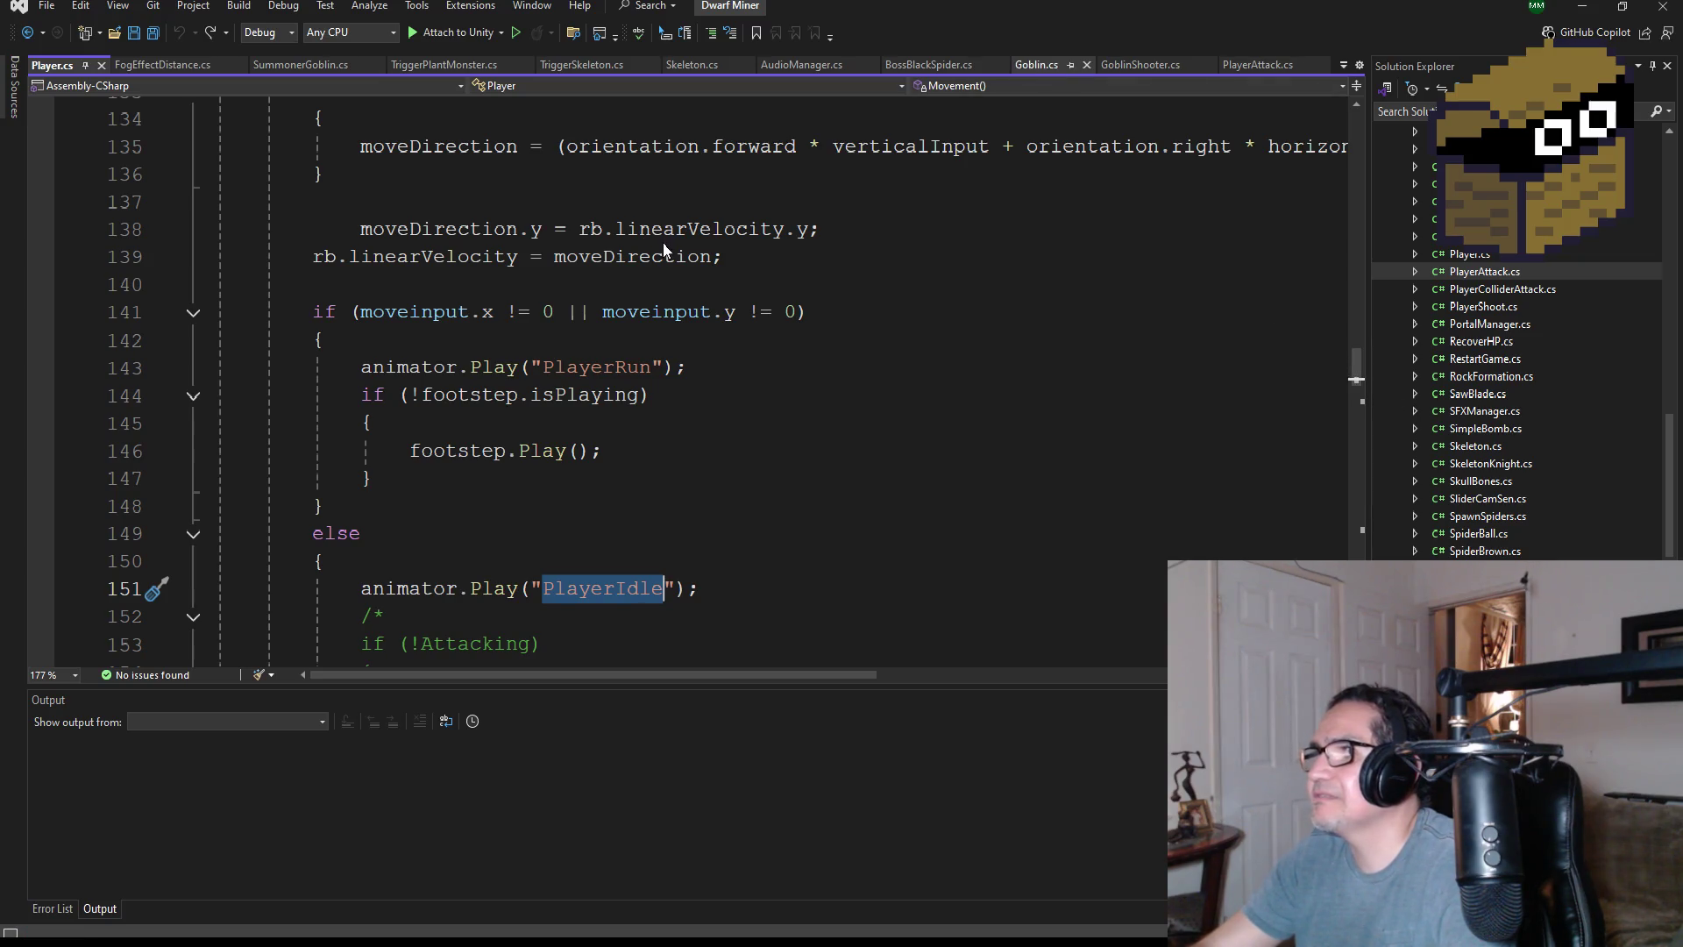
{"action": "key", "text": "ctrl+Tab"}
{"action": "scroll", "coordinate": [751, 263], "scroll_direction": "up", "scroll_amount": 13}
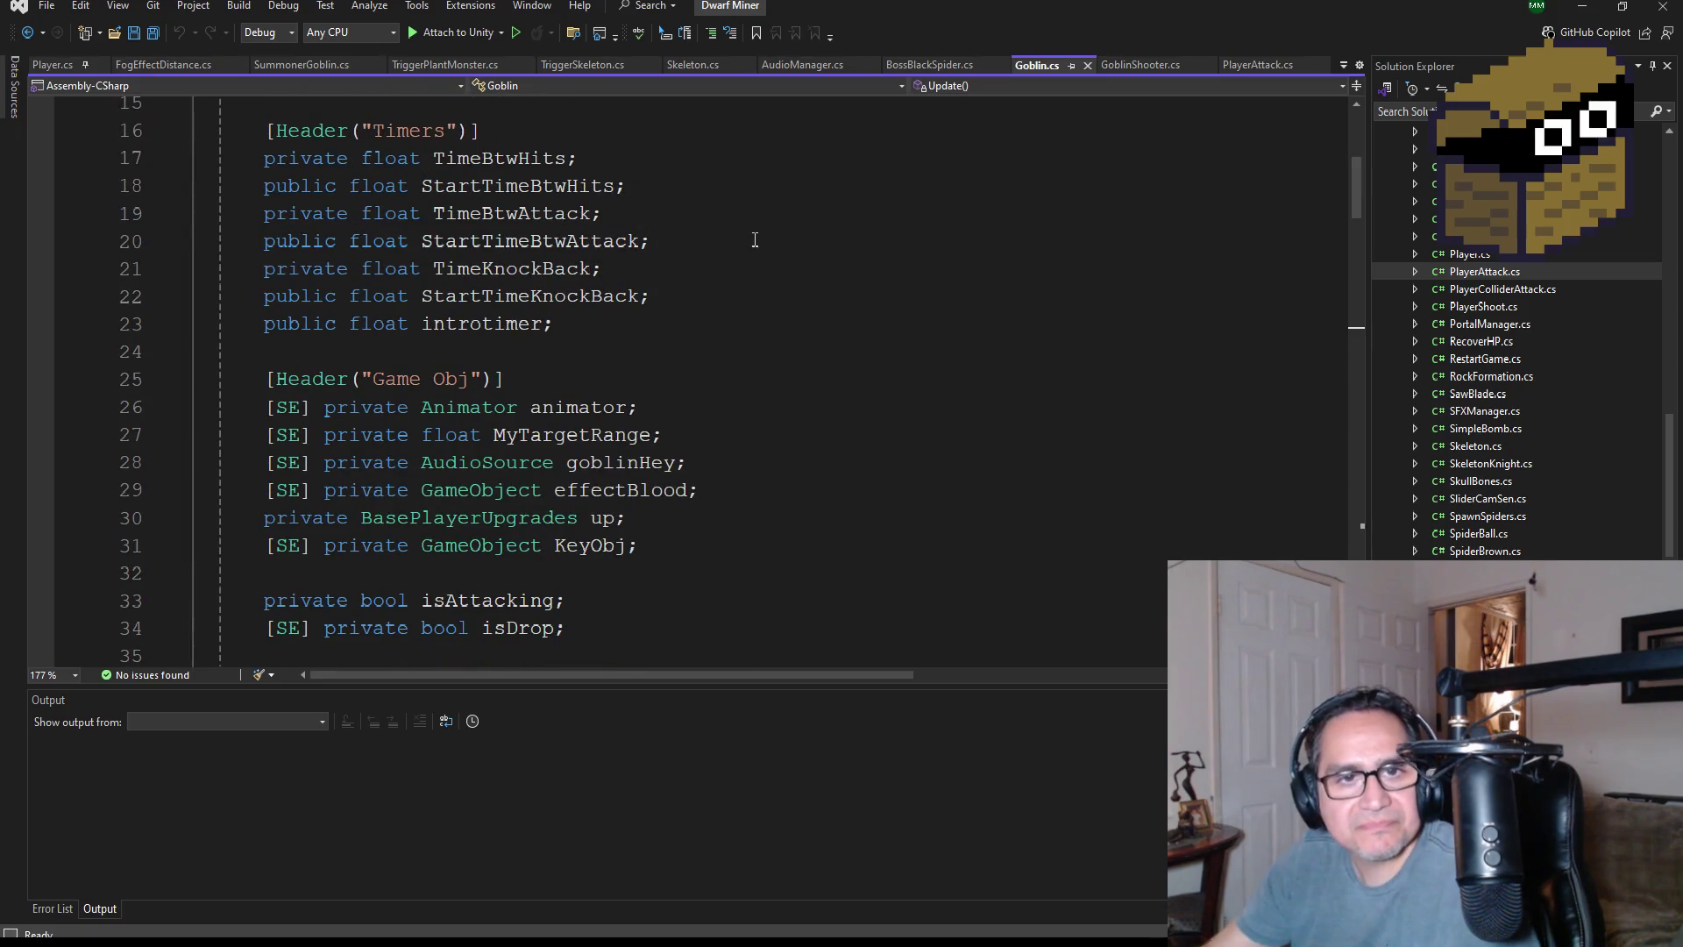
{"action": "key", "text": "F3"}
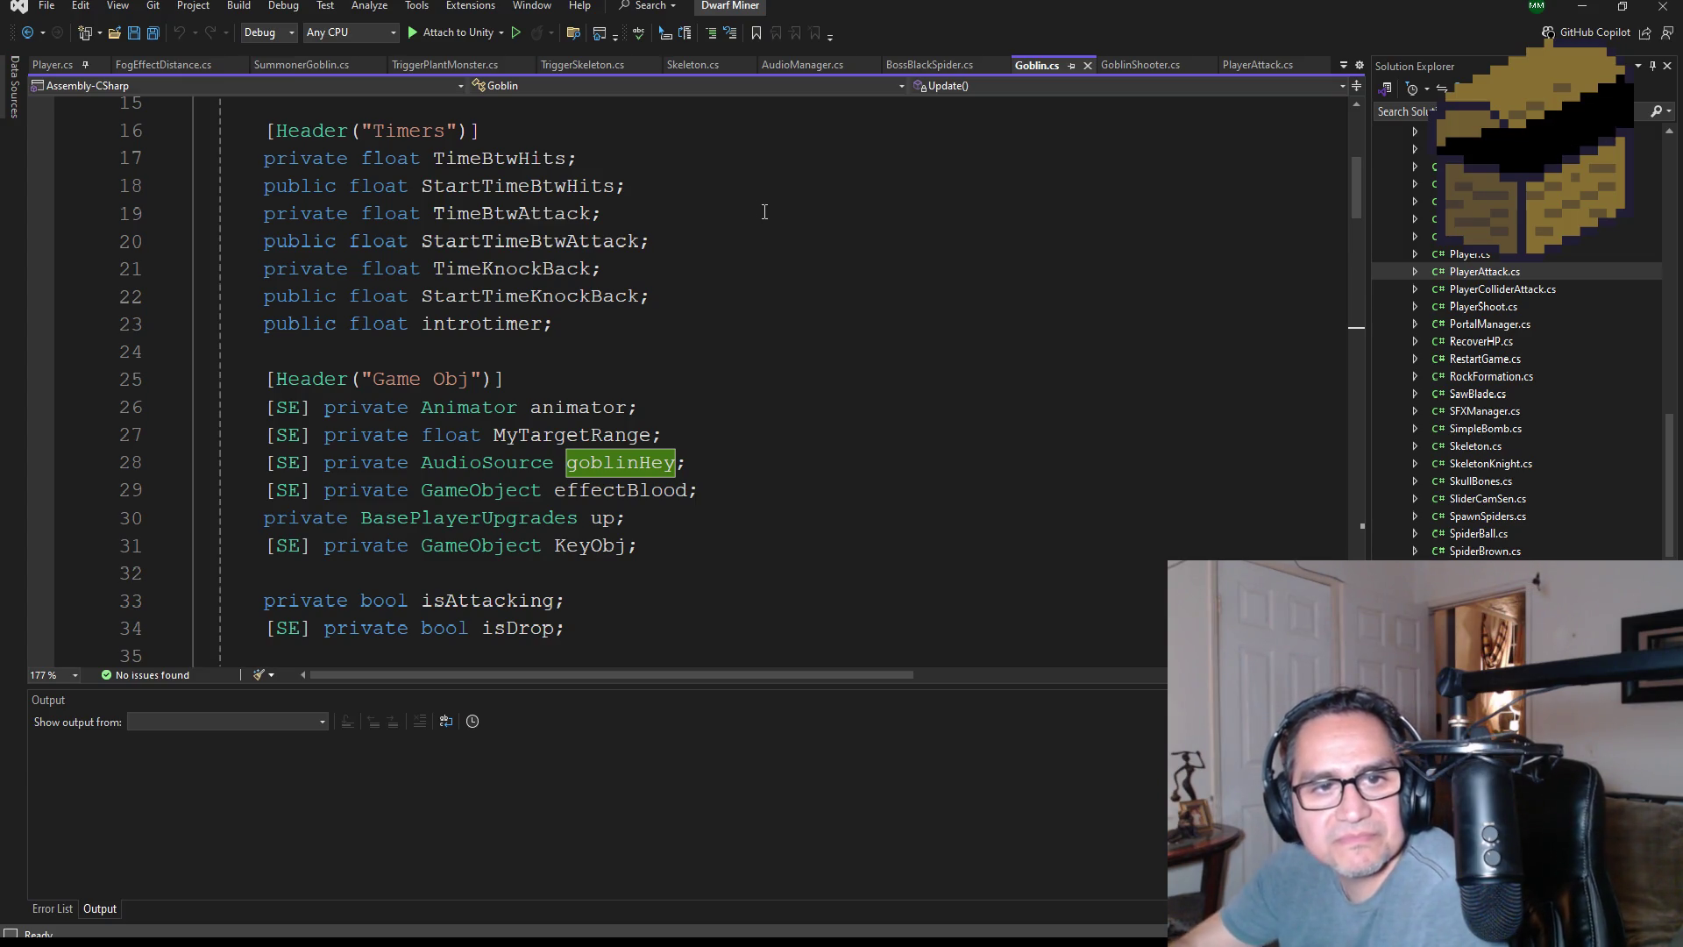
{"action": "scroll", "coordinate": [780, 263], "scroll_direction": "up", "scroll_amount": 5}
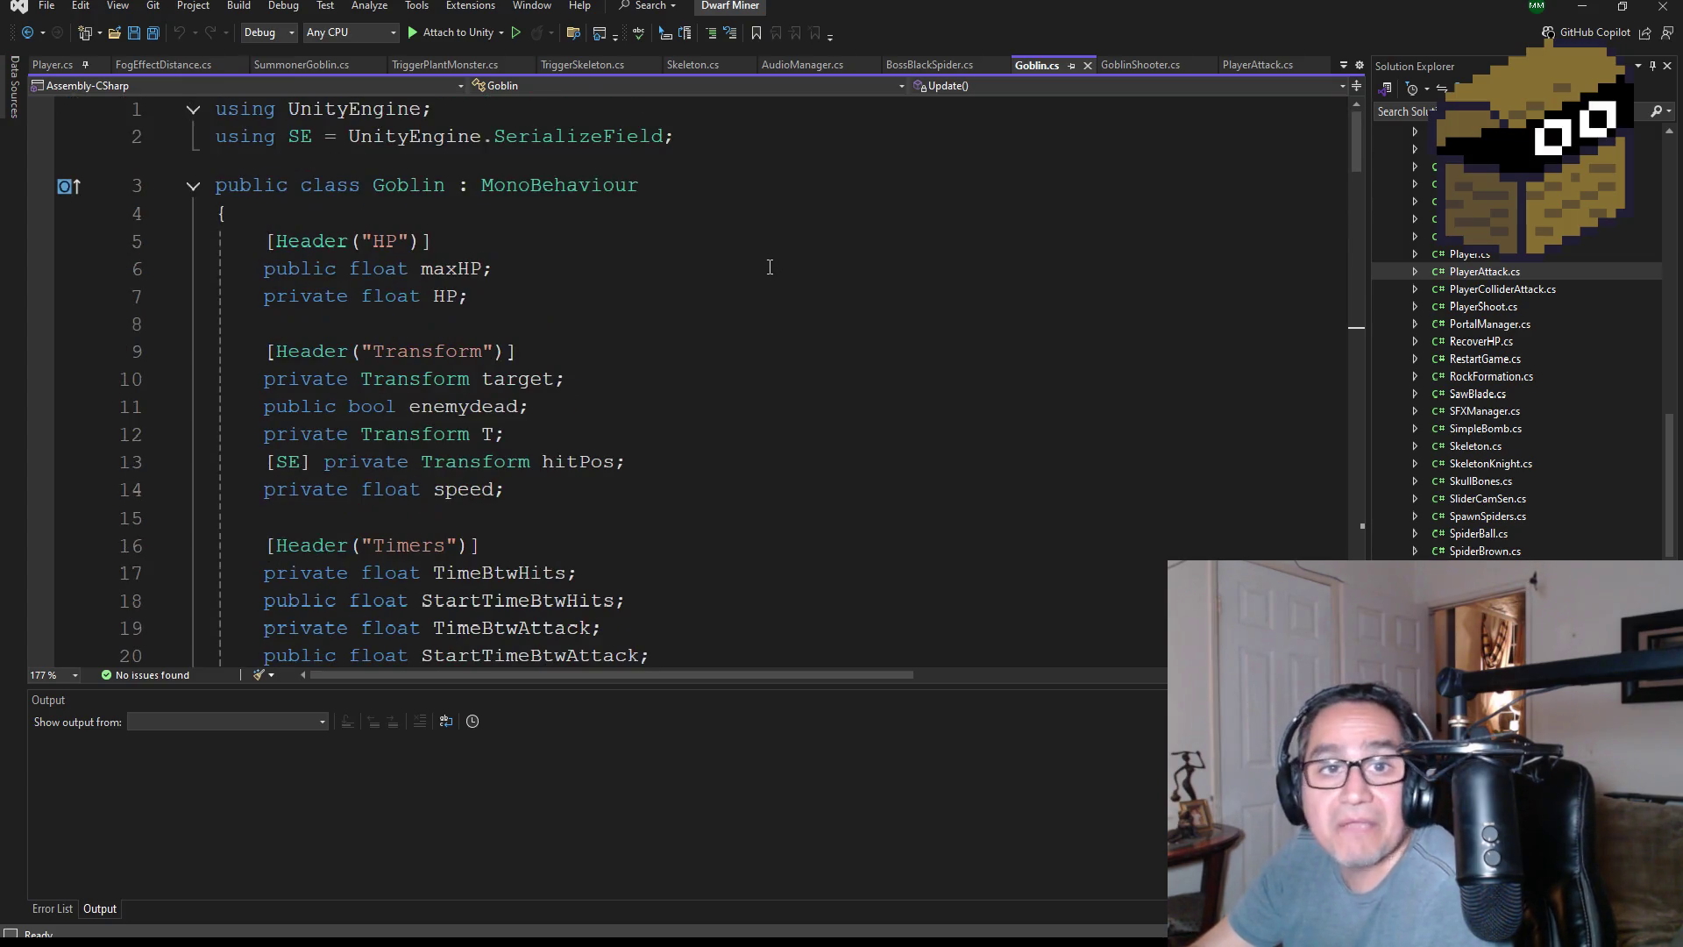
{"action": "left_click", "coordinate": [155, 40]}
- Read through Goblin.cs's animator.Play calls, including the GoblinIdle call
{"action": "scroll", "coordinate": [579, 438], "scroll_direction": "down", "scroll_amount": 1}
{"action": "scroll", "coordinate": [562, 426], "scroll_direction": "up", "scroll_amount": 1}
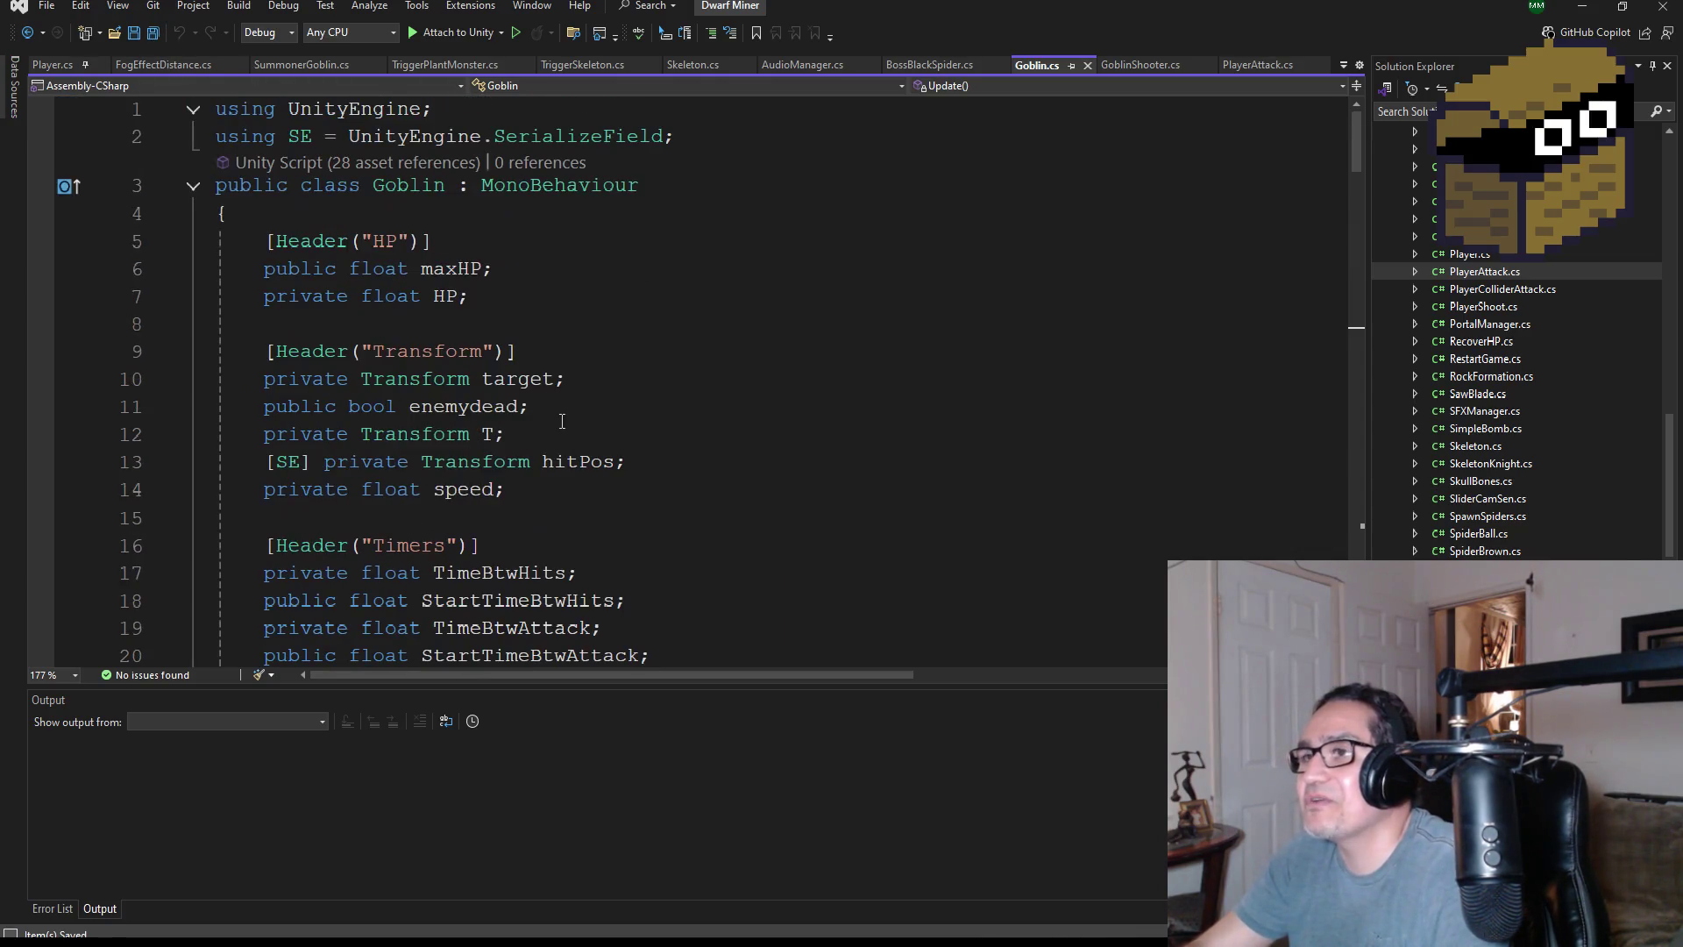
{"action": "scroll", "coordinate": [578, 360], "scroll_direction": "down", "scroll_amount": 3}
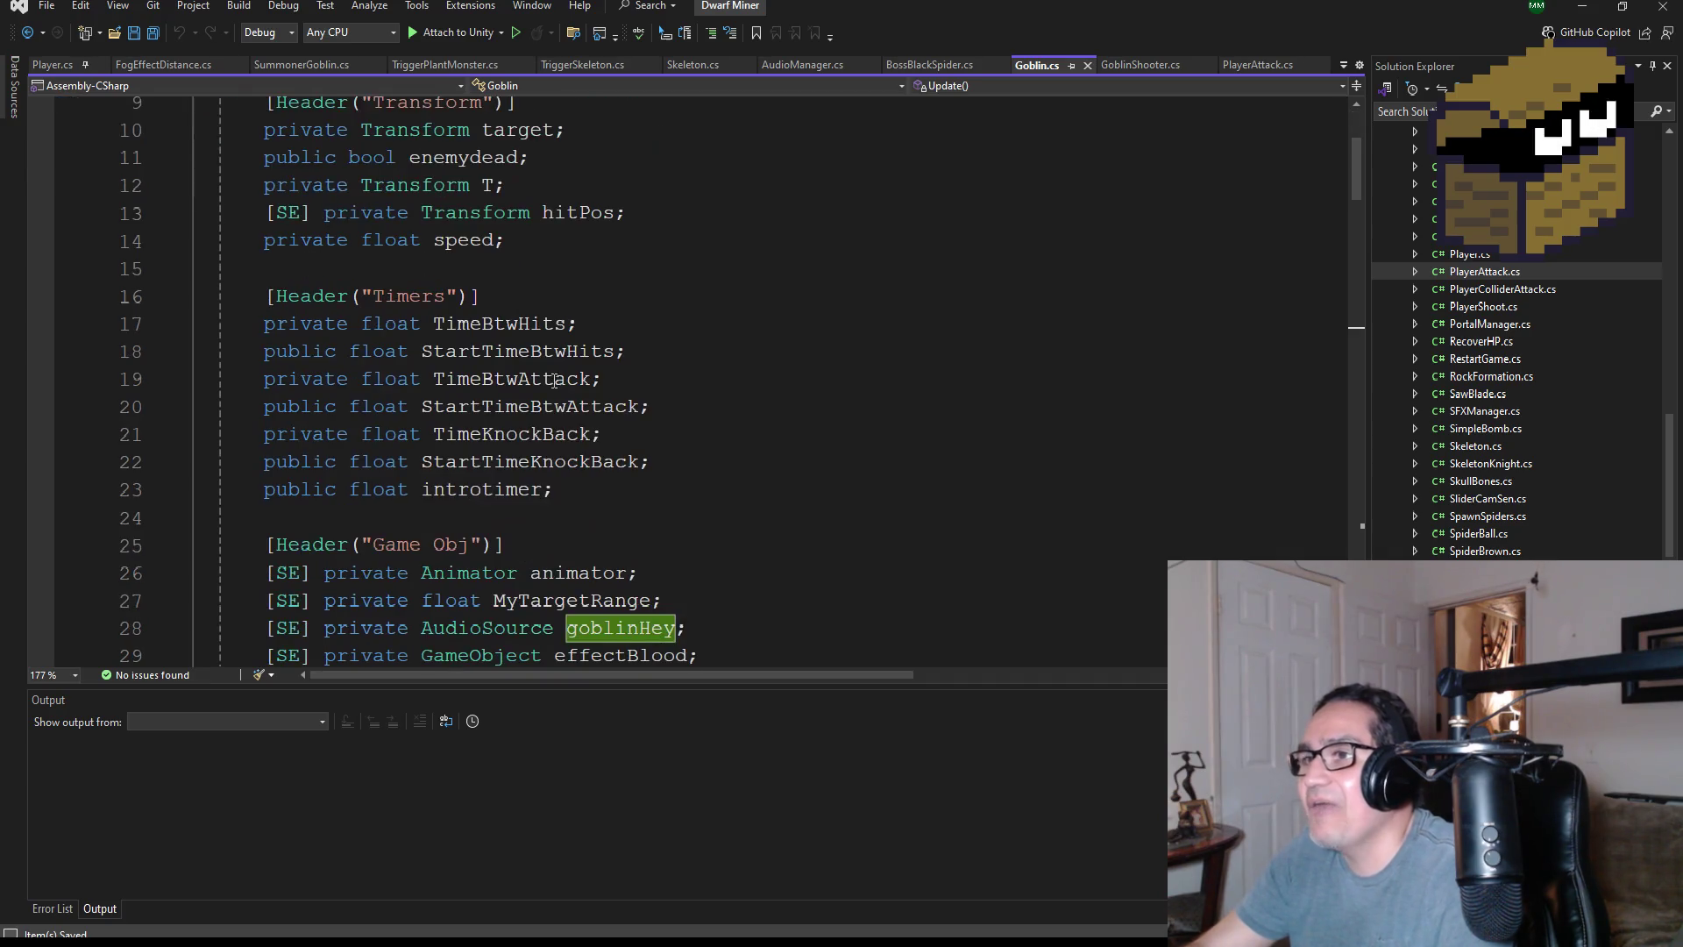
{"action": "scroll", "coordinate": [675, 537], "scroll_direction": "down", "scroll_amount": 3}
{"action": "scroll", "coordinate": [658, 552], "scroll_direction": "down", "scroll_amount": 2}
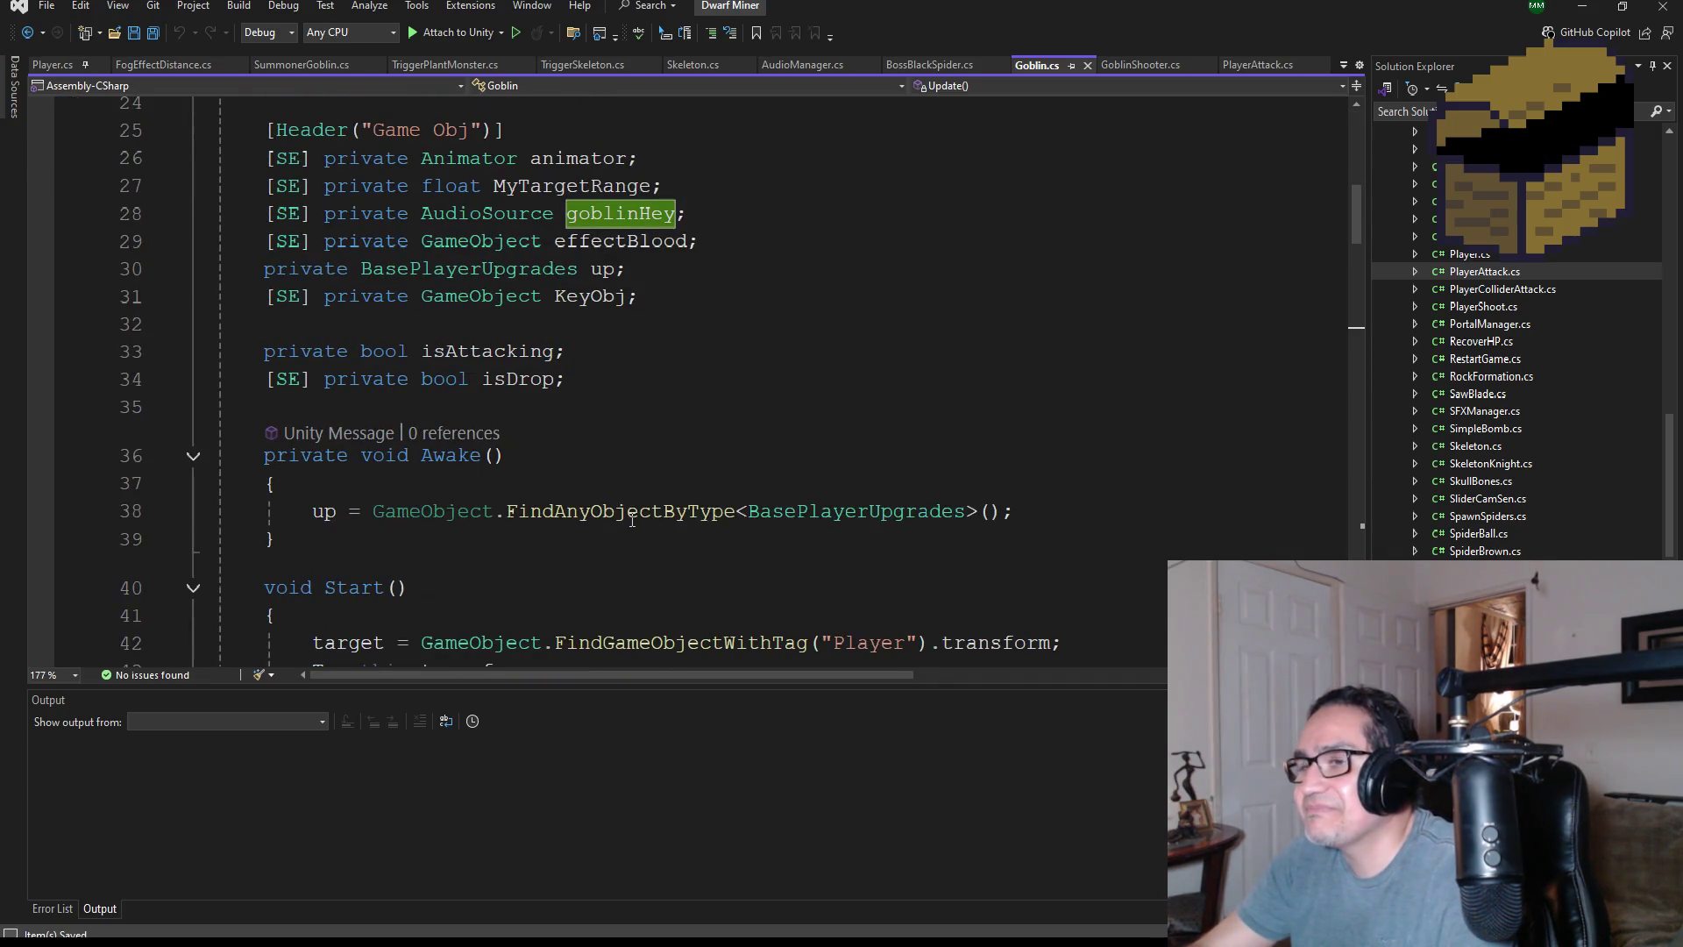
{"action": "scroll", "coordinate": [626, 520], "scroll_direction": "down", "scroll_amount": 6}
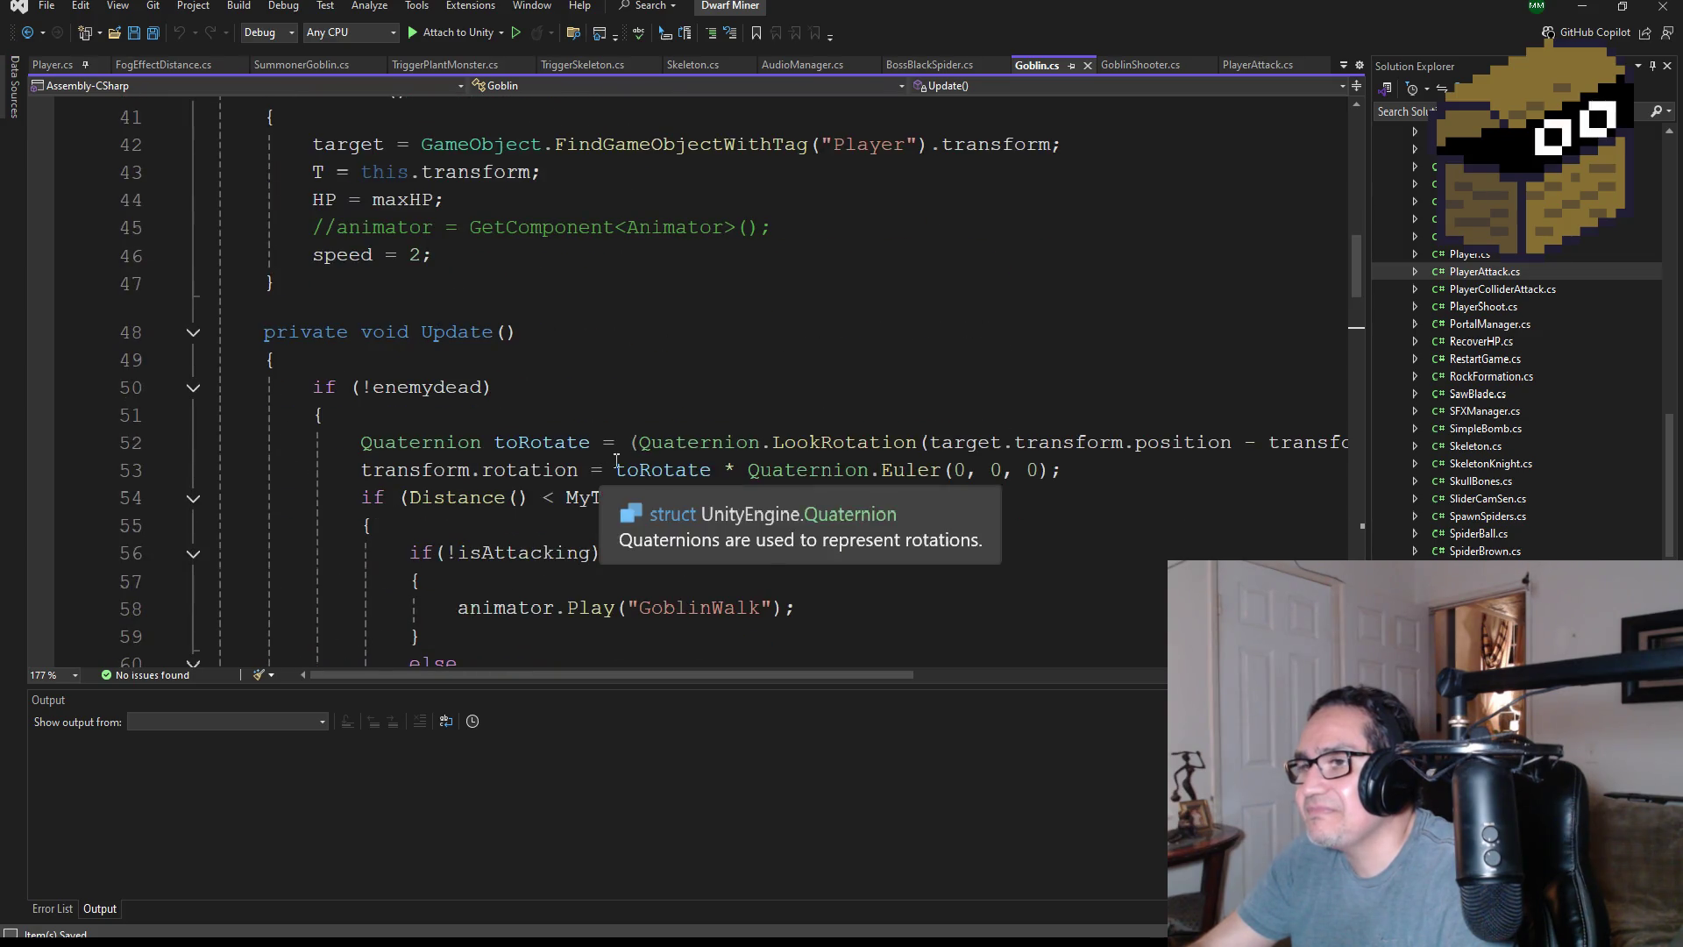
{"action": "scroll", "coordinate": [649, 456], "scroll_direction": "up", "scroll_amount": 9}
{"action": "scroll", "coordinate": [671, 434], "scroll_direction": "down", "scroll_amount": 3}
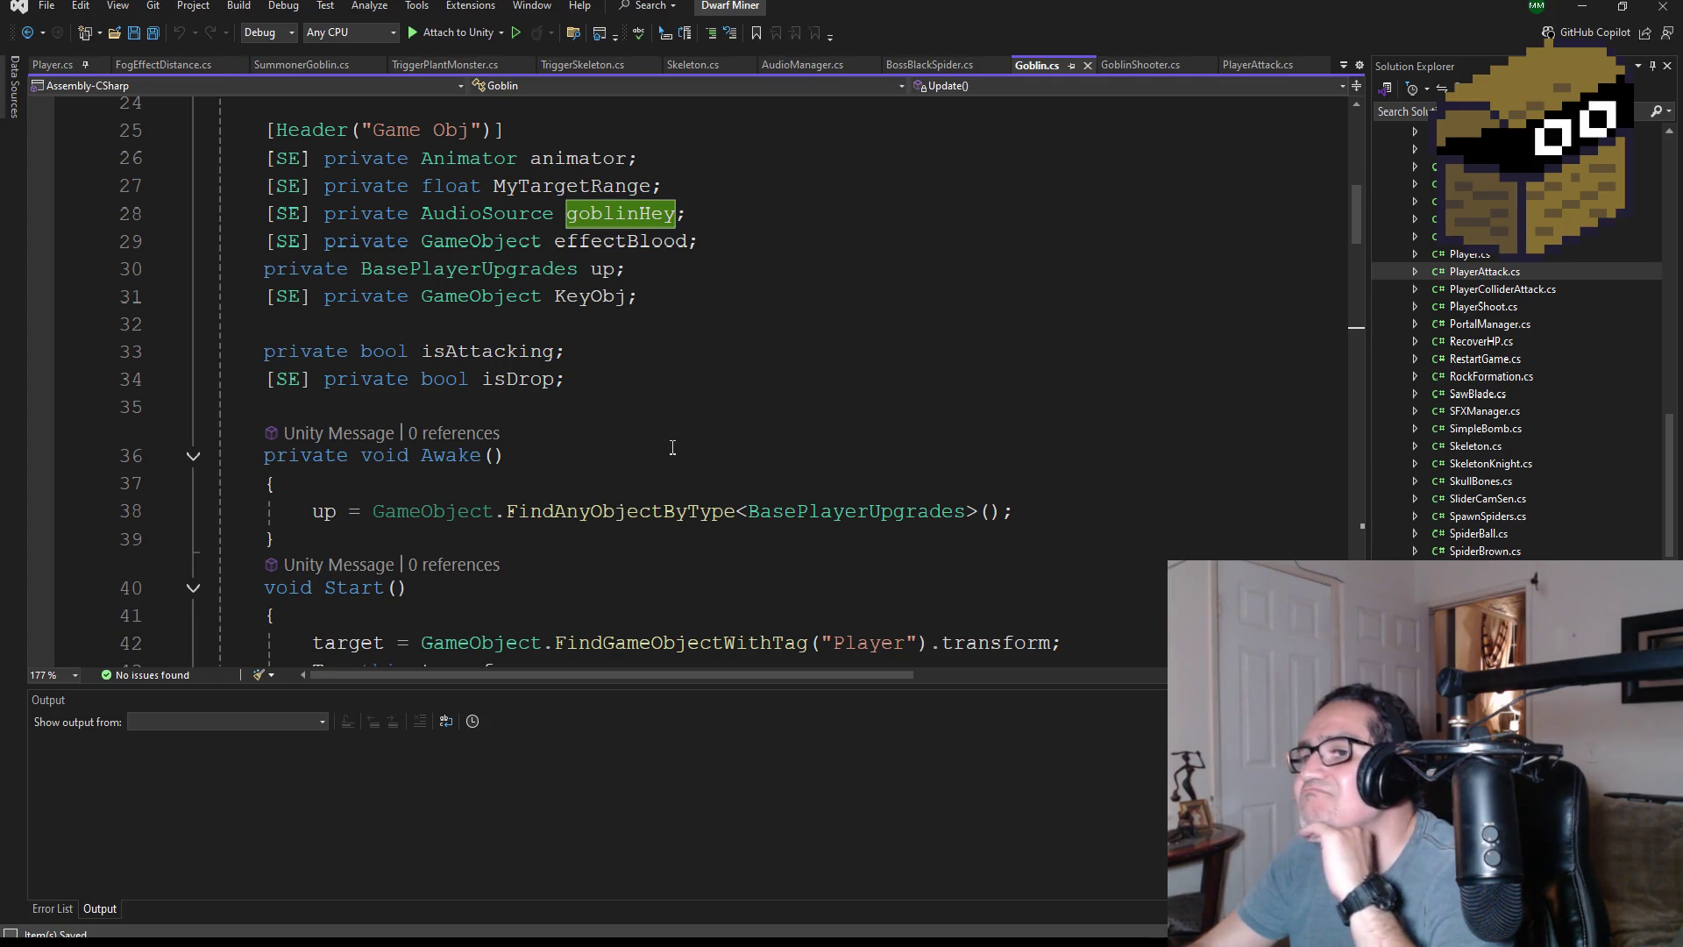
{"action": "scroll", "coordinate": [681, 439], "scroll_direction": "down", "scroll_amount": 4}
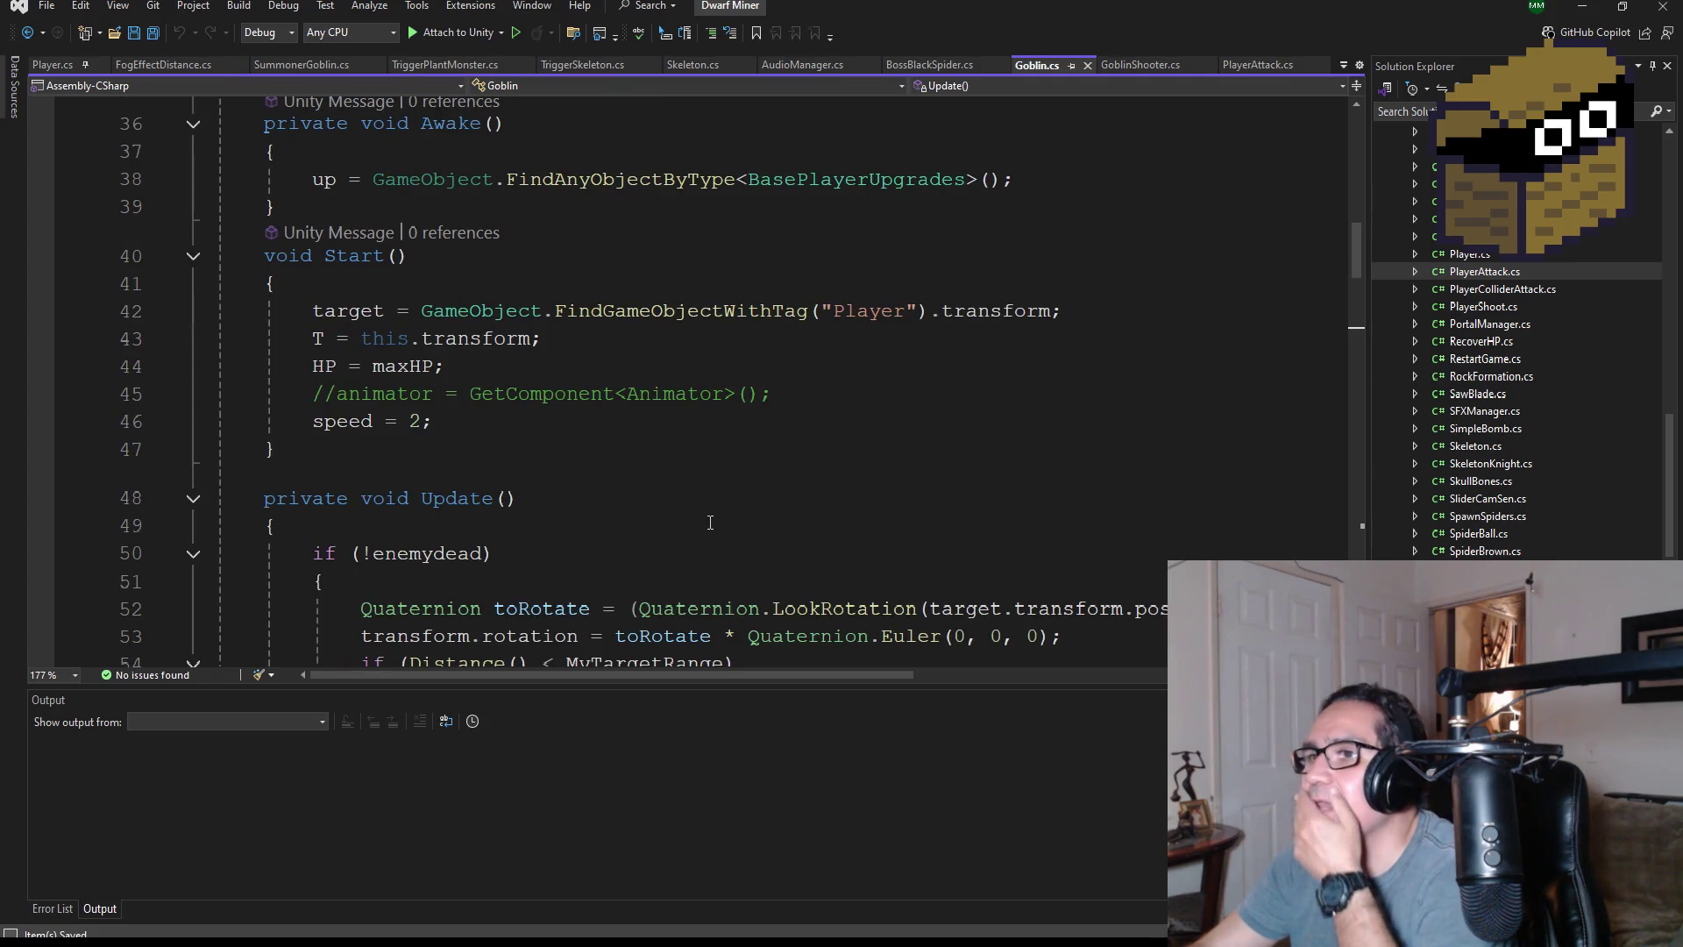
{"action": "scroll", "coordinate": [715, 526], "scroll_direction": "down", "scroll_amount": 7}
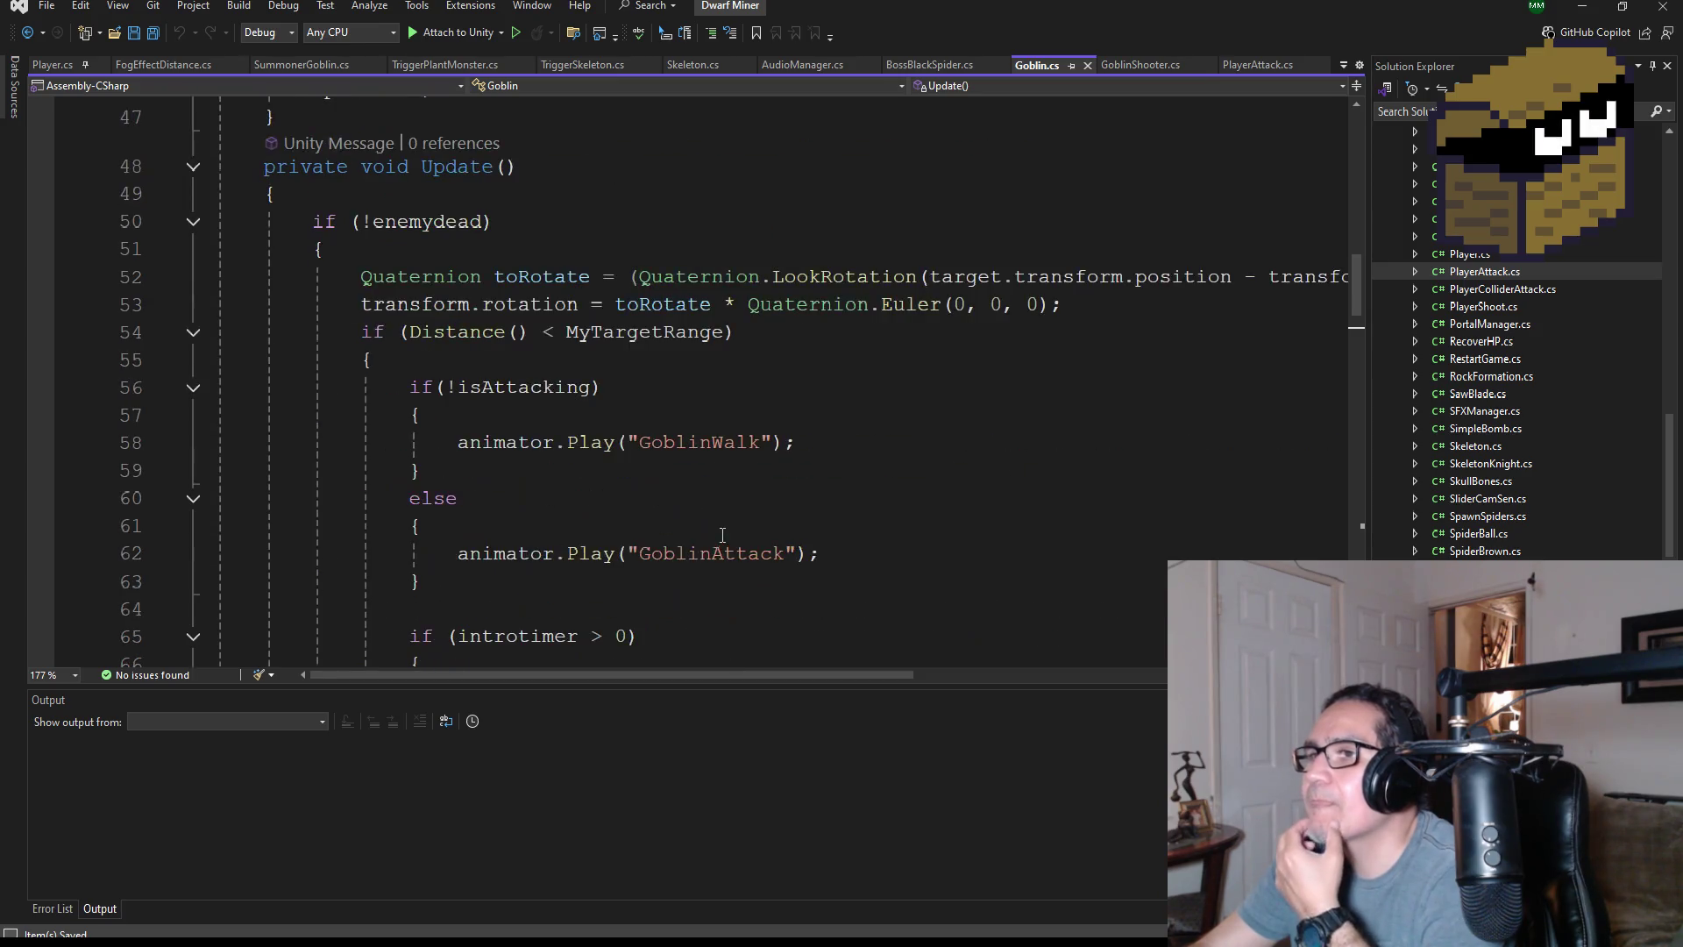
{"action": "scroll", "coordinate": [779, 448], "scroll_direction": "down", "scroll_amount": 2}
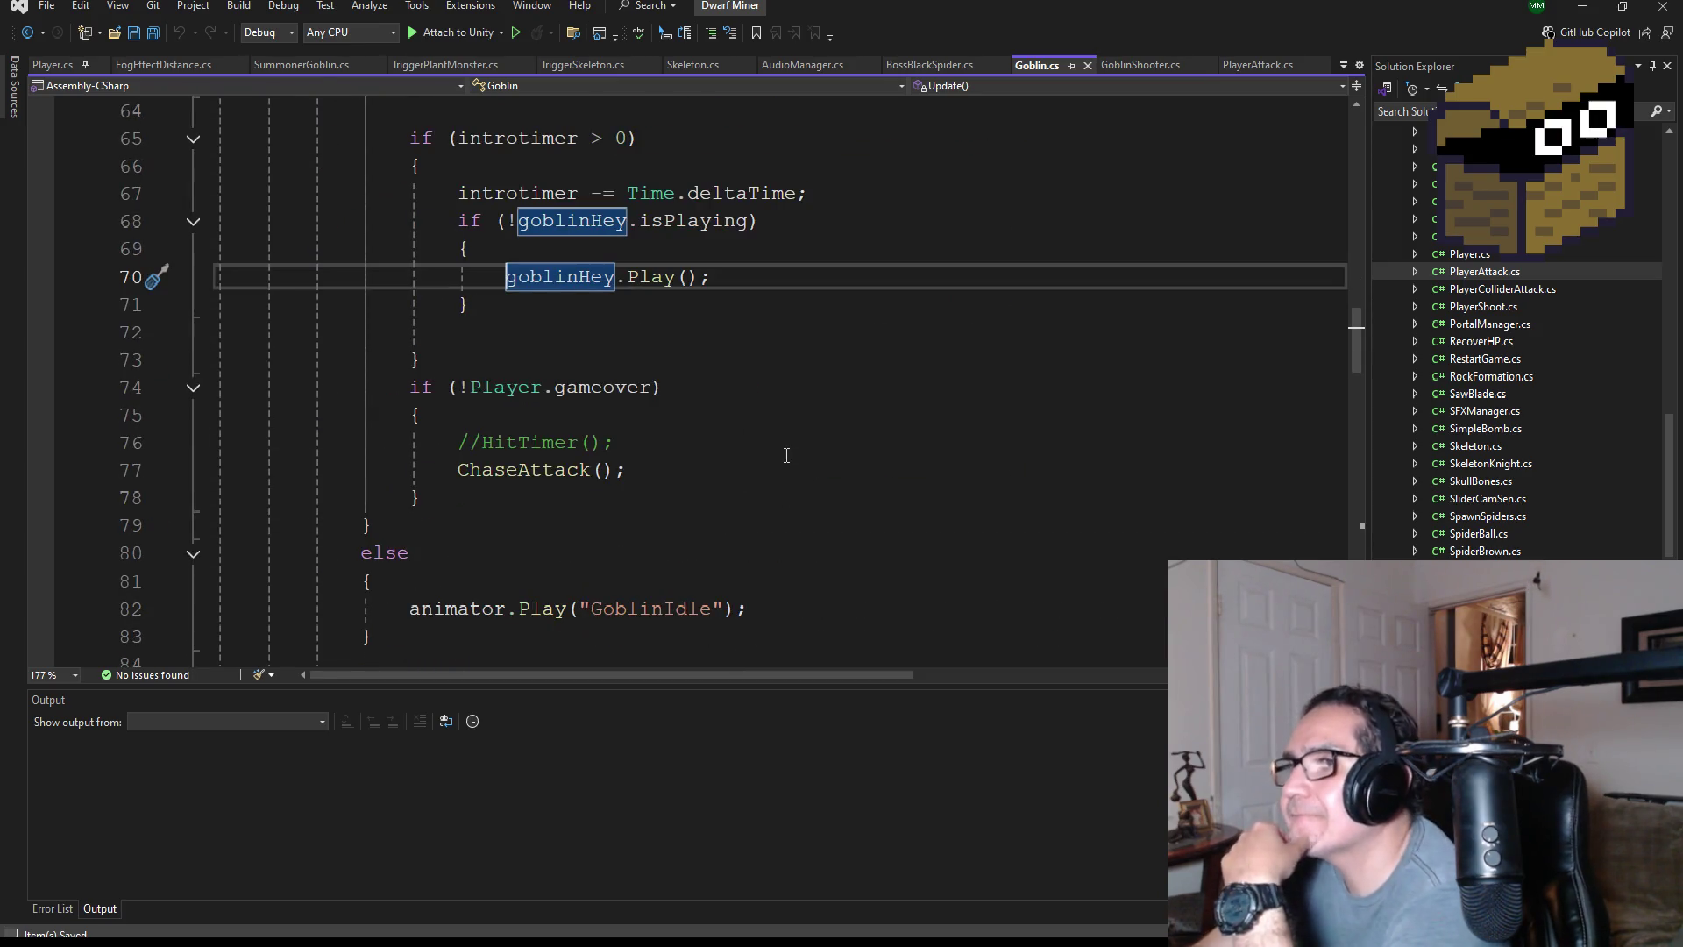
{"action": "scroll", "coordinate": [786, 444], "scroll_direction": "down", "scroll_amount": 3}
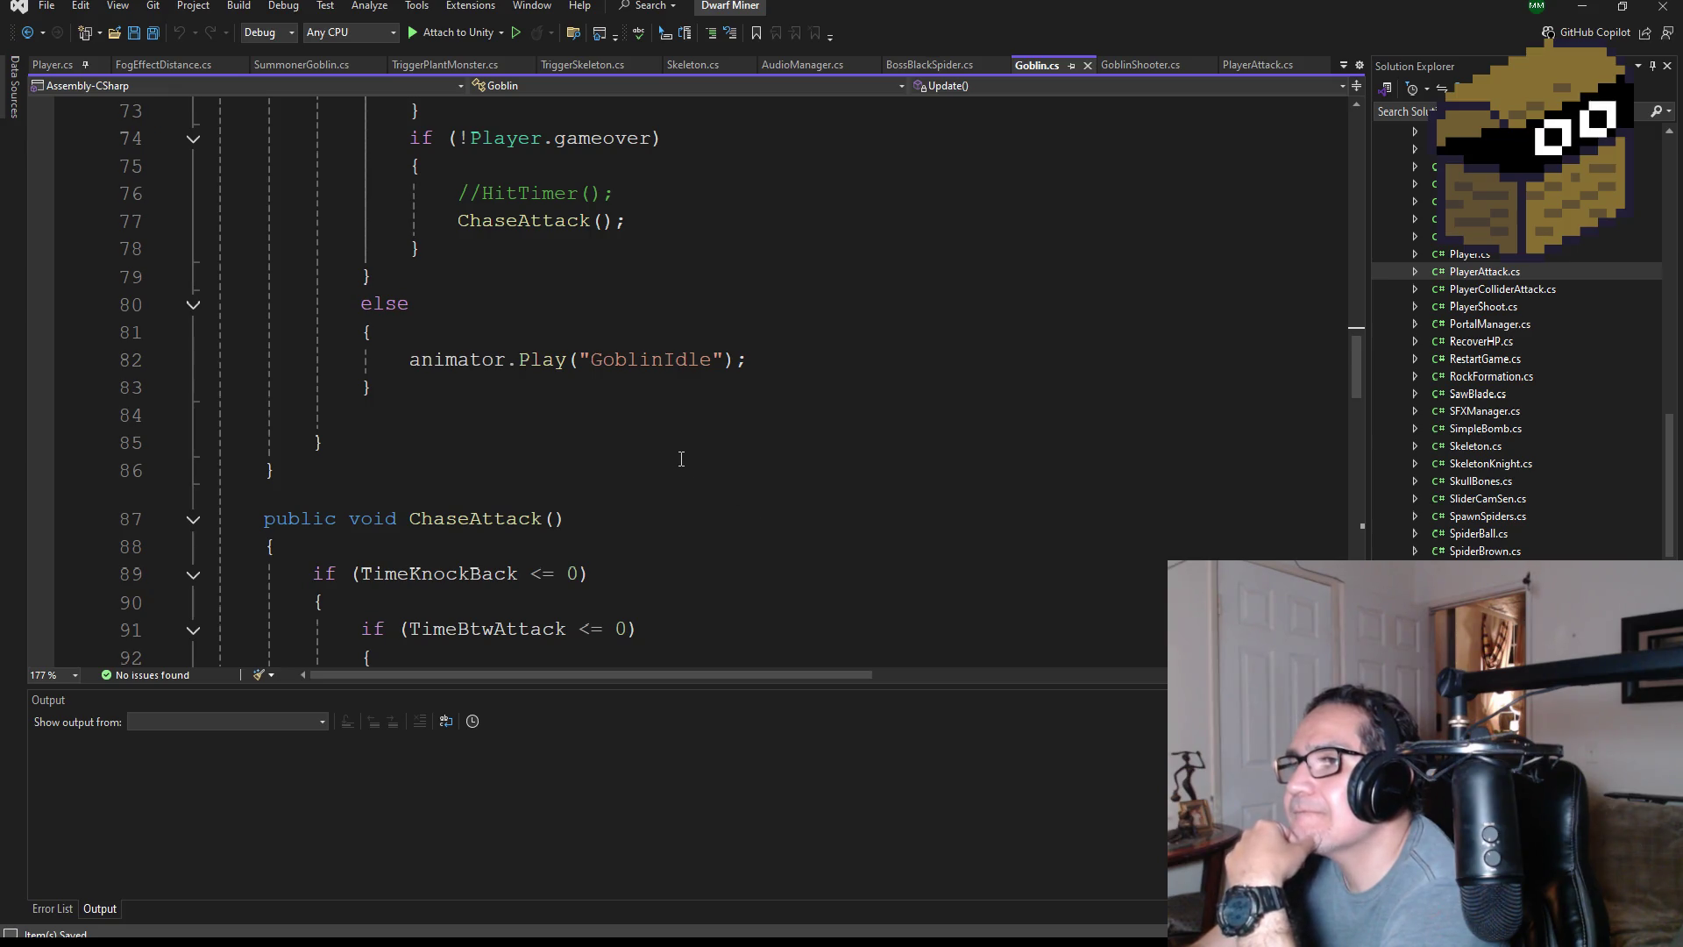
{"action": "scroll", "coordinate": [681, 459], "scroll_direction": "down", "scroll_amount": 3}
{"action": "scroll", "coordinate": [753, 439], "scroll_direction": "up", "scroll_amount": 4}
{"action": "left_click", "coordinate": [781, 443]}
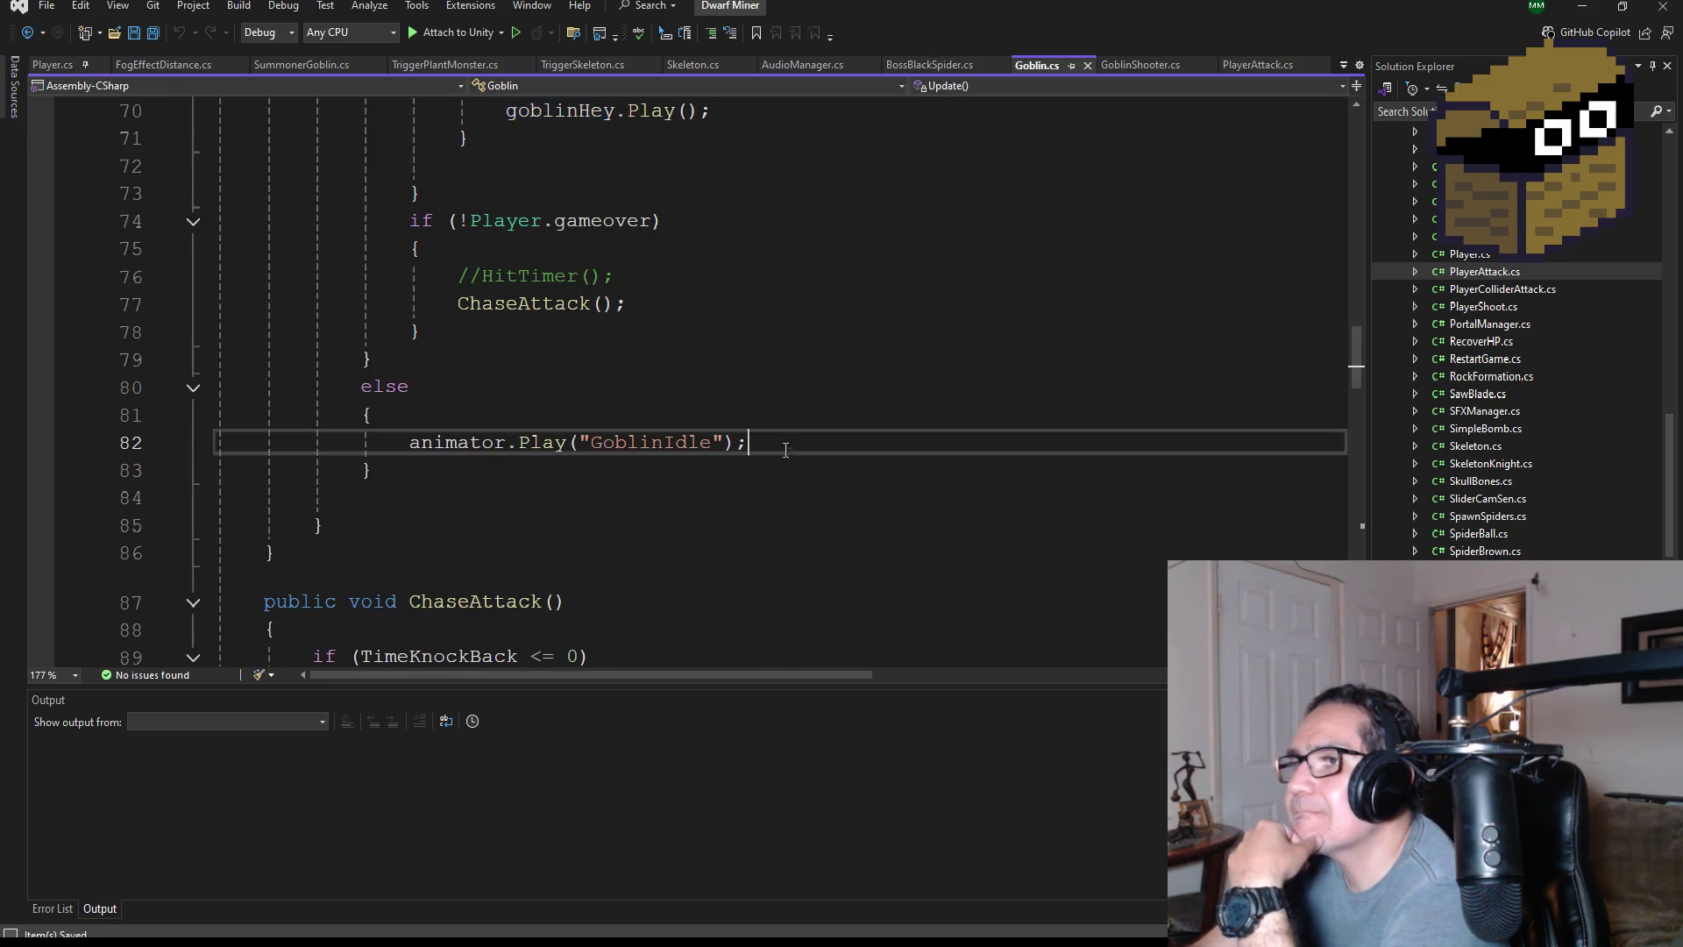
{"action": "scroll", "coordinate": [844, 478], "scroll_direction": "up", "scroll_amount": 20}
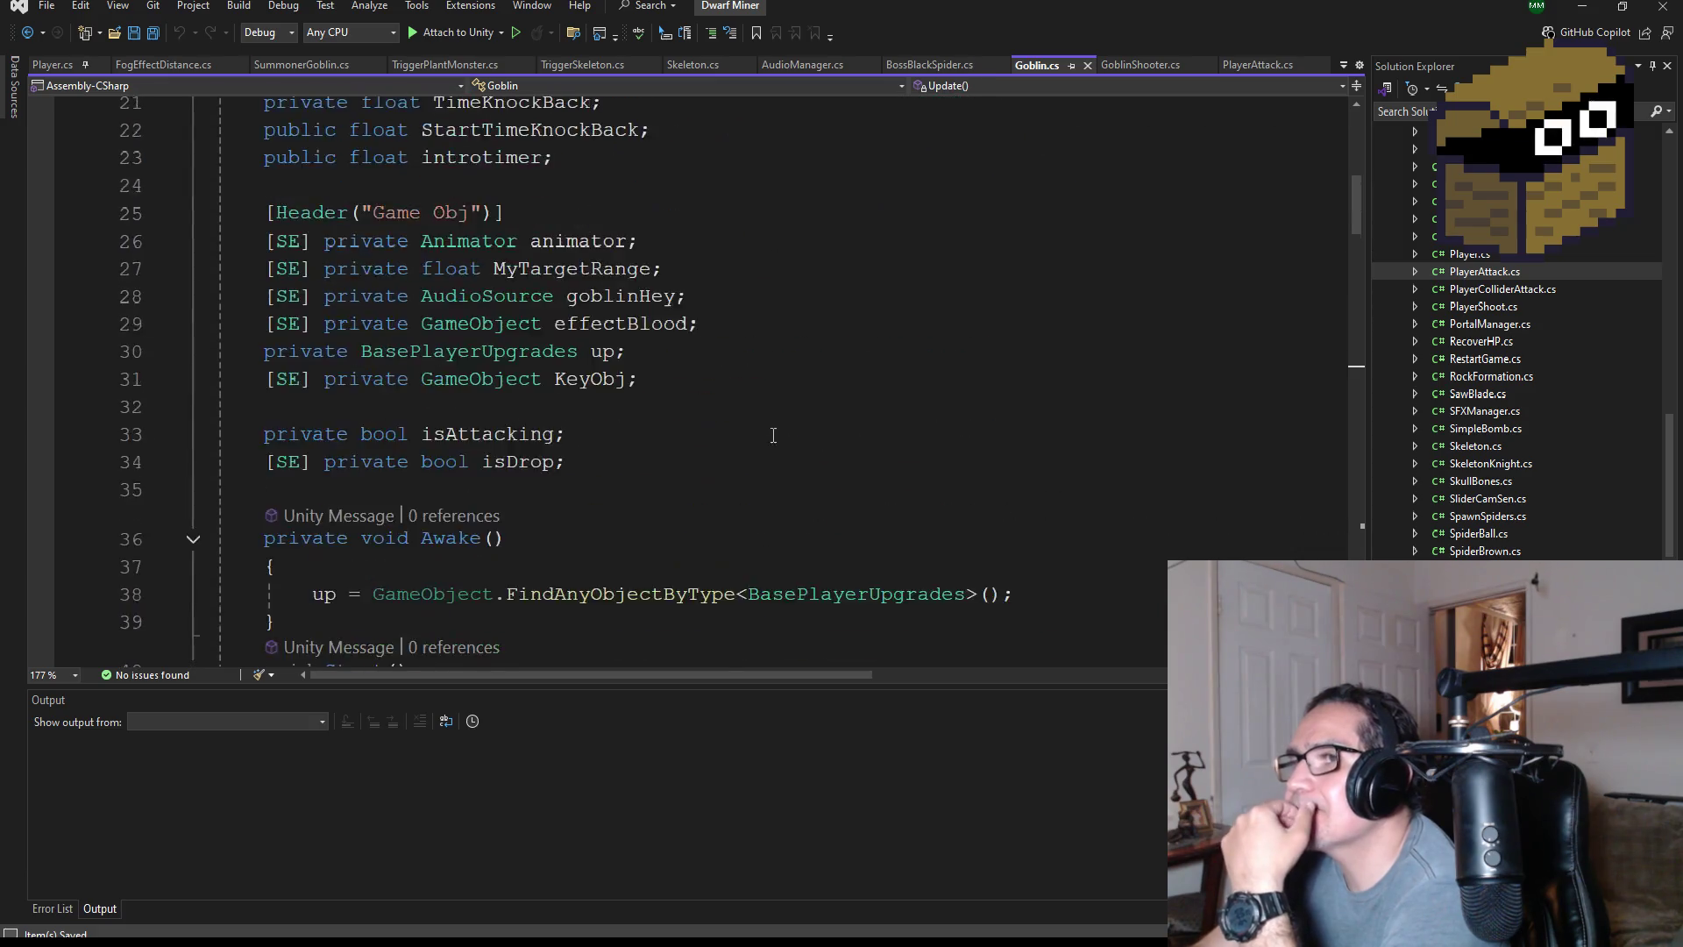
{"action": "scroll", "coordinate": [706, 399], "scroll_direction": "down", "scroll_amount": 6}
- Add a test [SE] line below the isDrop field, then delete it again
{"action": "left_click", "coordinate": [627, 452]}
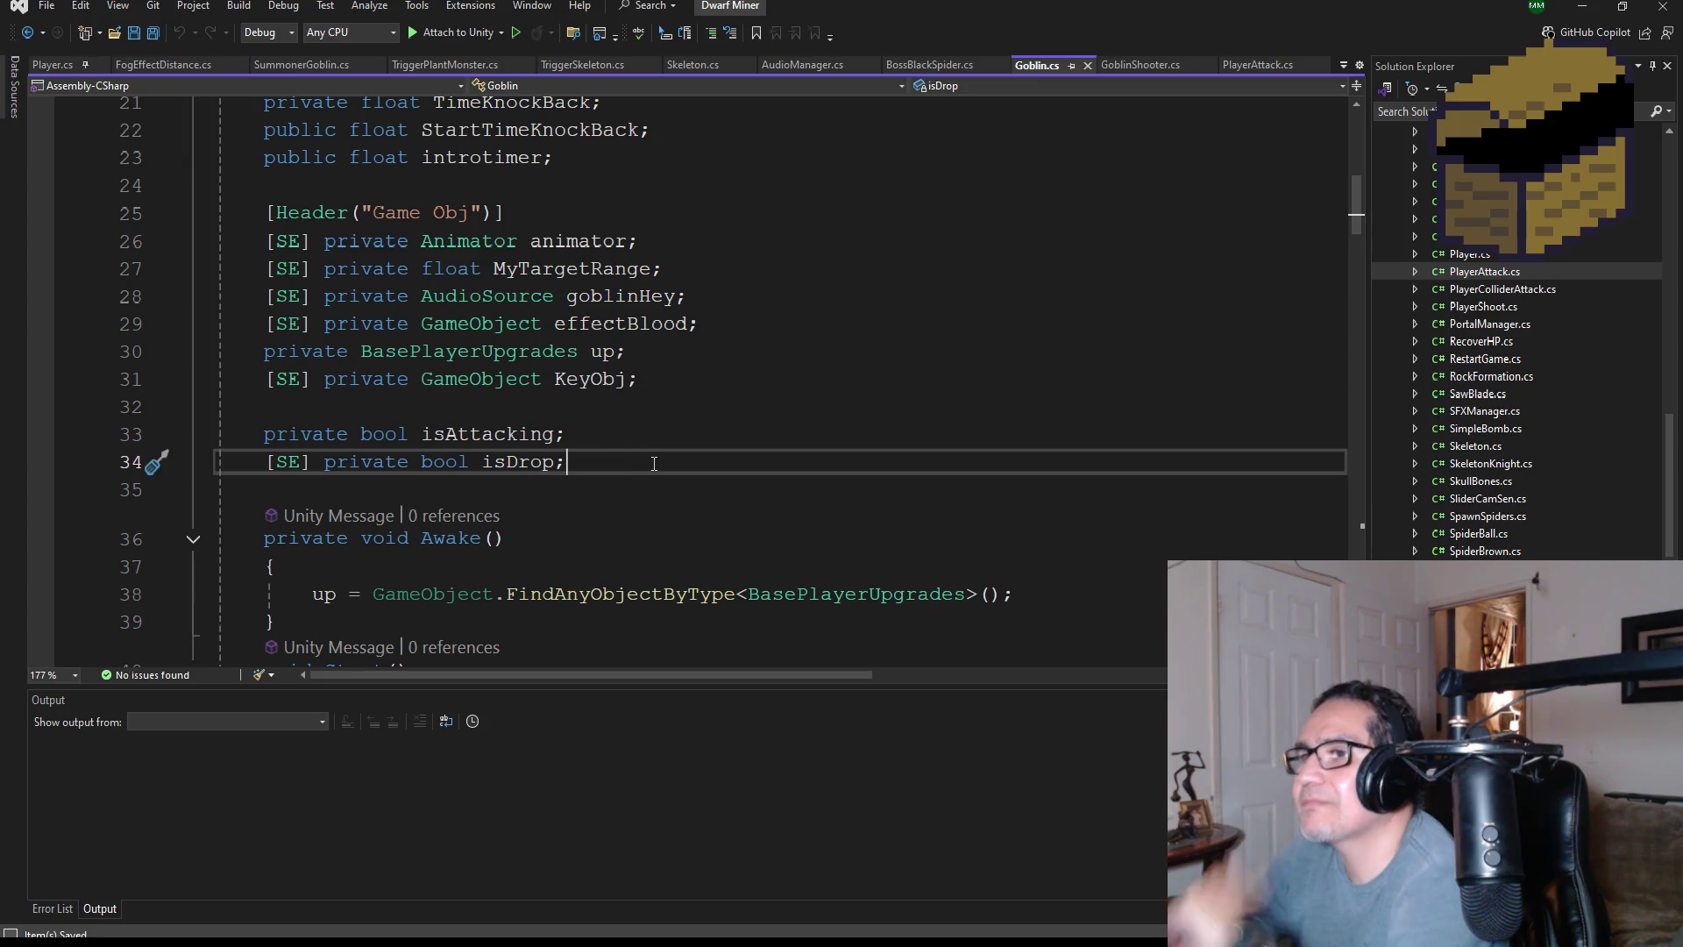
{"action": "key", "text": "Return"}
{"action": "type", "text": "["}
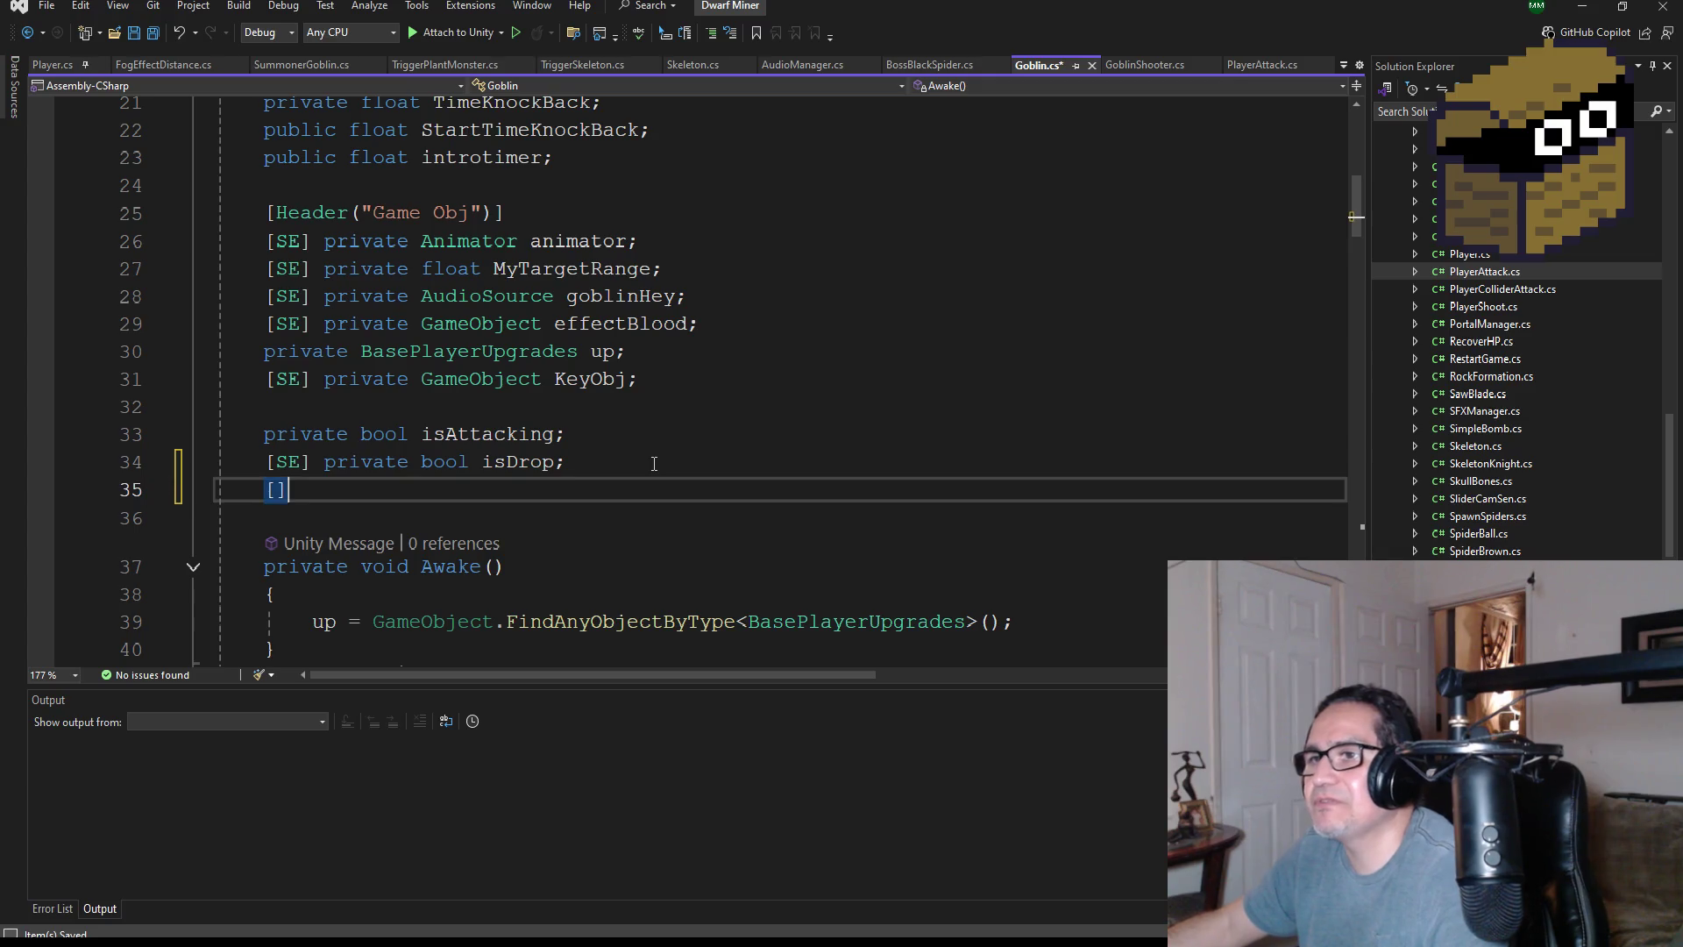
{"action": "type", "text": "SE]"}
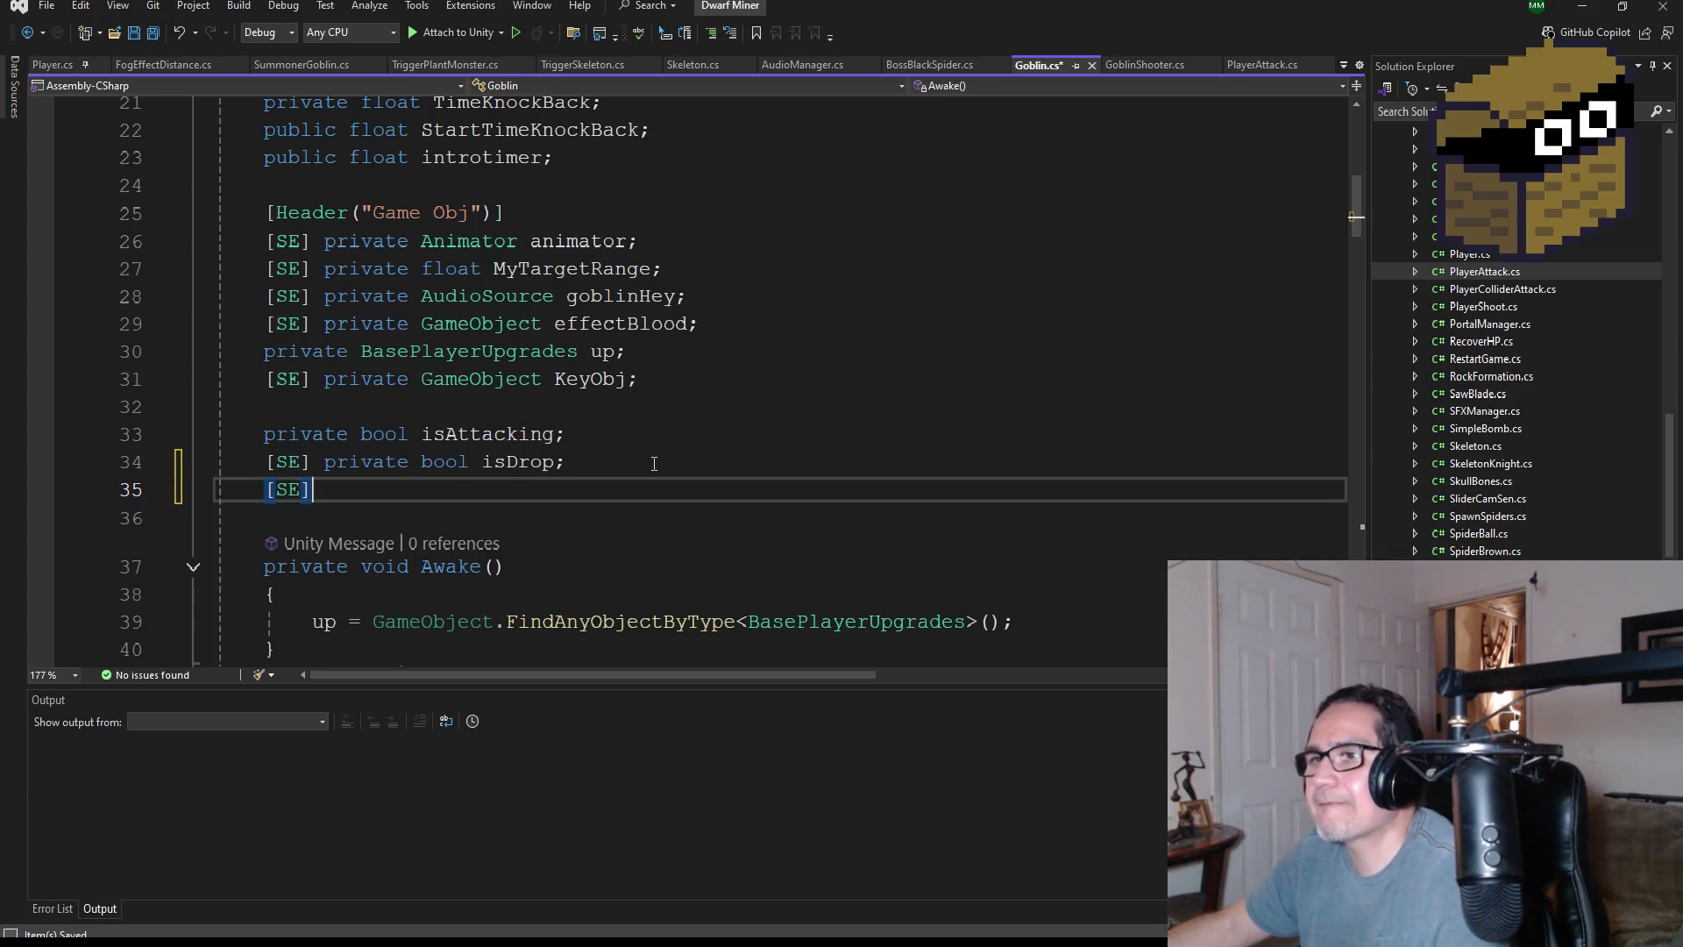
{"action": "key", "text": "BackSpace"}
{"action": "key", "text": "BackSpace"}
{"action": "key", "text": "BackSpace"}
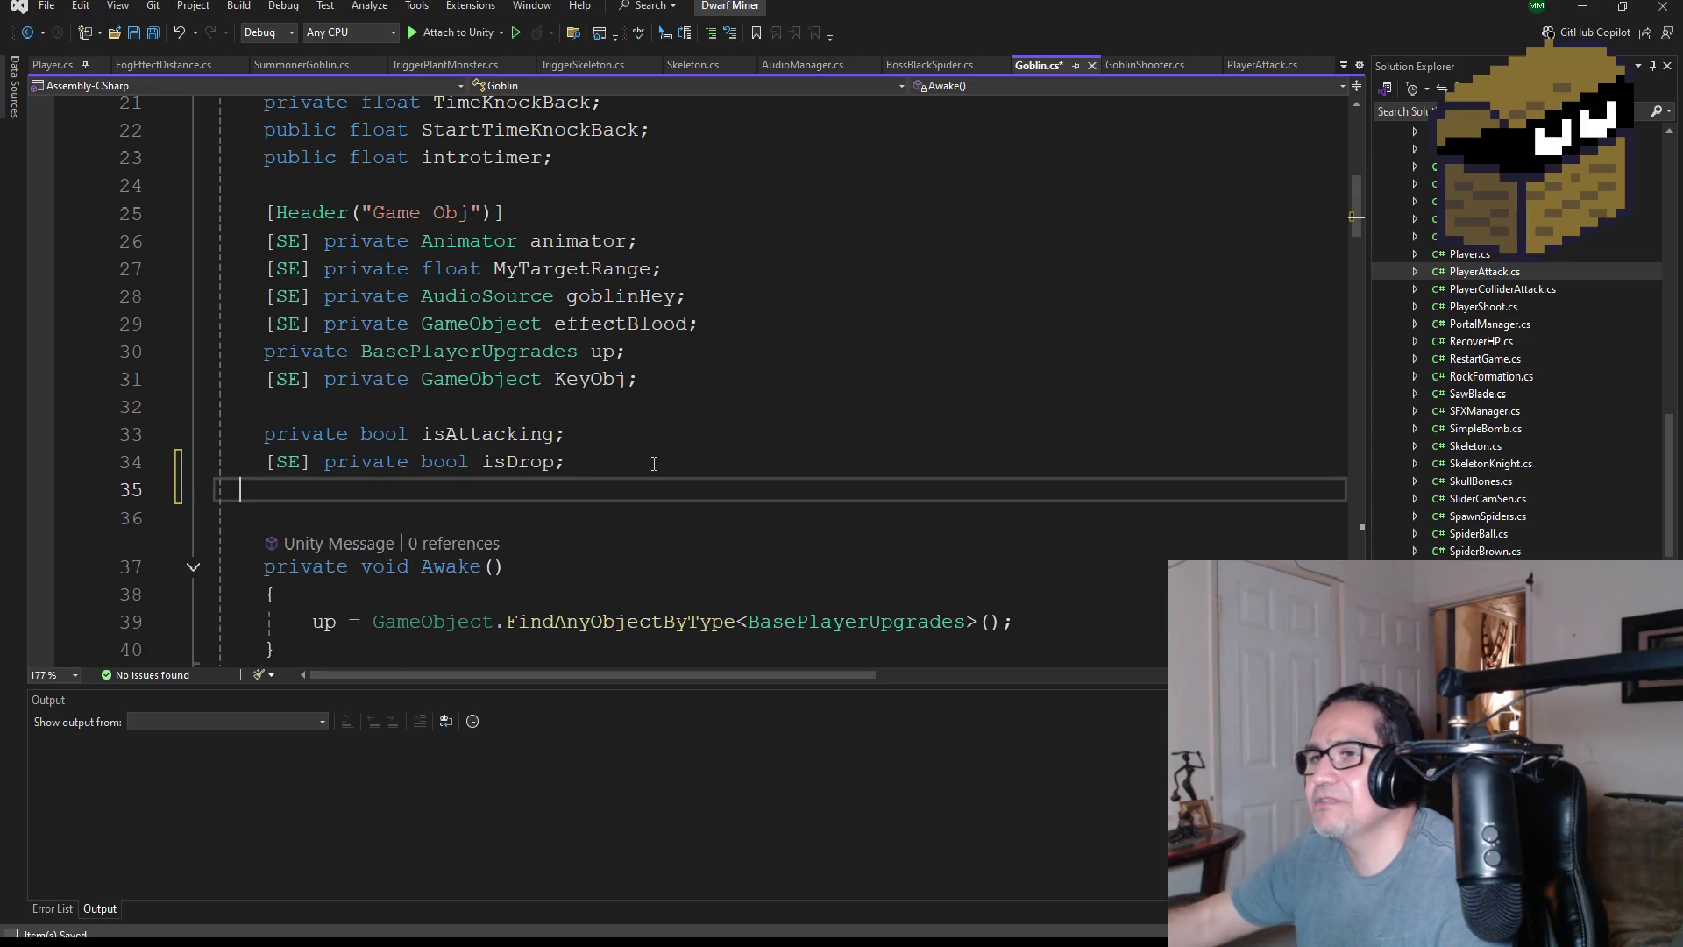
{"action": "key", "text": "BackSpace"}
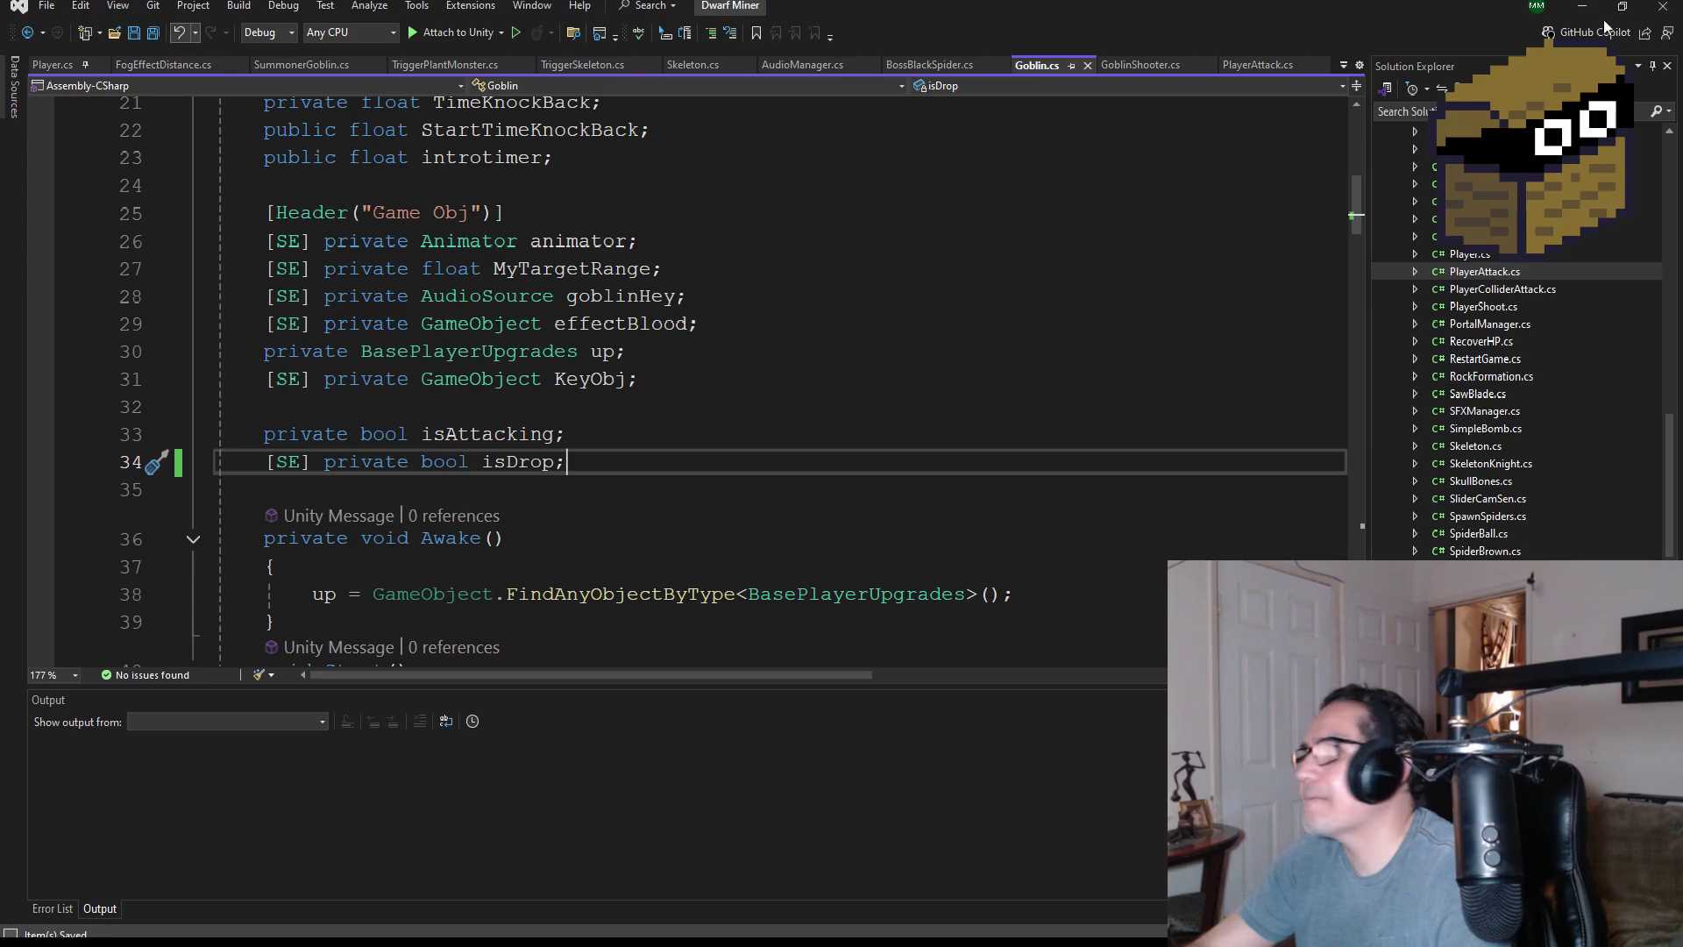
{"action": "left_click", "coordinate": [1583, 6]}
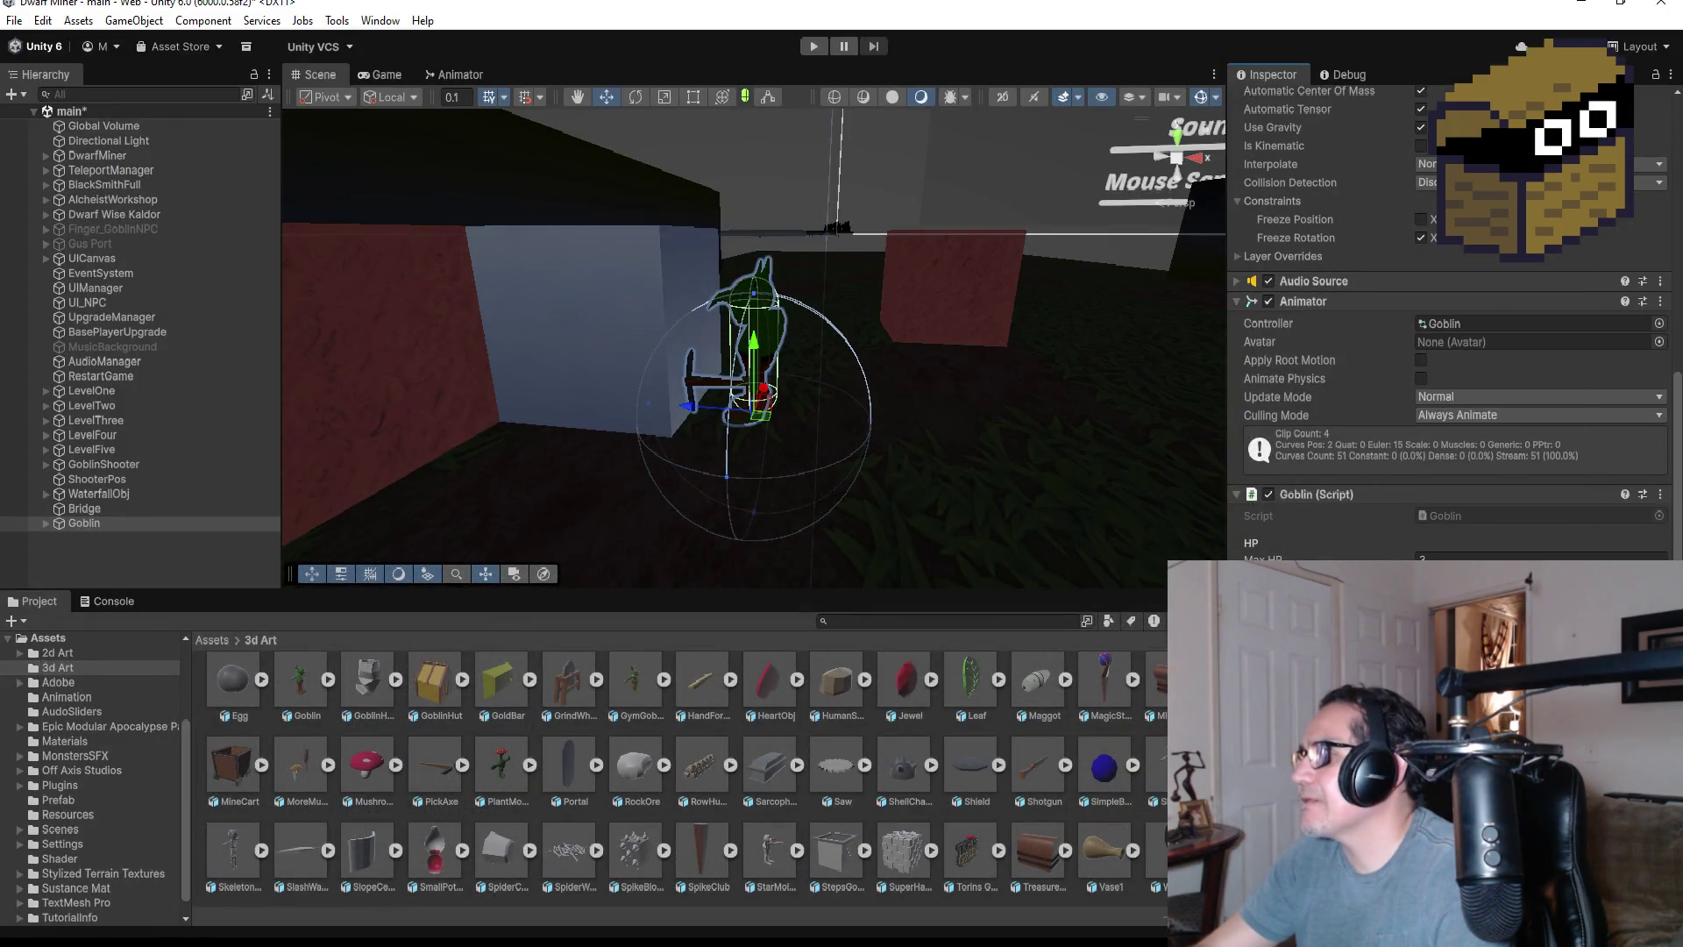
{"action": "left_click", "coordinate": [1660, 494]}
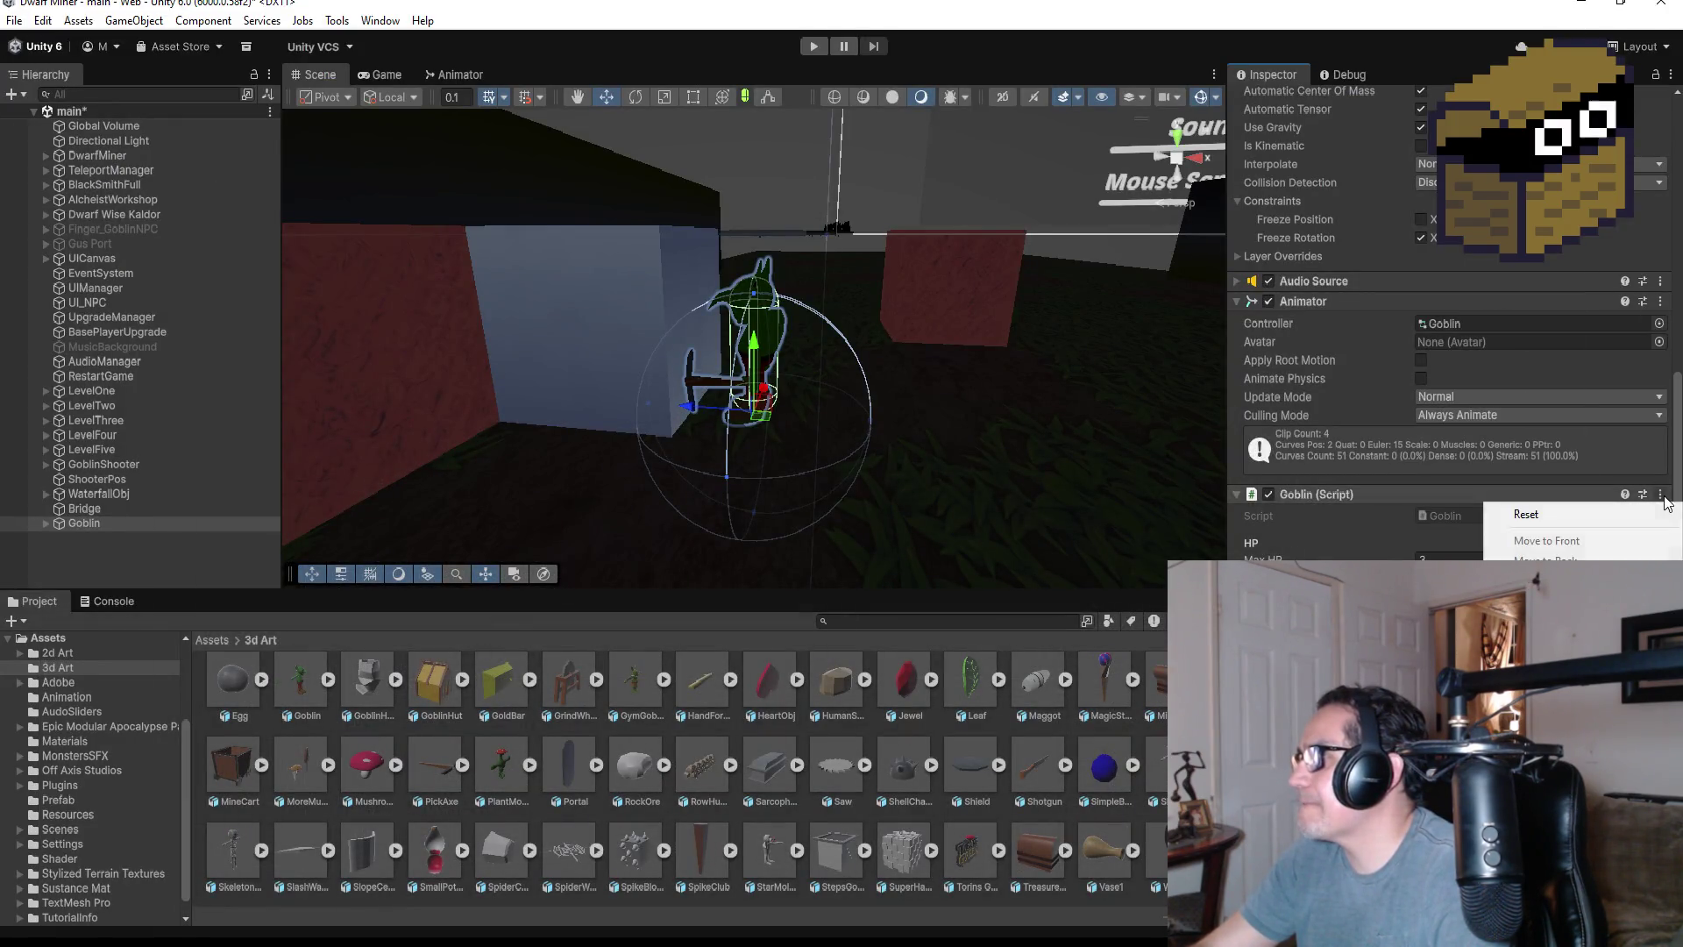
{"action": "scroll", "coordinate": [1446, 324], "scroll_direction": "up", "scroll_amount": 5}
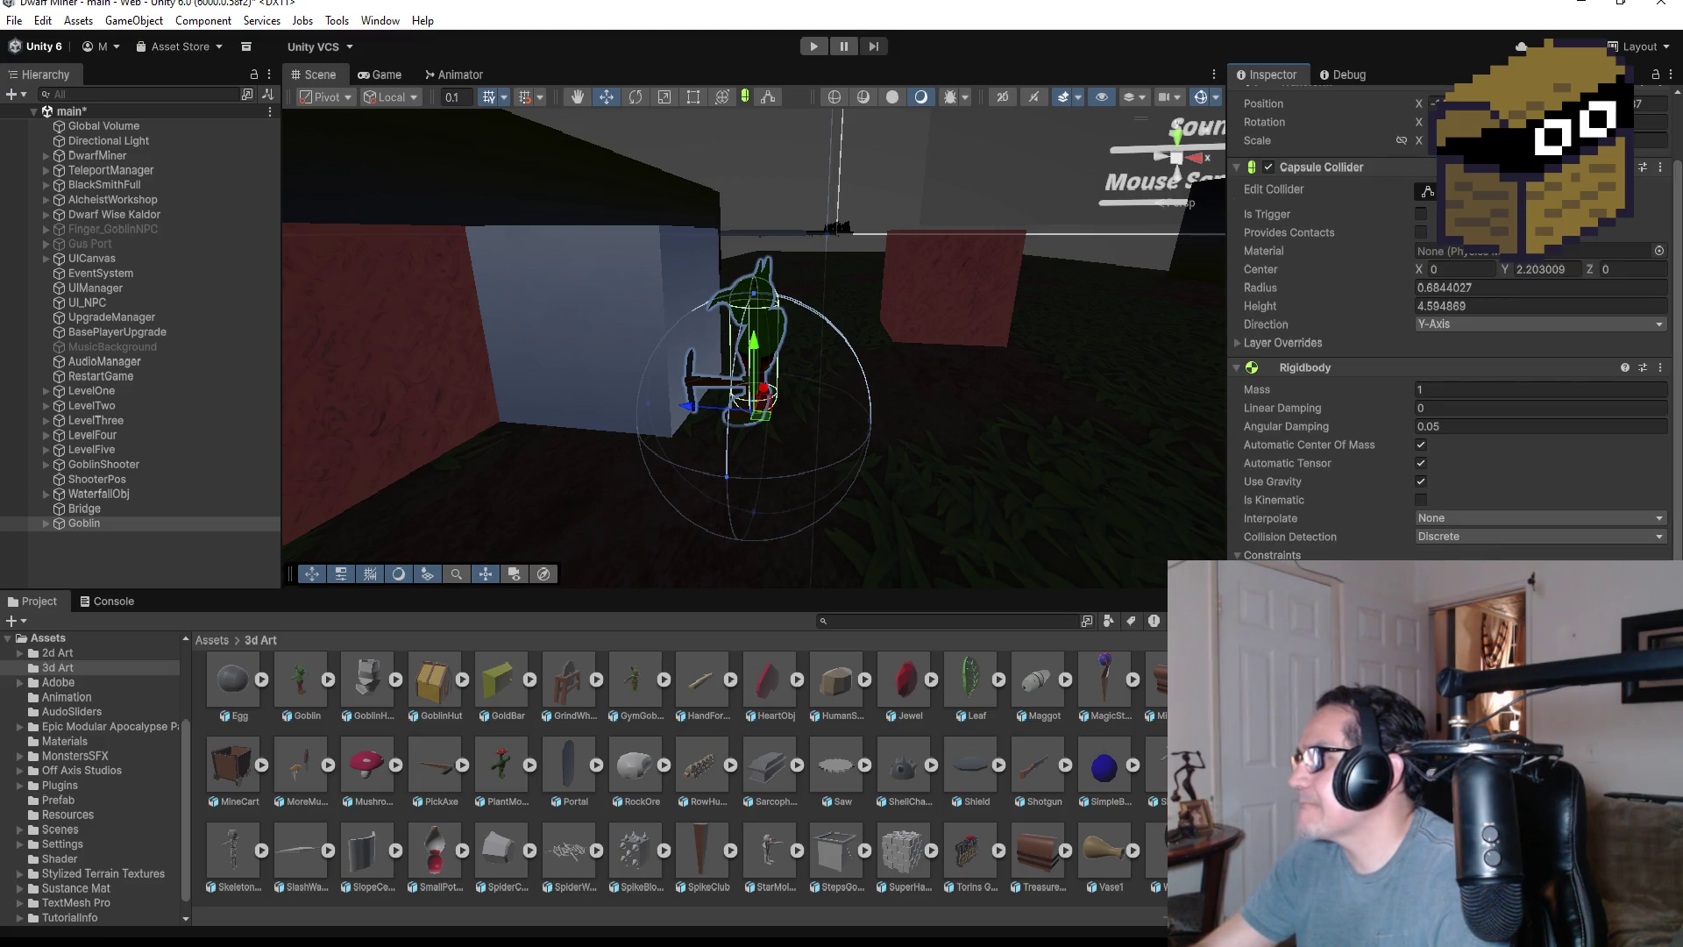
{"action": "scroll", "coordinate": [1447, 325], "scroll_direction": "down", "scroll_amount": 1}
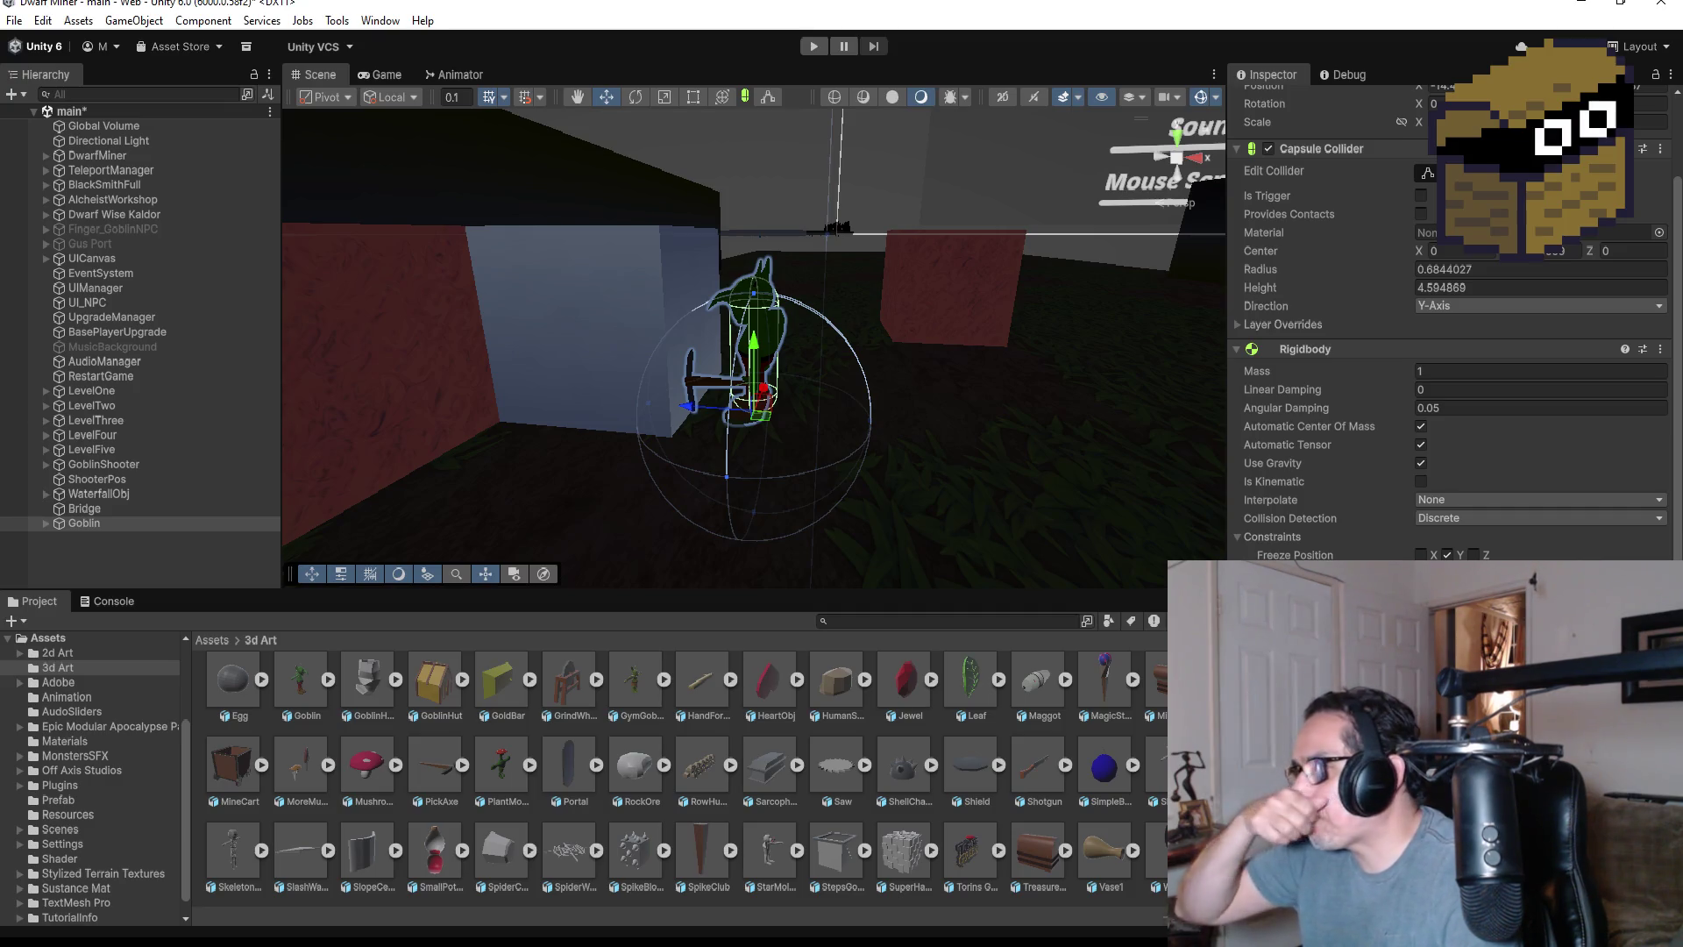
{"action": "key", "text": "alt+Tab"}
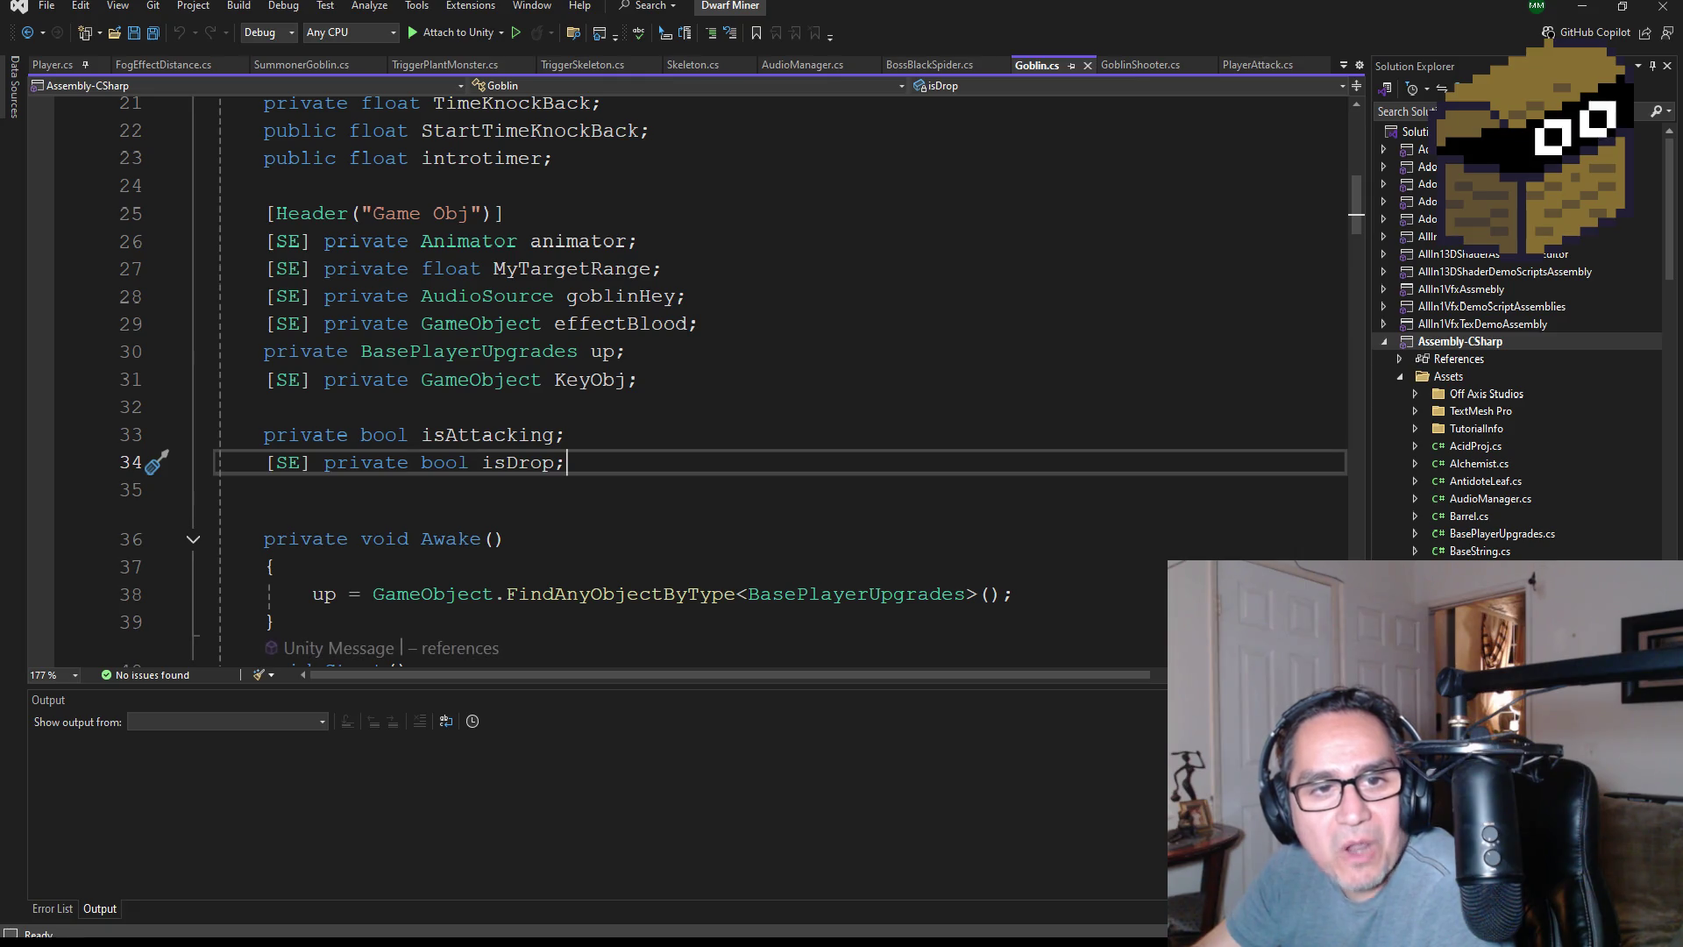
- Add a new '[SerializeField]private' line below the hitPos declaration
{"action": "scroll", "coordinate": [605, 409], "scroll_direction": "up", "scroll_amount": 7}
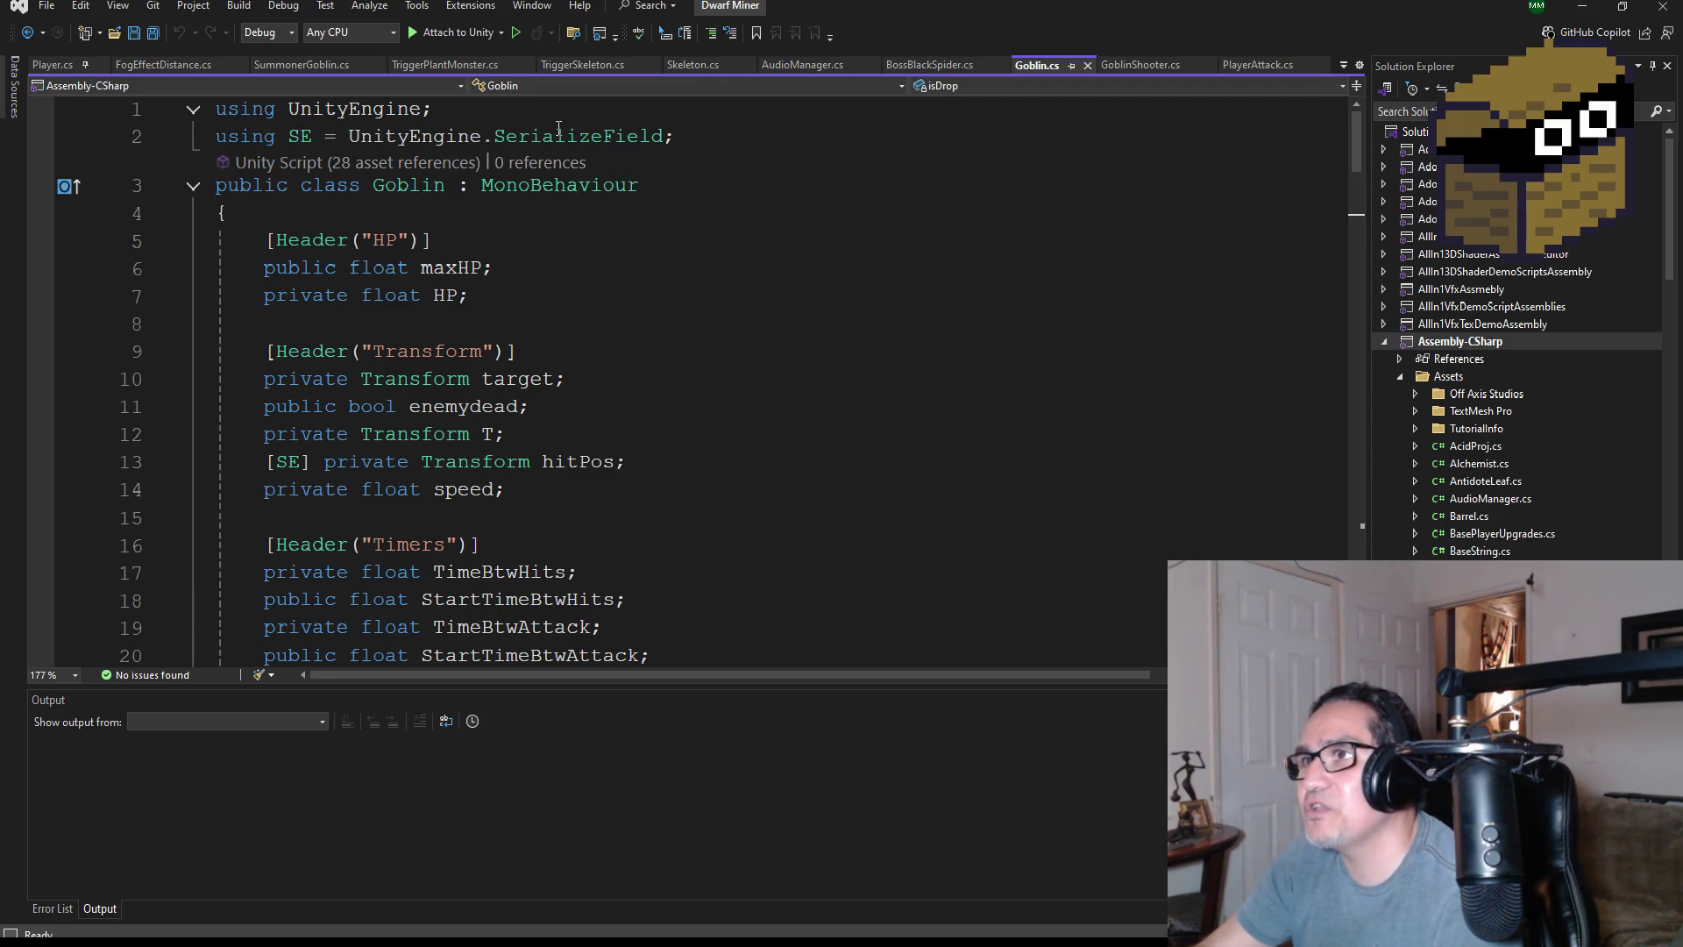
{"action": "double_click", "coordinate": [559, 136]}
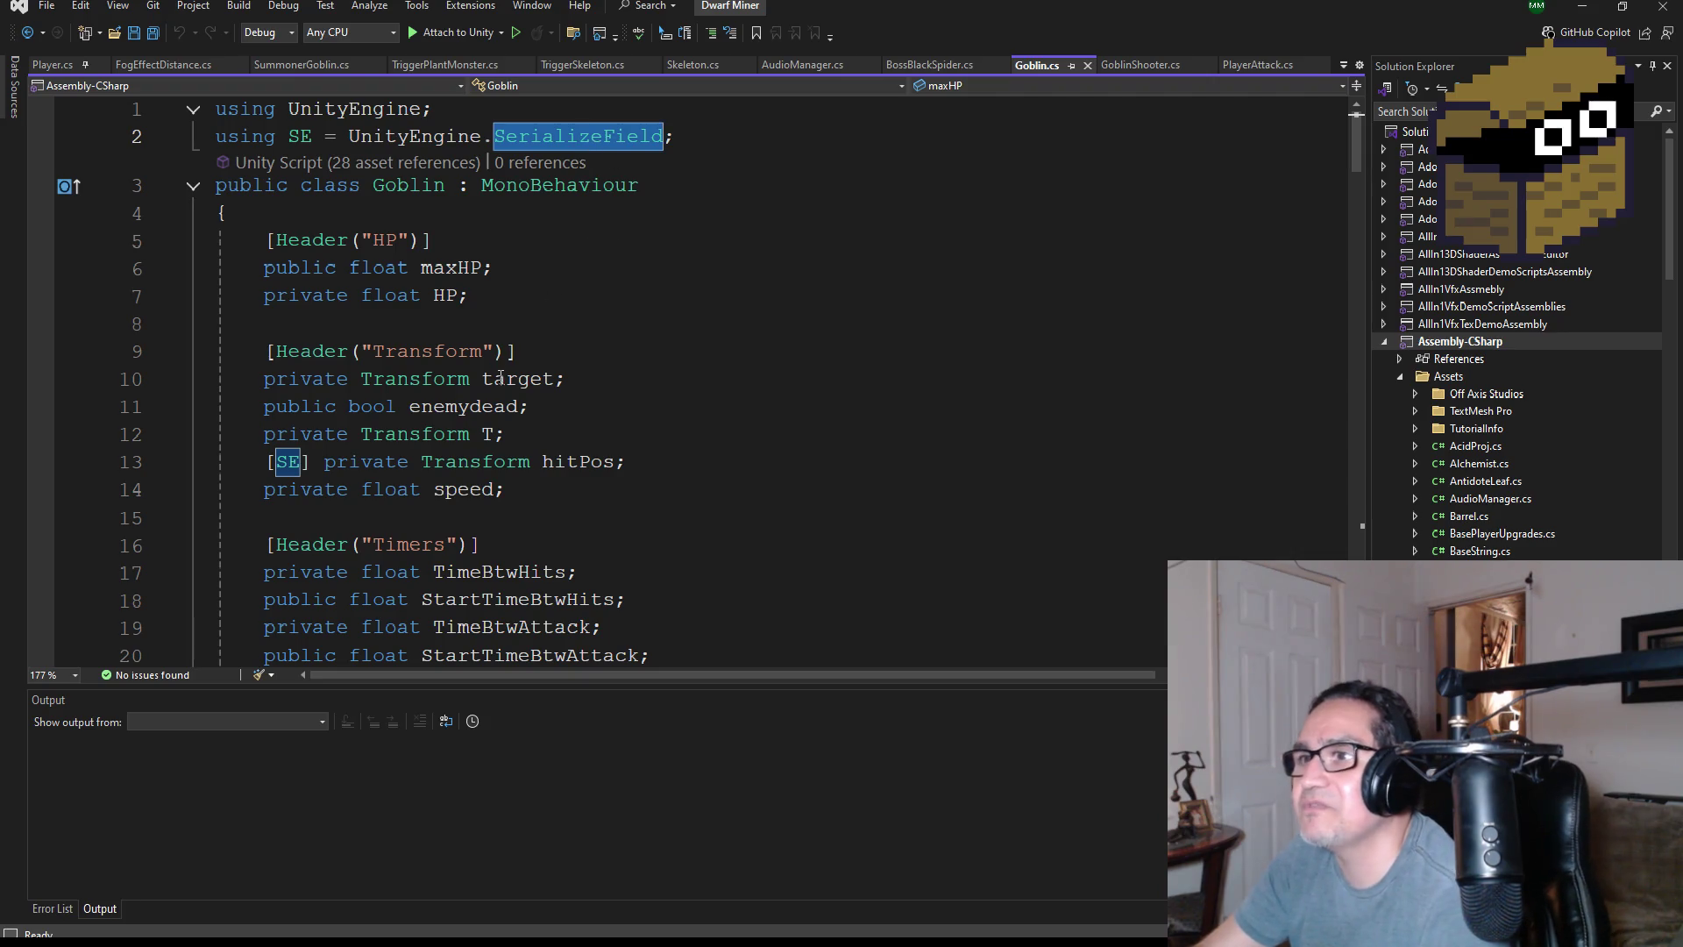
{"action": "left_click", "coordinate": [669, 462]}
{"action": "key", "text": "Return"}
{"action": "type", "text": "[Ser"}
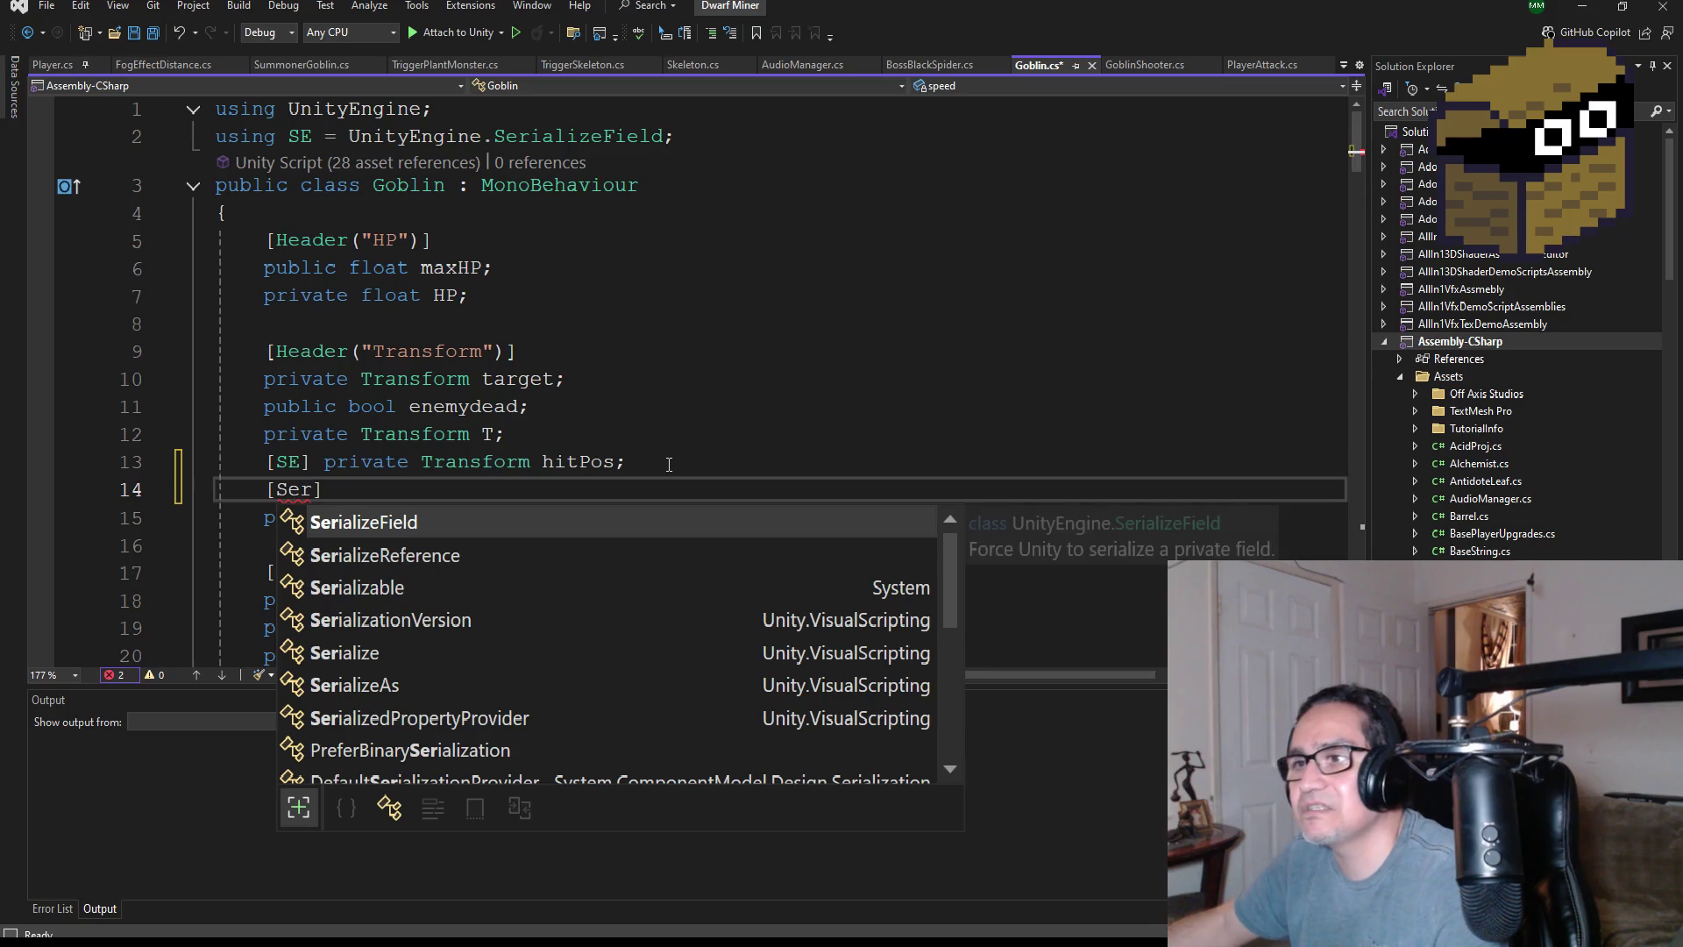
{"action": "type", "text": "]private"}
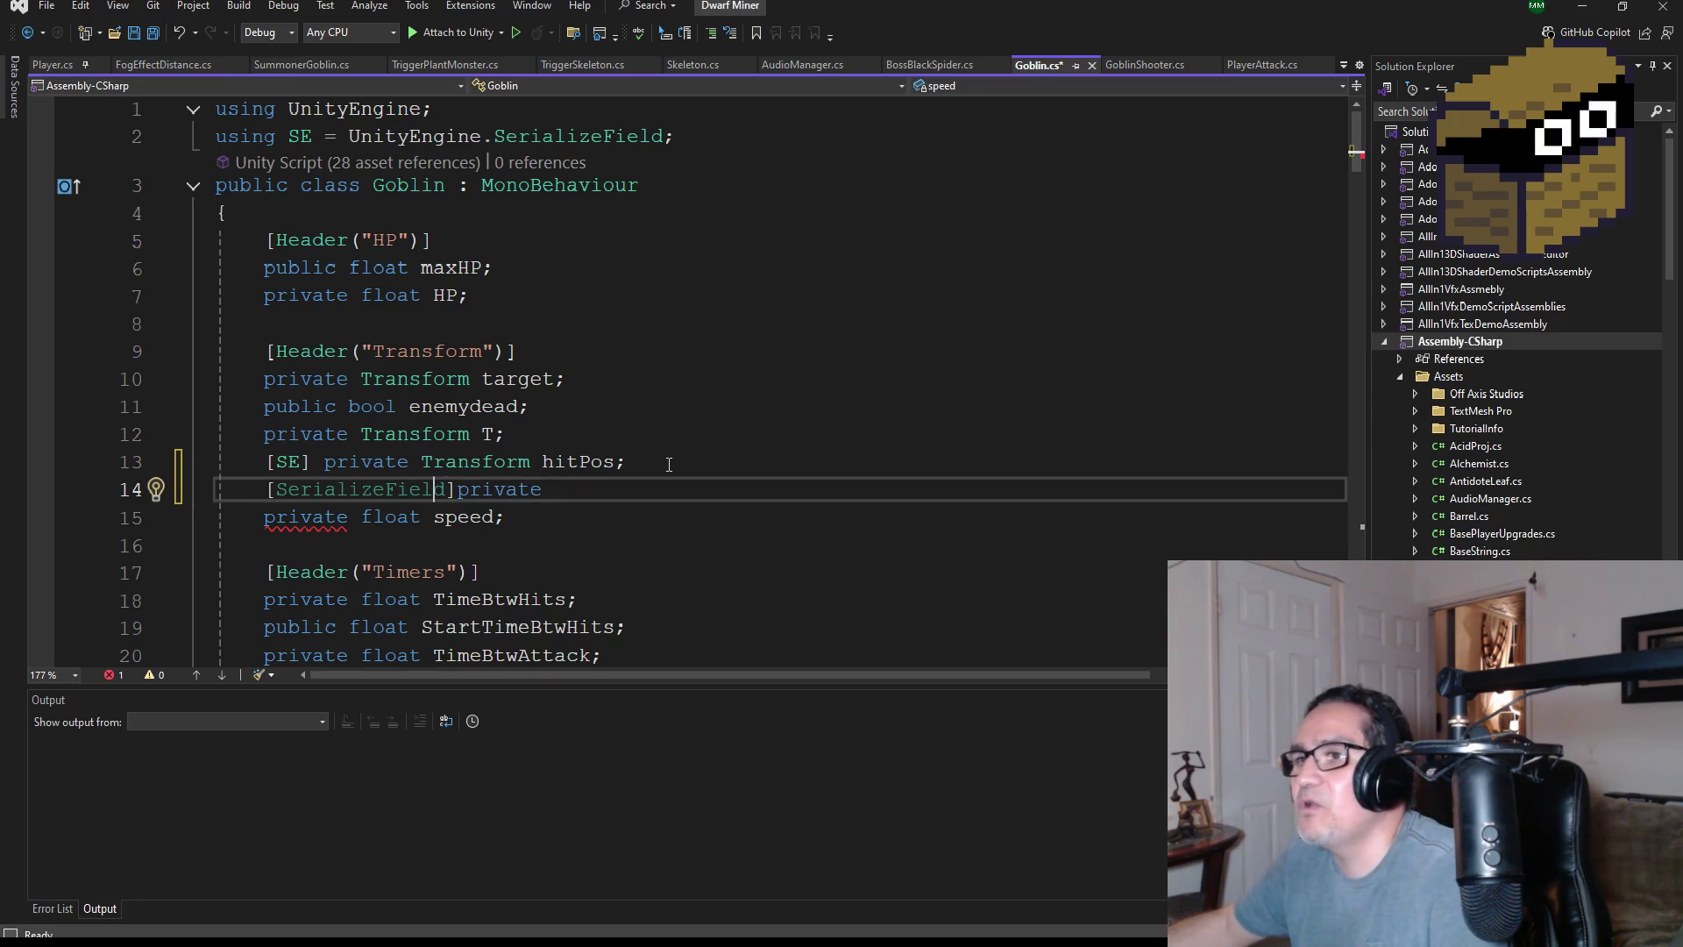
- Shorten the attribute to [SE] and delete the stray [SE]private line
{"action": "key", "text": "Delete"}
{"action": "key", "text": "BackSpace"}
{"action": "key", "text": "BackSpace"}
{"action": "key", "text": "BackSpace"}
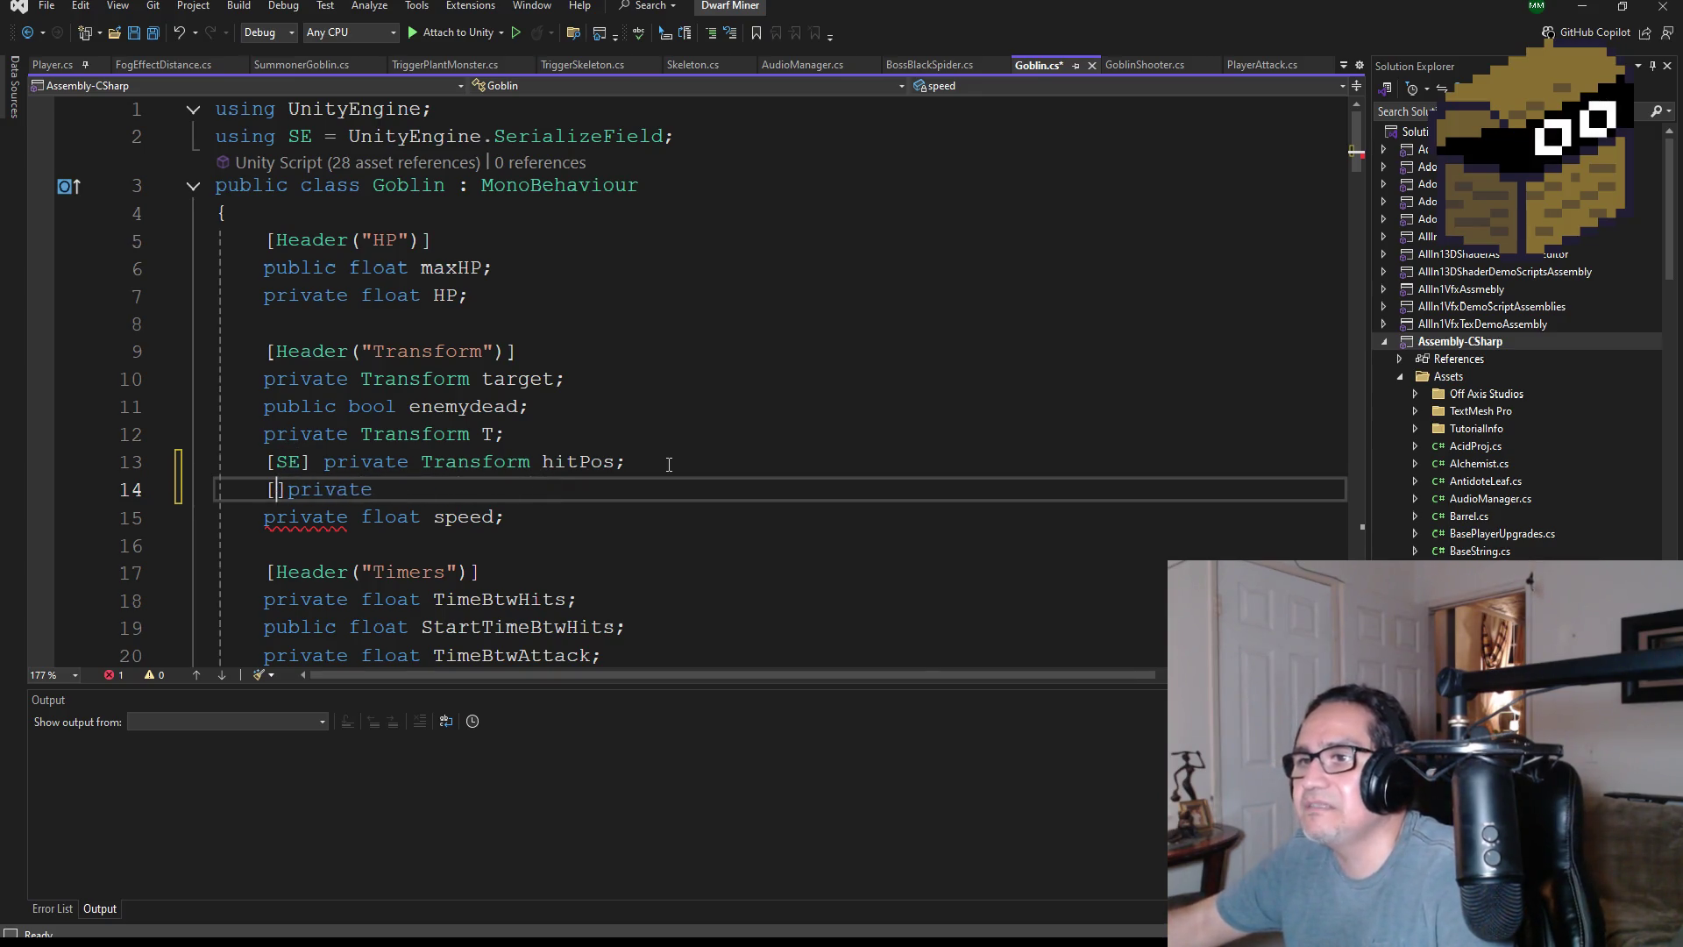
{"action": "type", "text": "SE"}
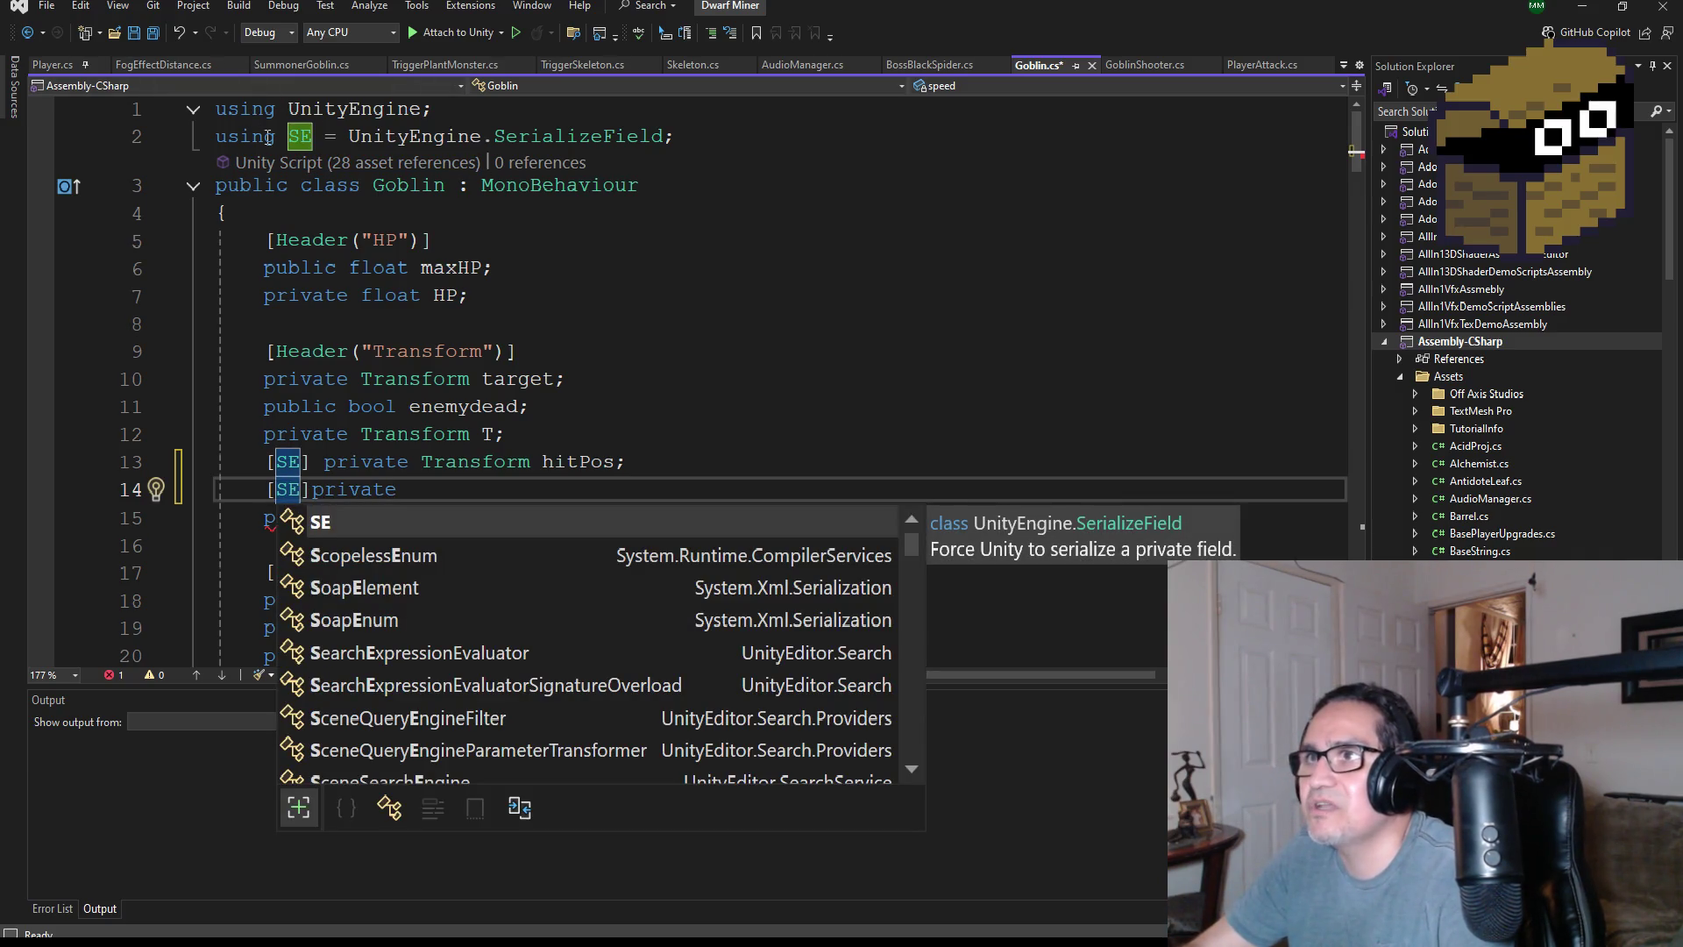
{"action": "left_click", "coordinate": [401, 489]}
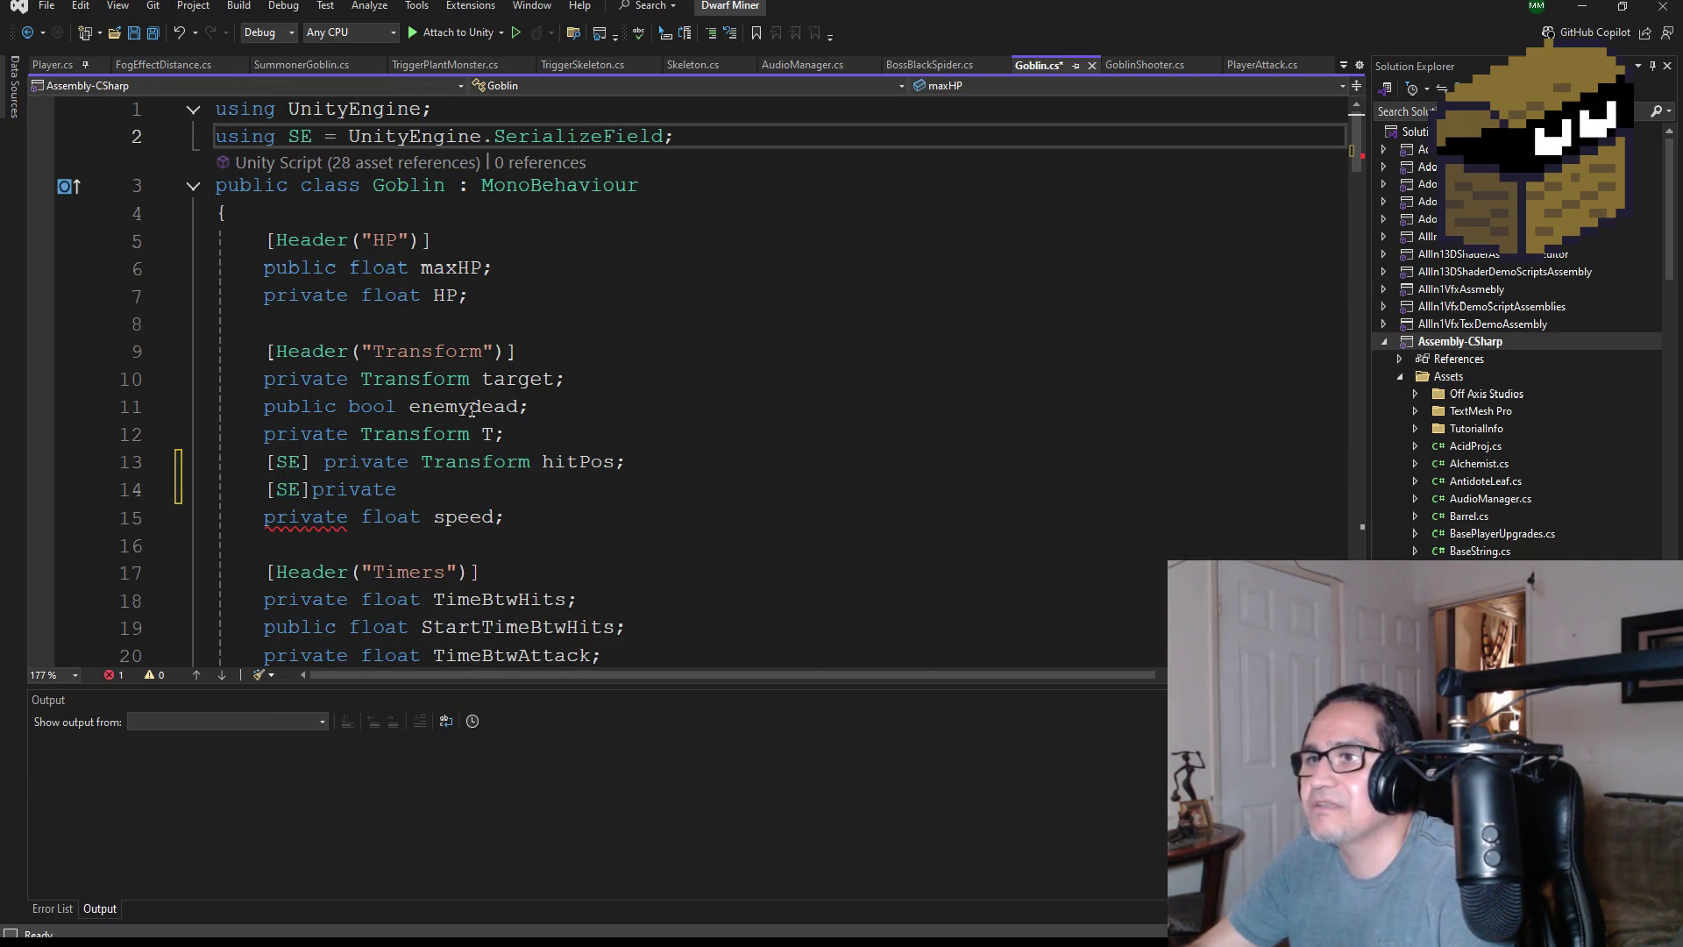
{"action": "key", "text": "shift+Home"}
{"action": "key", "text": "shift+Home"}
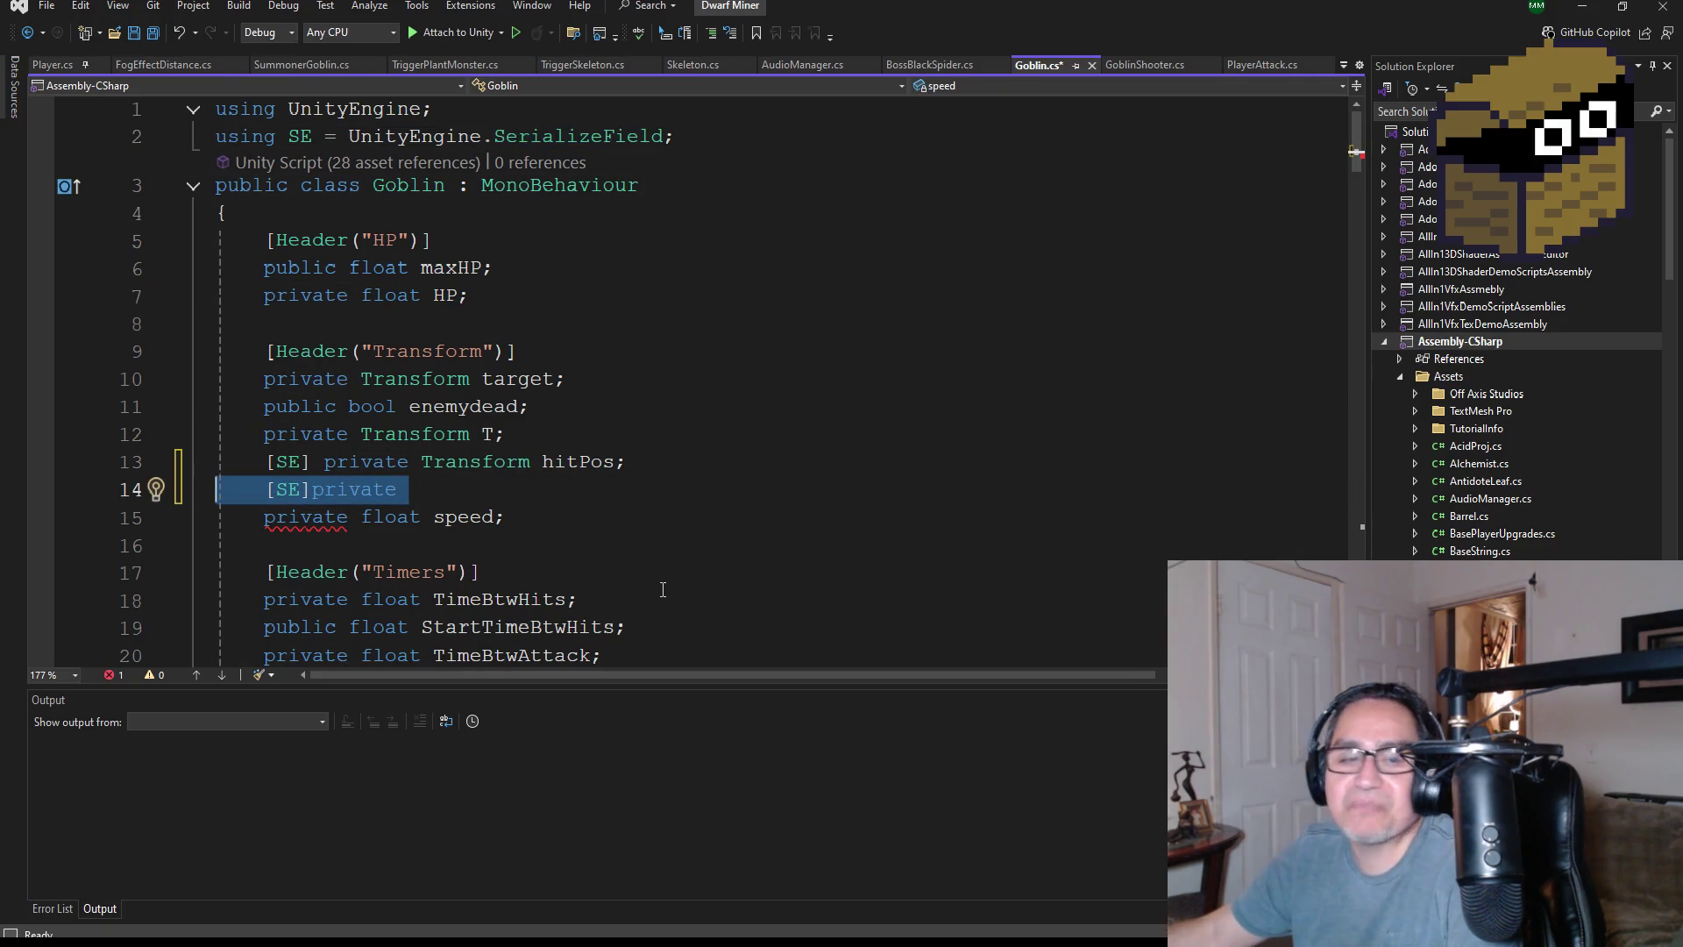
{"action": "key", "text": "BackSpace"}
{"action": "key", "text": "BackSpace"}
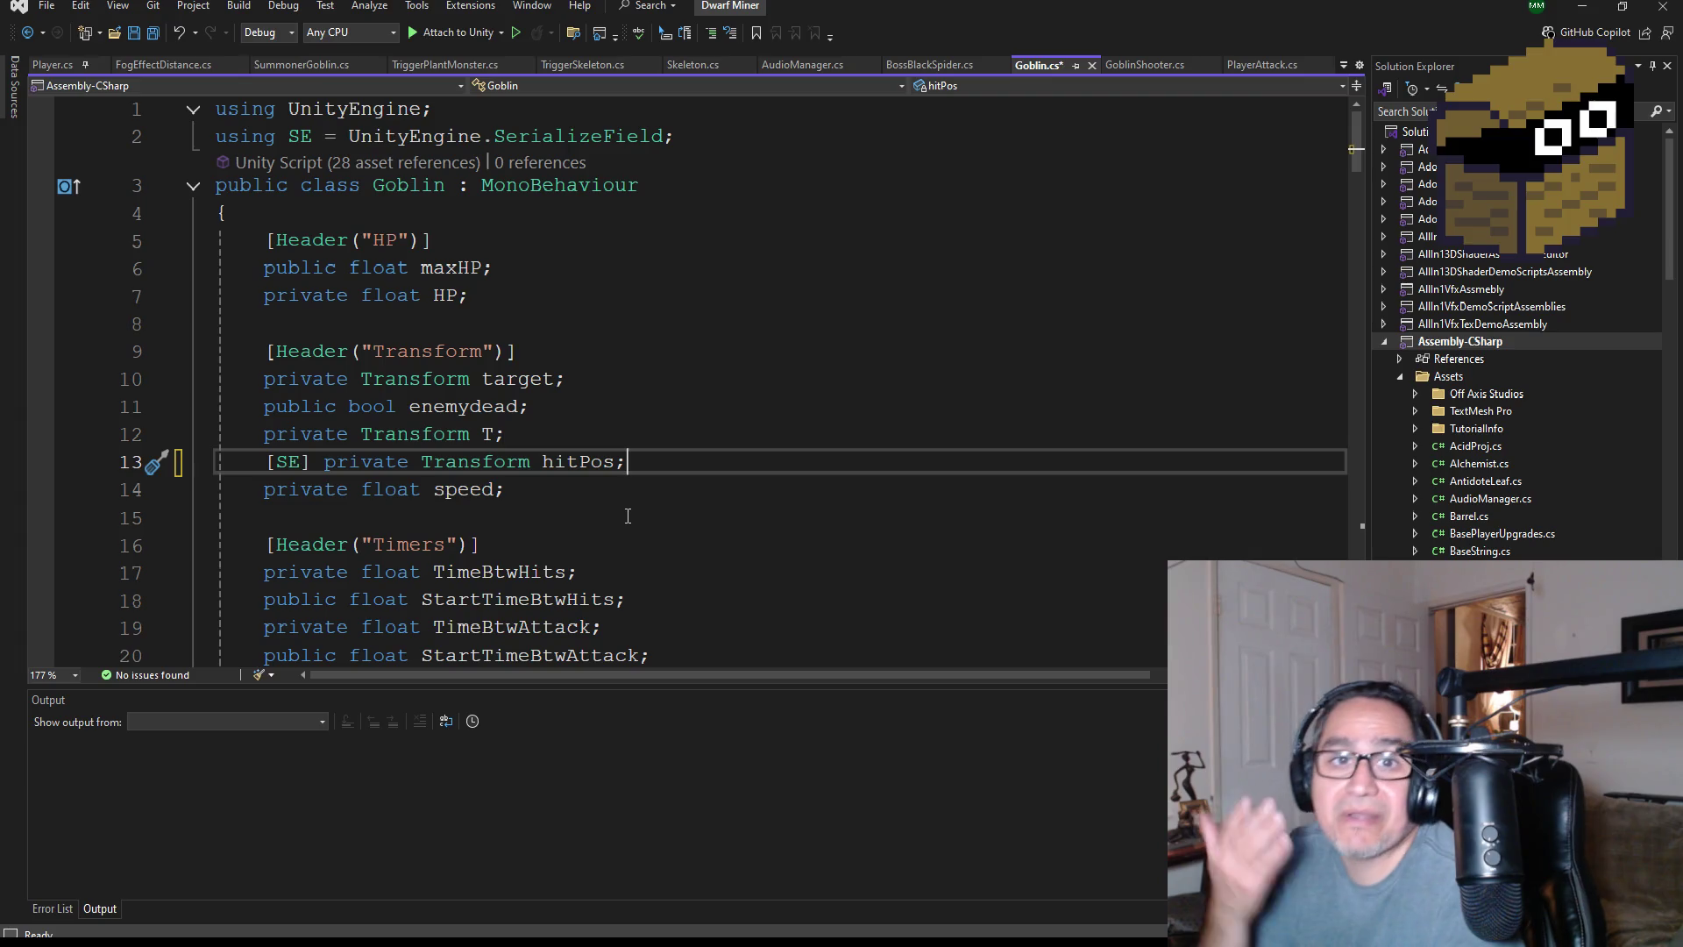
- Save the Goblin.cs changes
{"action": "left_click", "coordinate": [154, 37]}
{"action": "scroll", "coordinate": [701, 504], "scroll_direction": "down", "scroll_amount": 3}
{"action": "scroll", "coordinate": [667, 438], "scroll_direction": "up", "scroll_amount": 3}
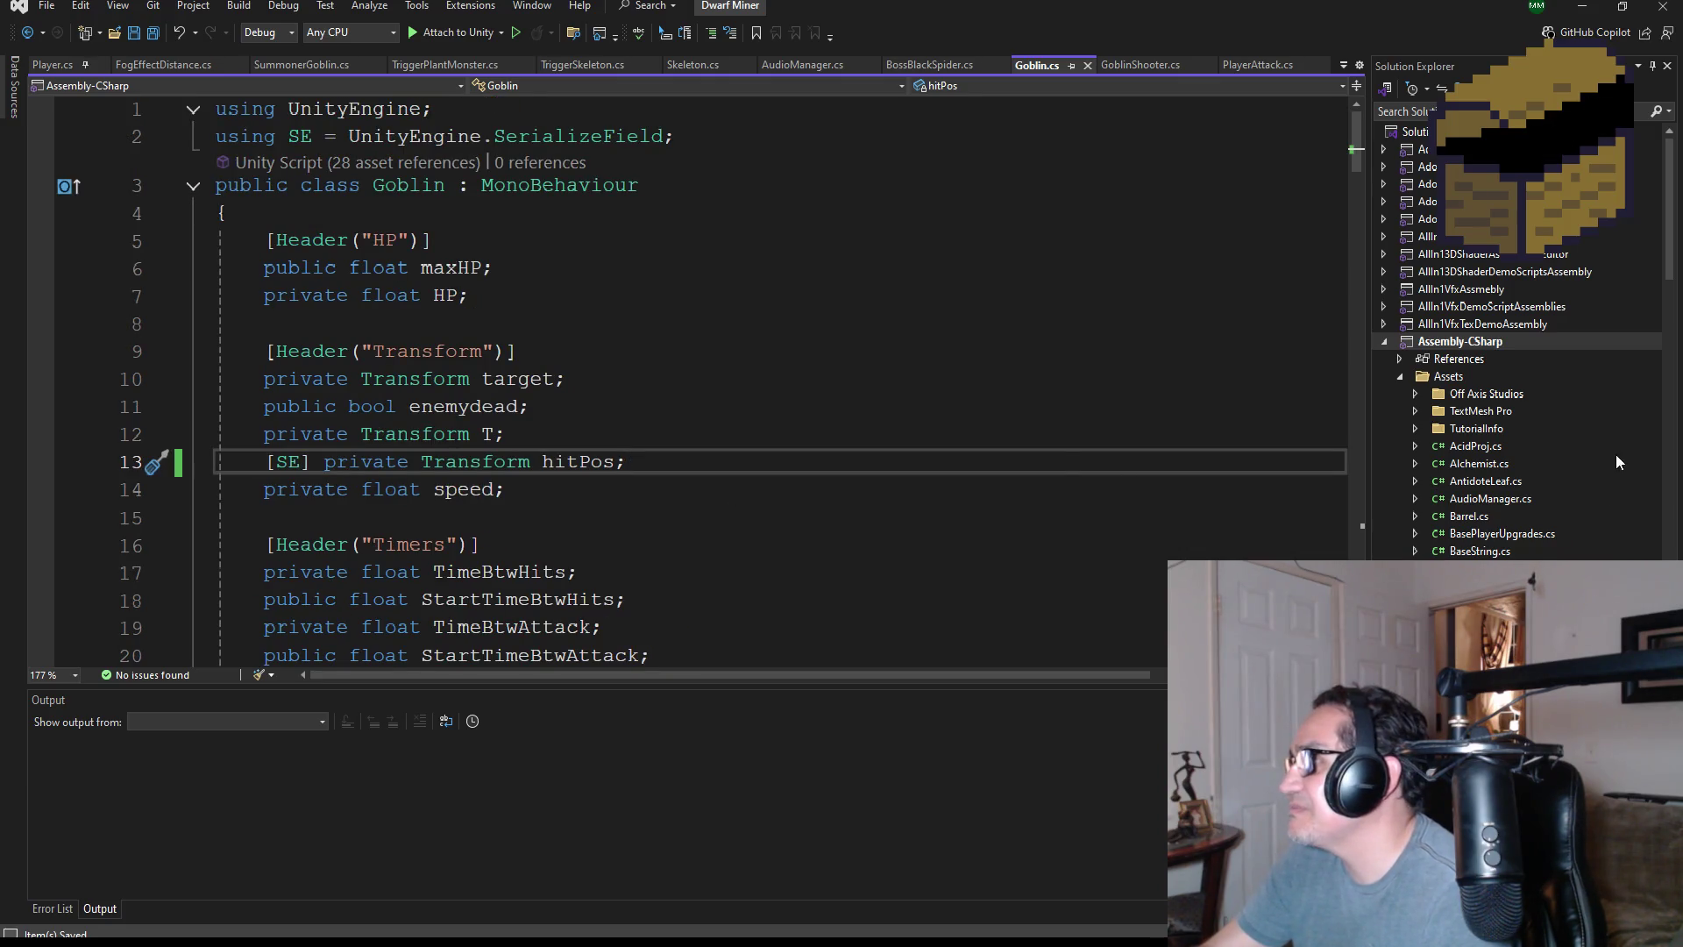
{"action": "scroll", "coordinate": [1578, 482], "scroll_direction": "down", "scroll_amount": 10}
{"action": "scroll", "coordinate": [1516, 500], "scroll_direction": "up", "scroll_amount": 2}
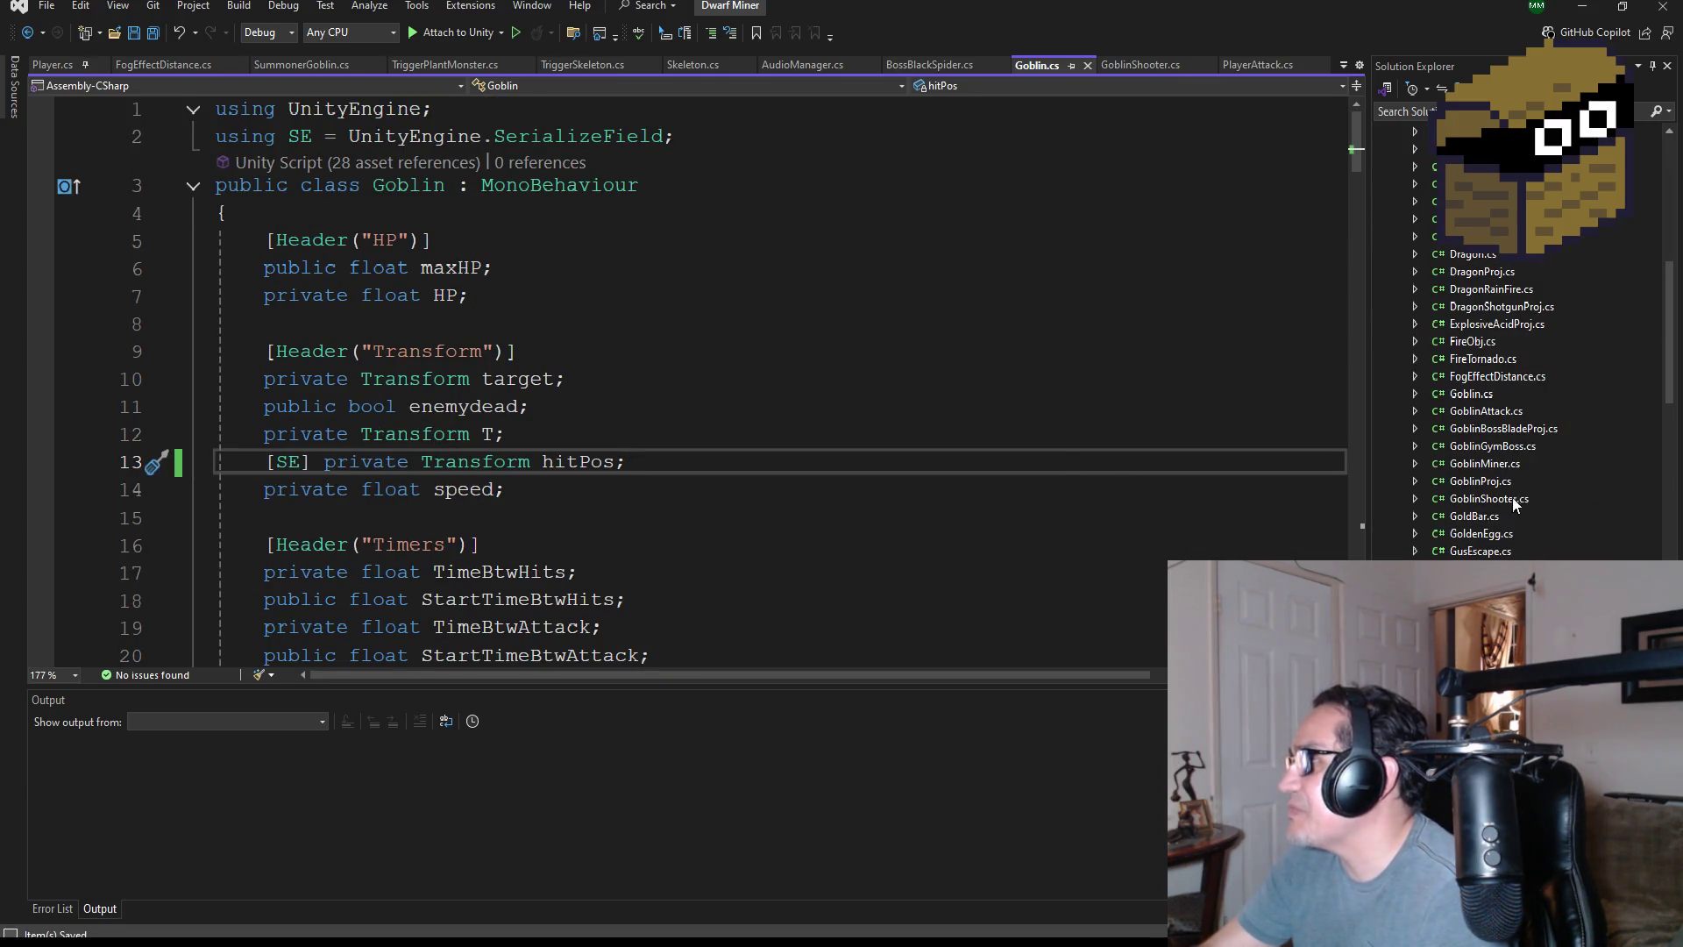
{"action": "scroll", "coordinate": [656, 413], "scroll_direction": "down", "scroll_amount": 2}
{"action": "scroll", "coordinate": [626, 447], "scroll_direction": "up", "scroll_amount": 2}
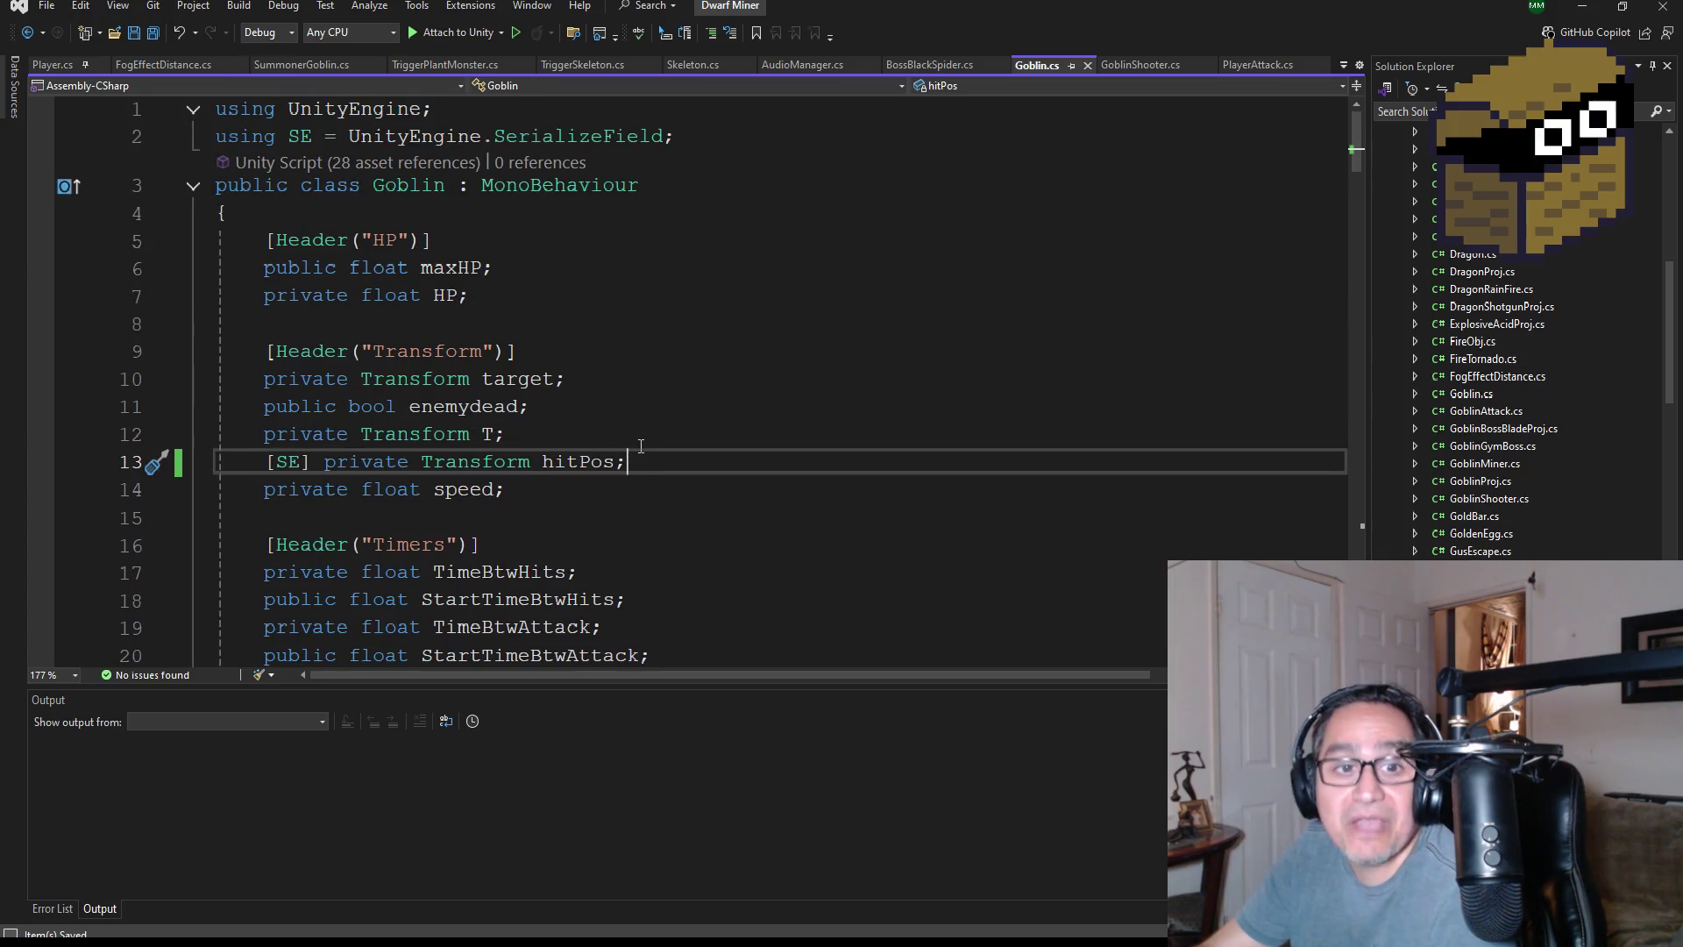
- Switch to Player.cs and scroll through its serialized field declarations
{"action": "key", "text": "ctrl+Tab"}
{"action": "scroll", "coordinate": [567, 350], "scroll_direction": "up", "scroll_amount": 20}
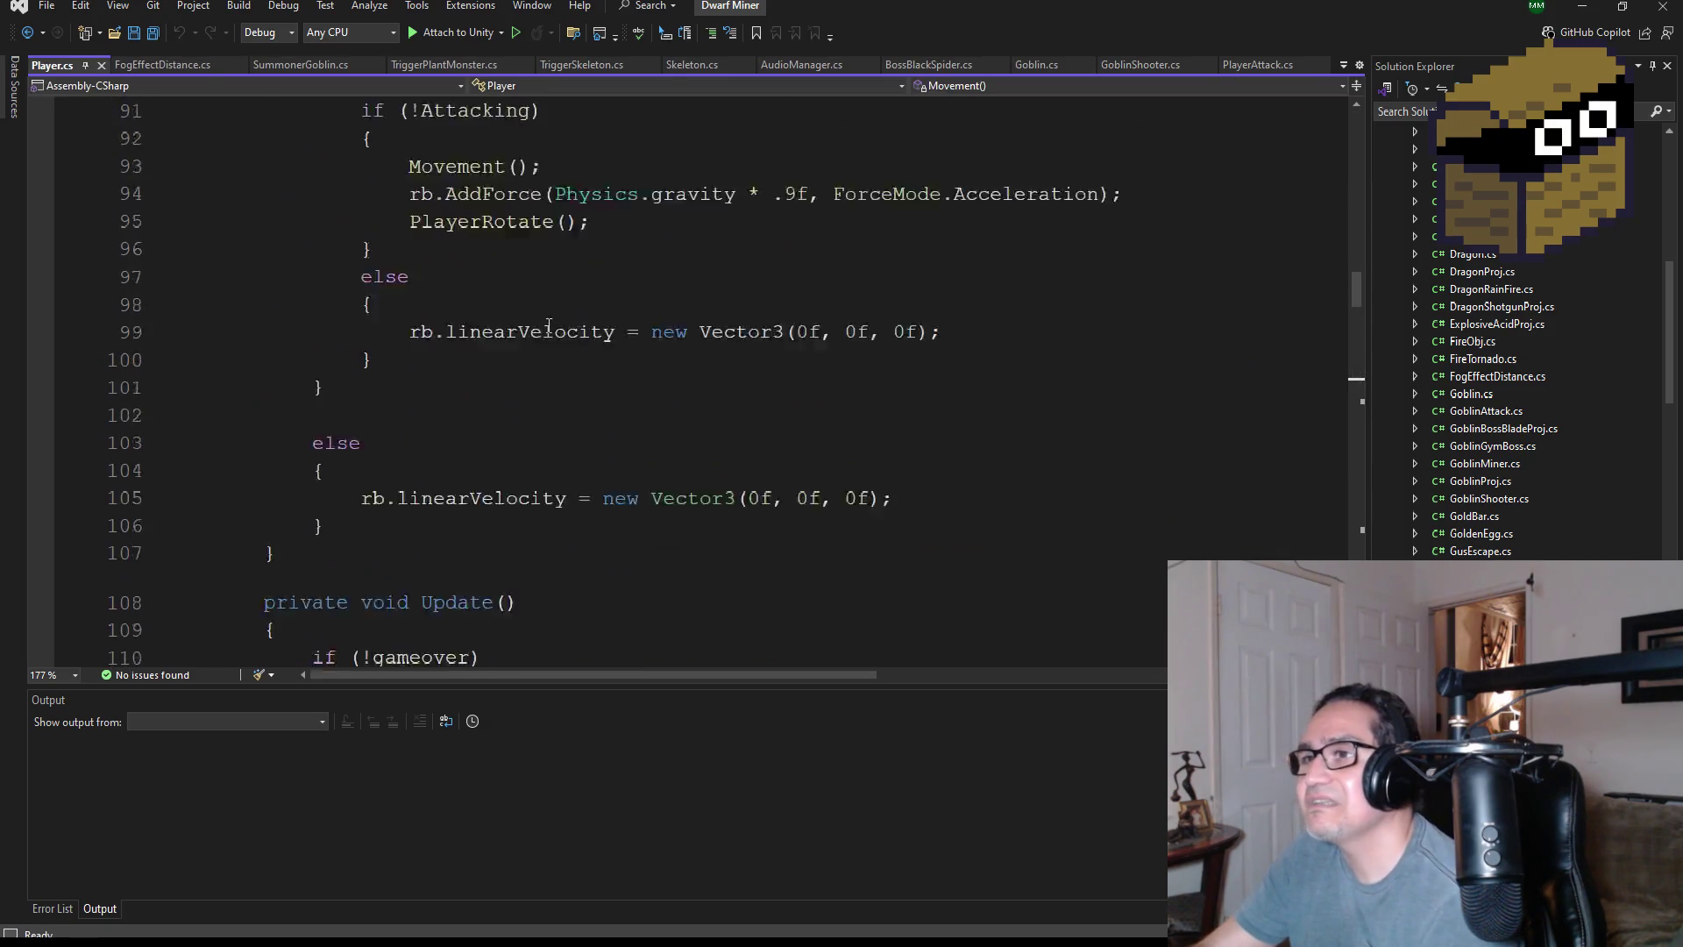
{"action": "scroll", "coordinate": [566, 359], "scroll_direction": "down", "scroll_amount": 7}
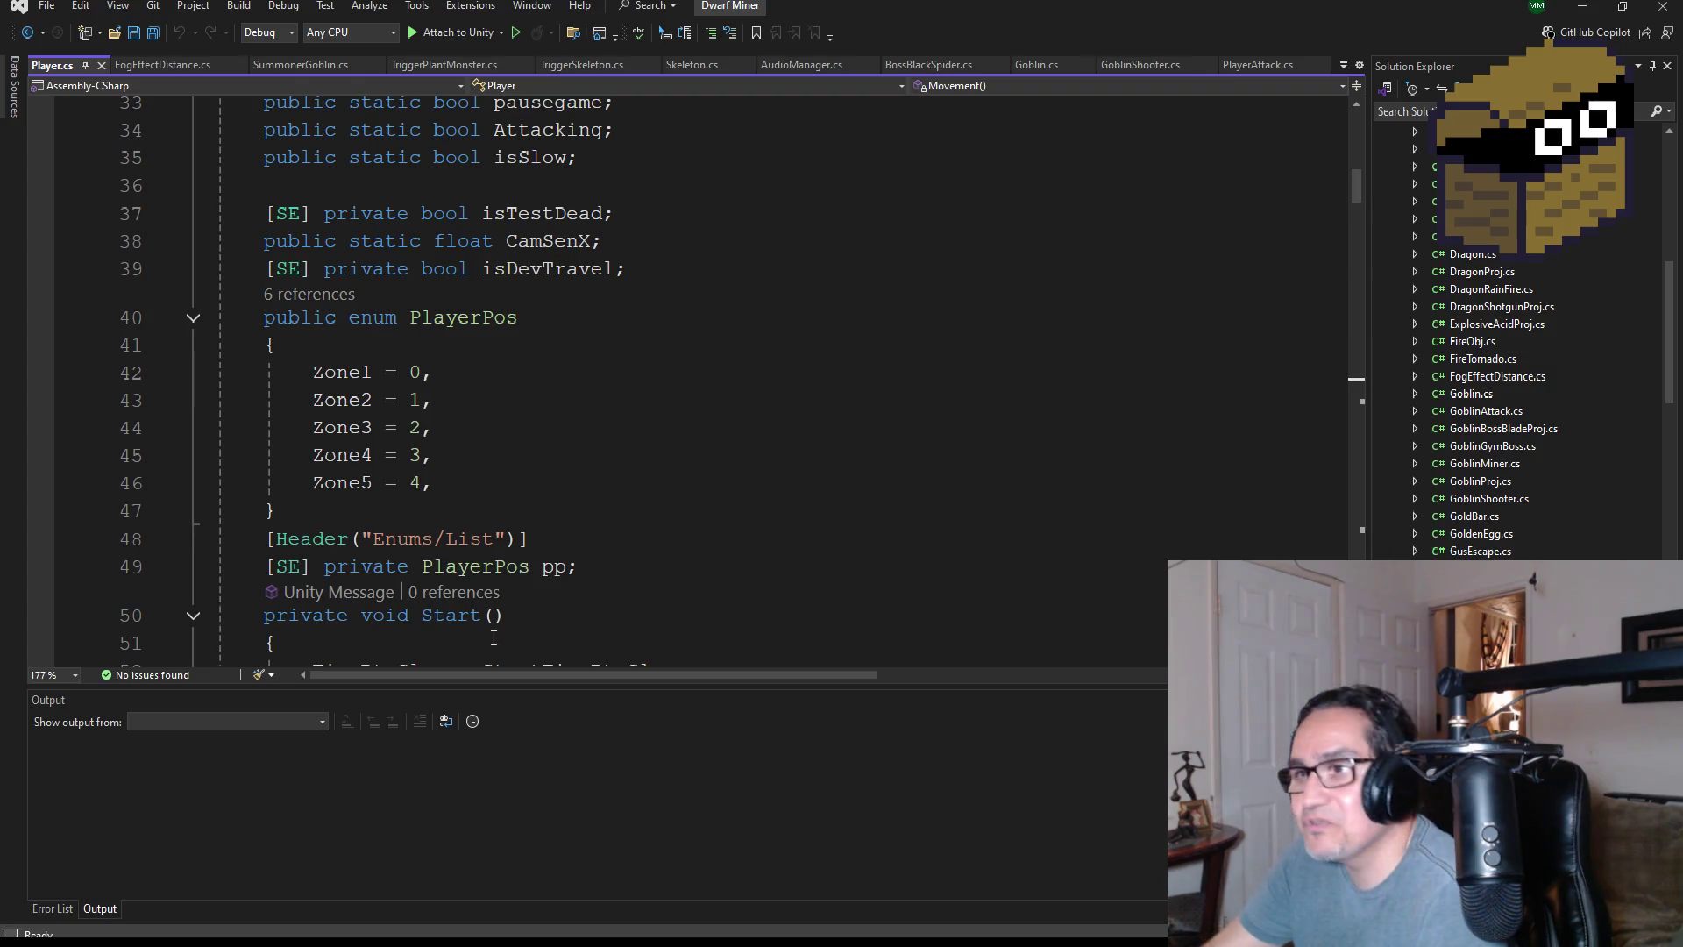
{"action": "scroll", "coordinate": [393, 384], "scroll_direction": "down", "scroll_amount": 2}
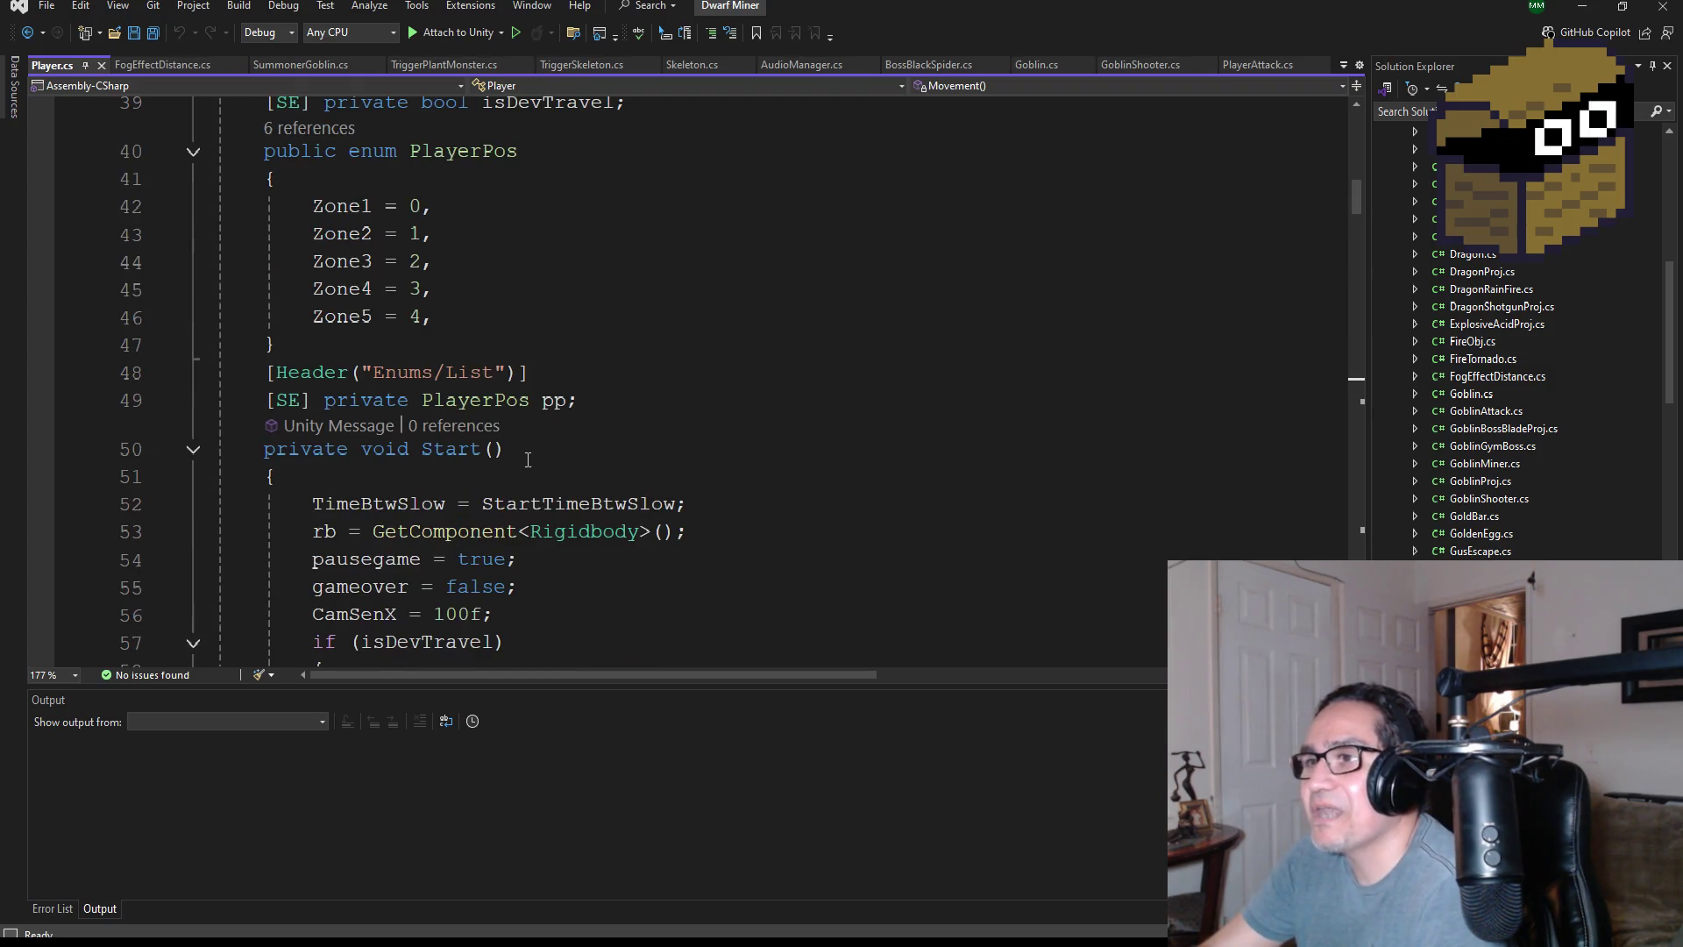
{"action": "scroll", "coordinate": [484, 387], "scroll_direction": "down", "scroll_amount": 1}
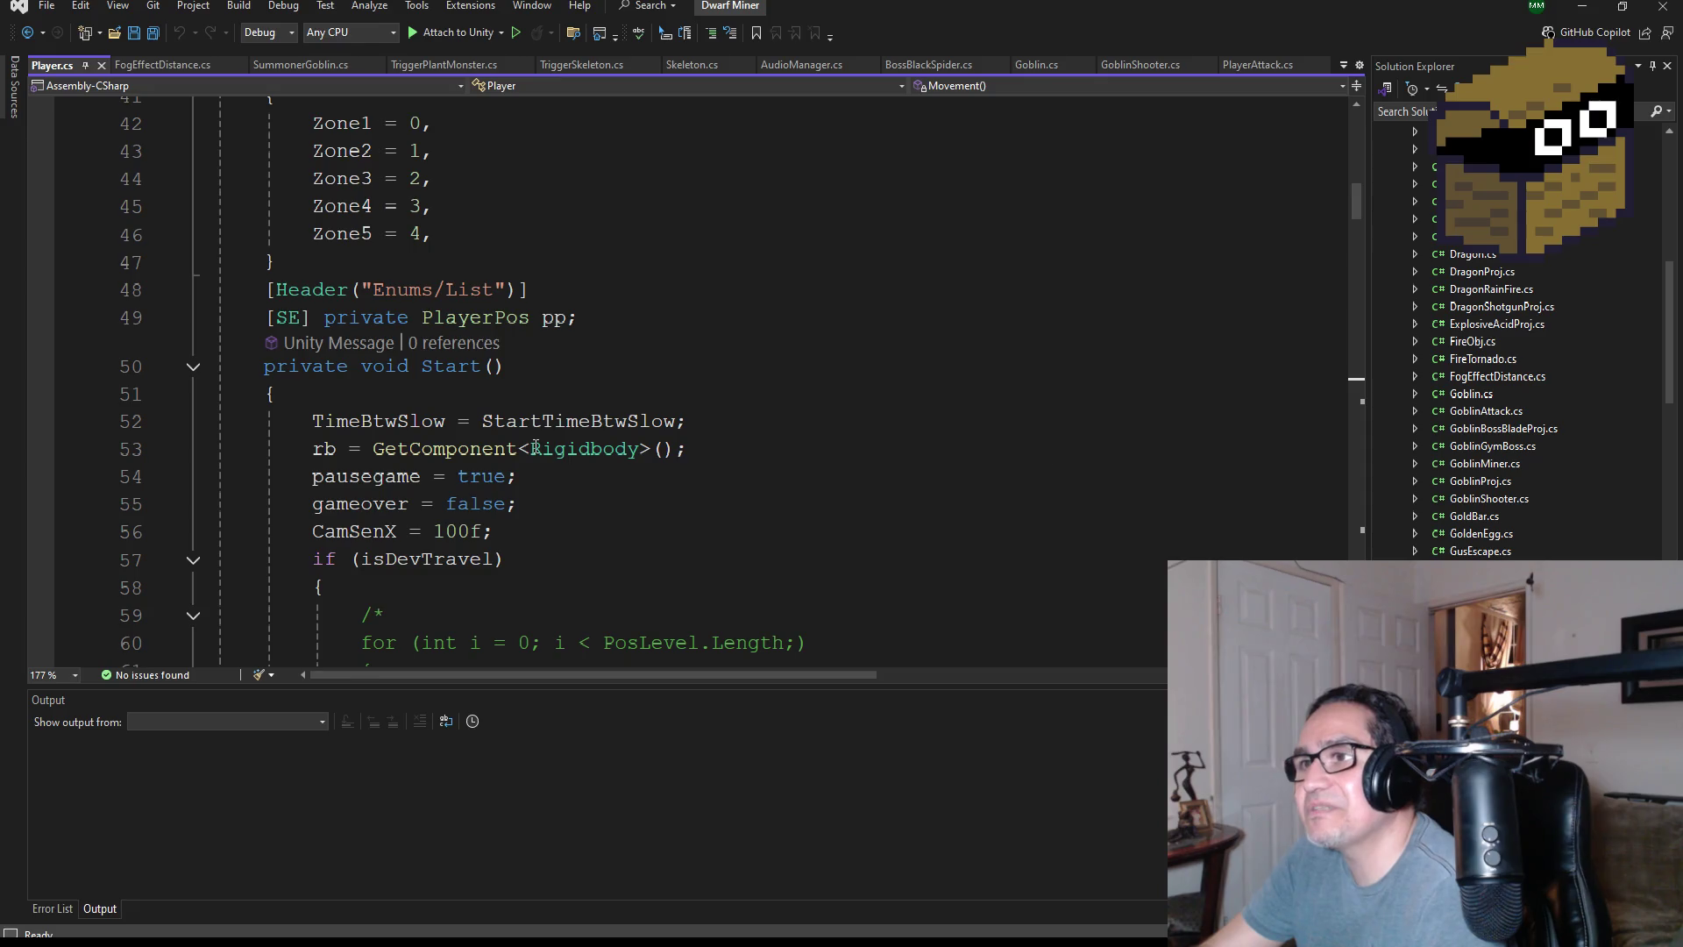
{"action": "scroll", "coordinate": [536, 448], "scroll_direction": "down", "scroll_amount": 1}
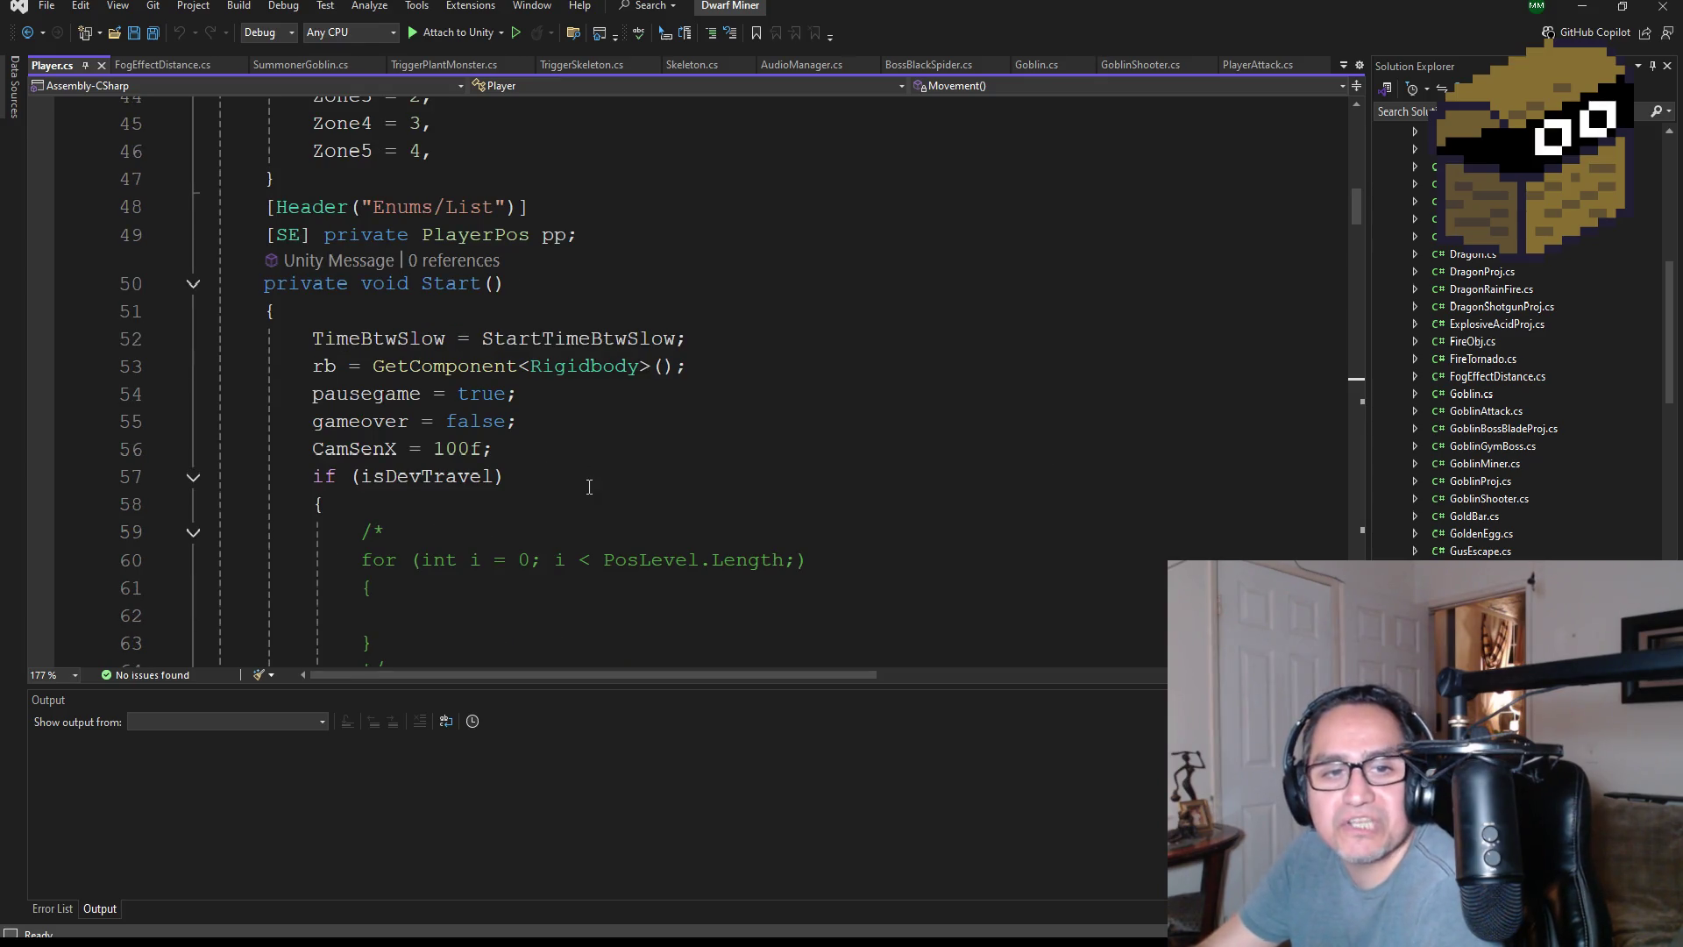
{"action": "scroll", "coordinate": [596, 494], "scroll_direction": "down", "scroll_amount": 1}
{"action": "scroll", "coordinate": [582, 494], "scroll_direction": "up", "scroll_amount": 8}
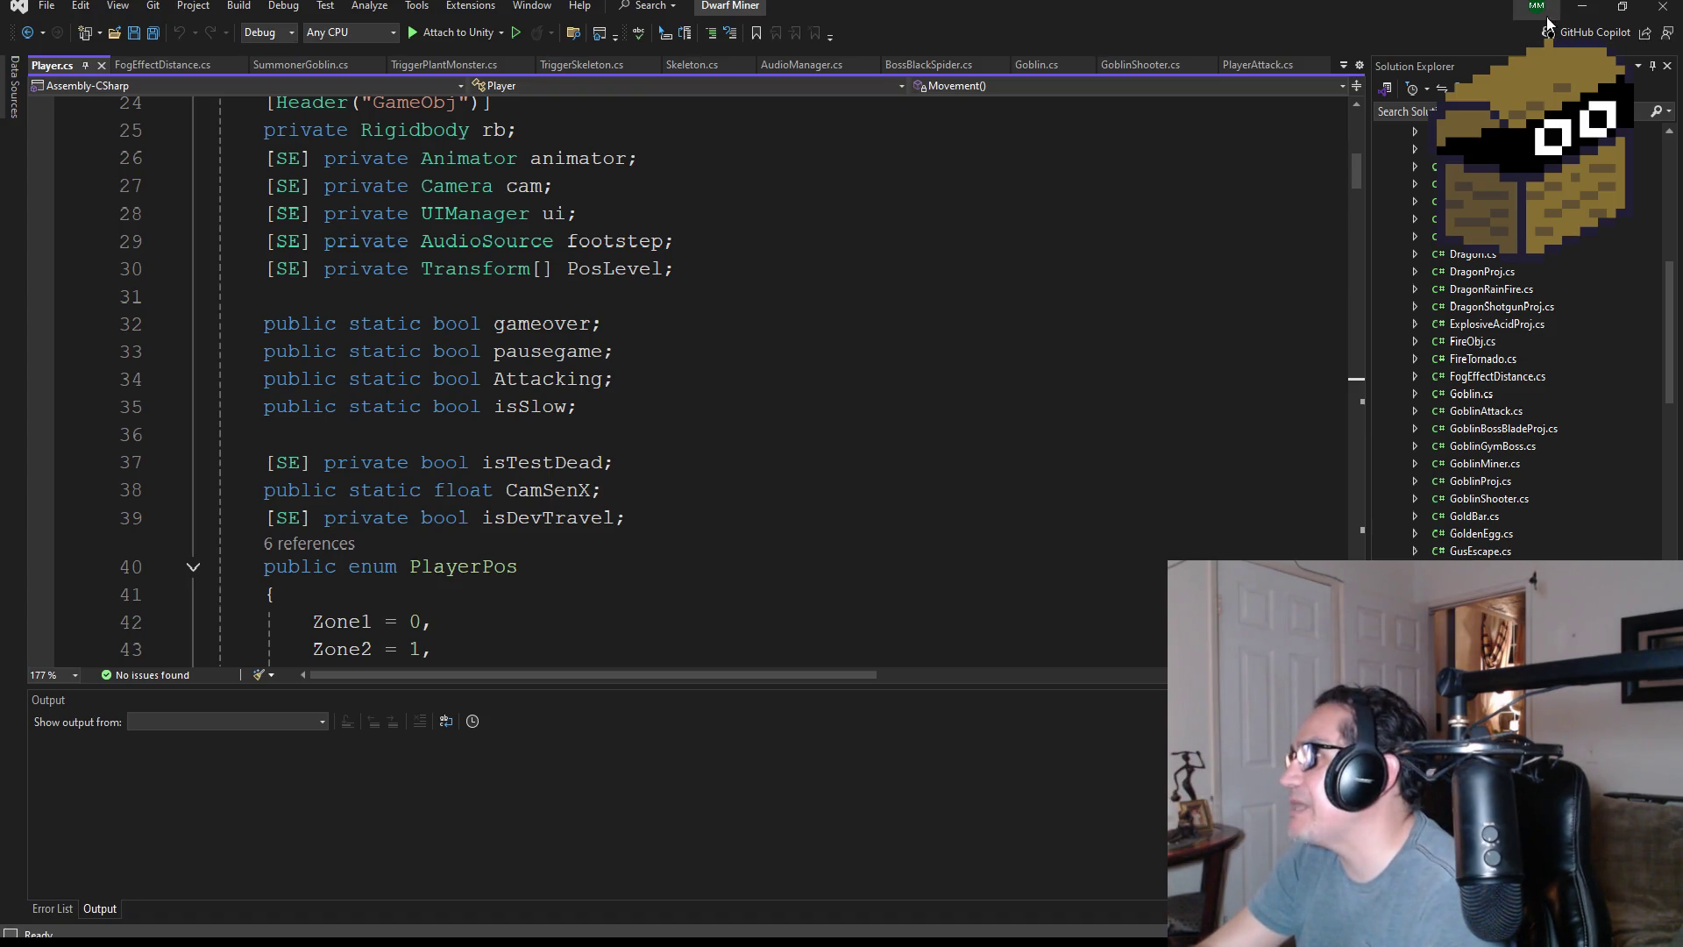
{"action": "left_click", "coordinate": [1582, 7]}
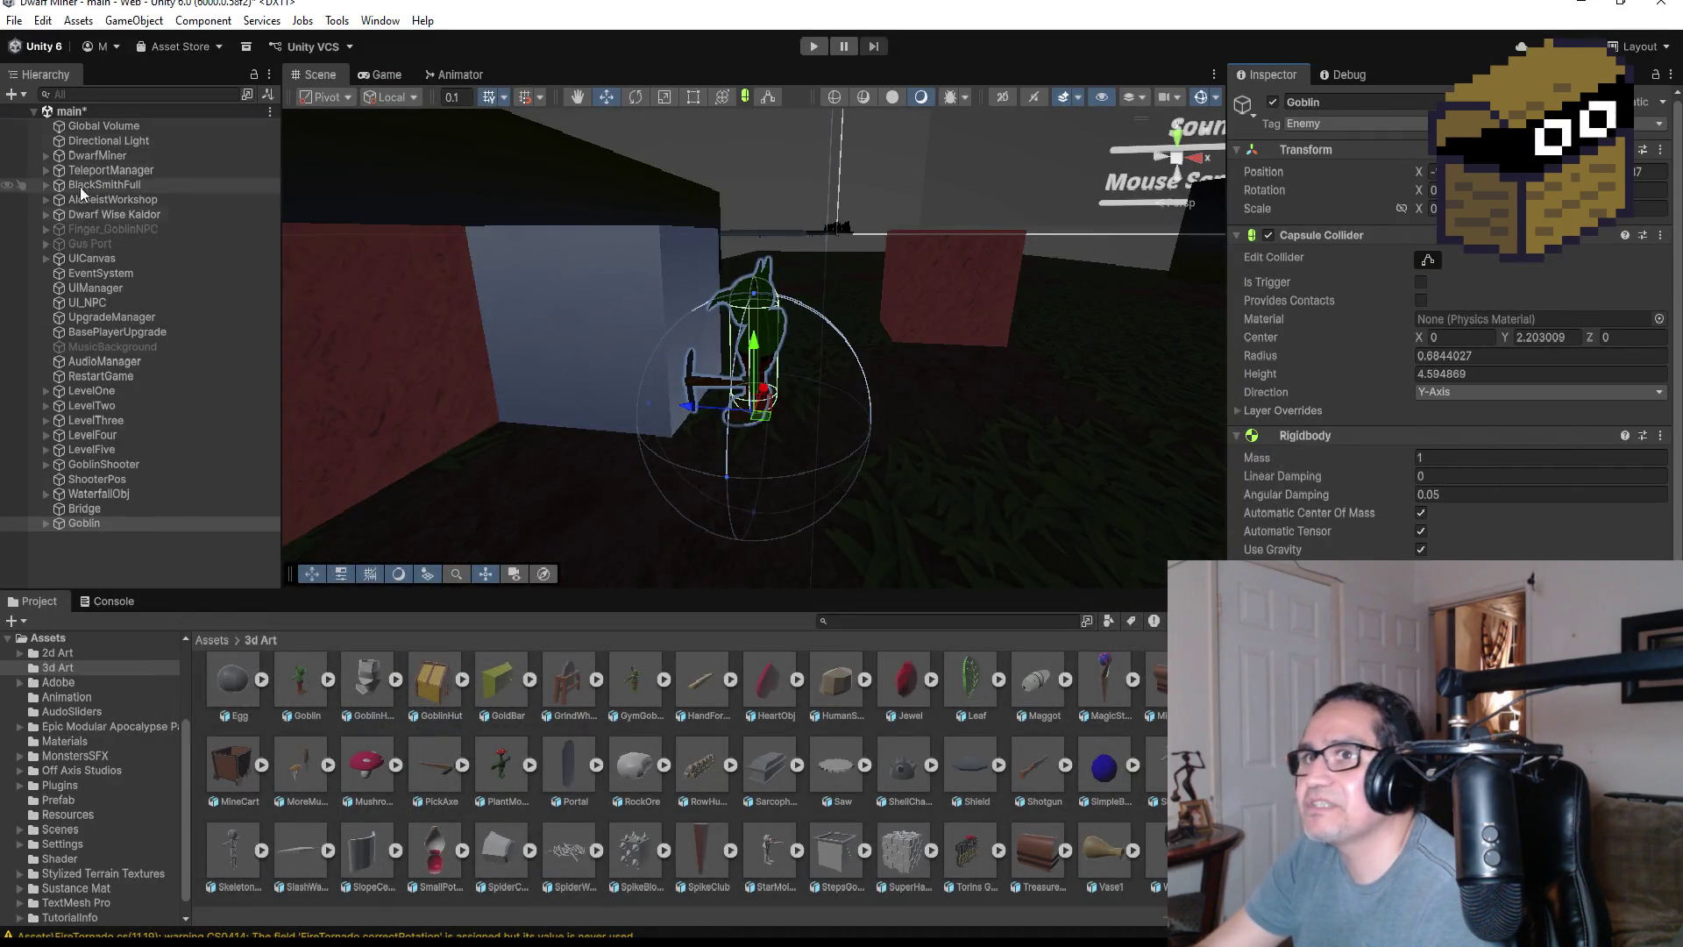
- Select DwarfMiner in the Hierarchy and start the game in play mode
{"action": "left_click", "coordinate": [87, 157]}
{"action": "scroll", "coordinate": [1451, 351], "scroll_direction": "down", "scroll_amount": 10}
{"action": "scroll", "coordinate": [1451, 351], "scroll_direction": "up", "scroll_amount": 2}
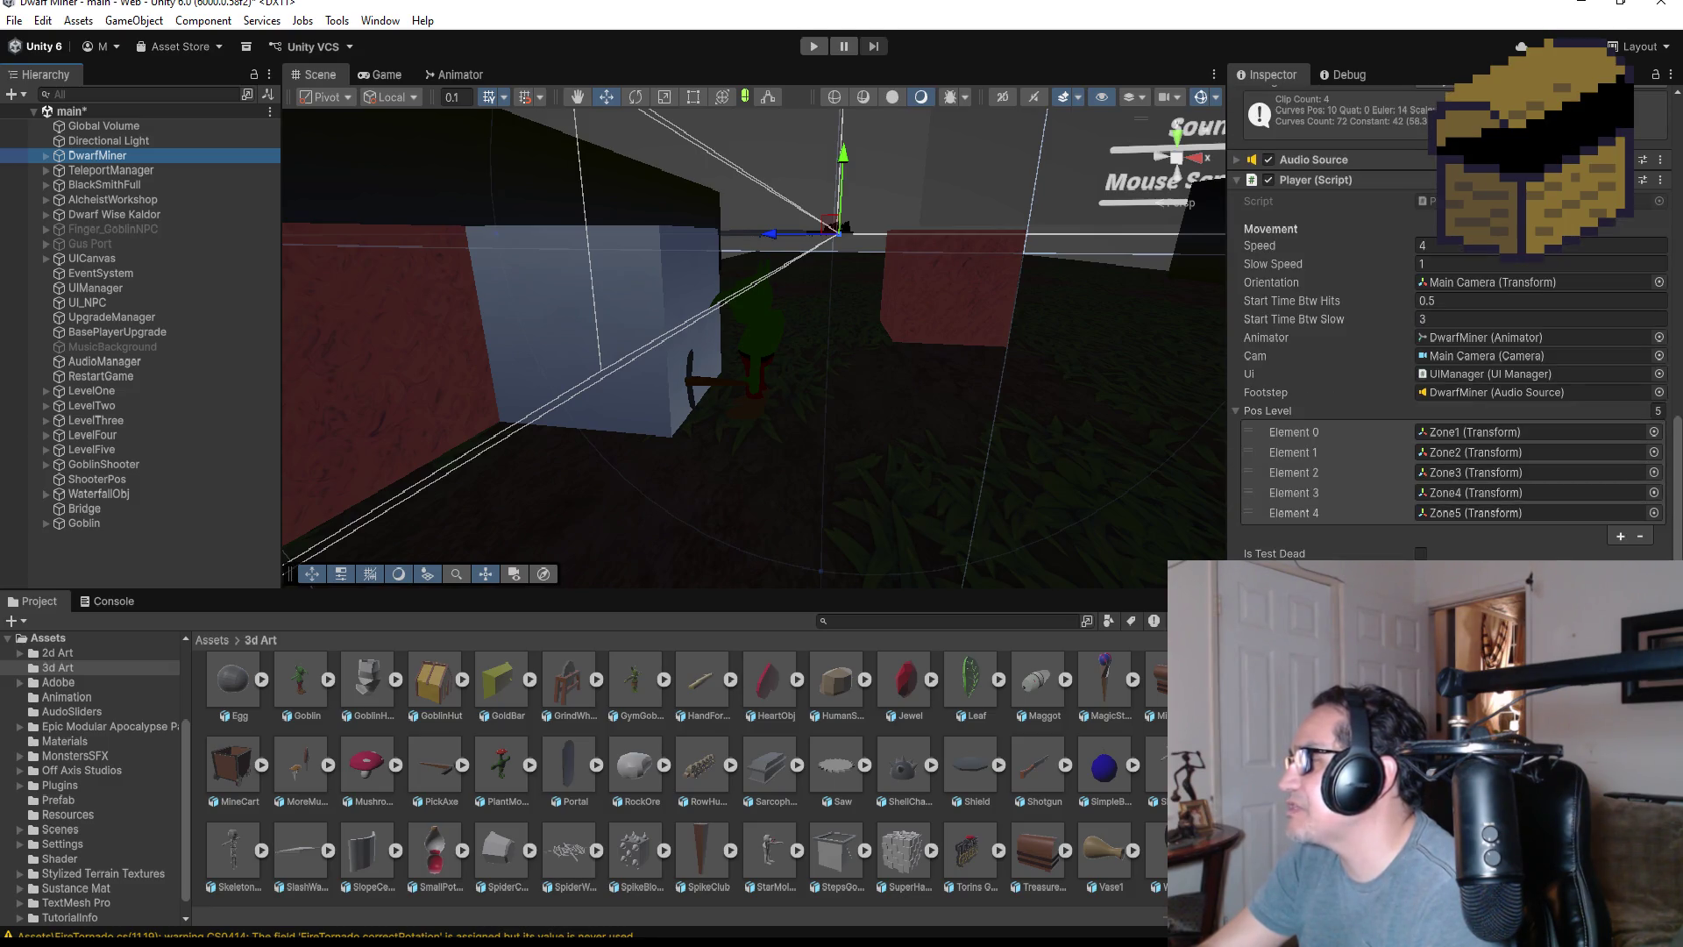
{"action": "left_click", "coordinate": [815, 47]}
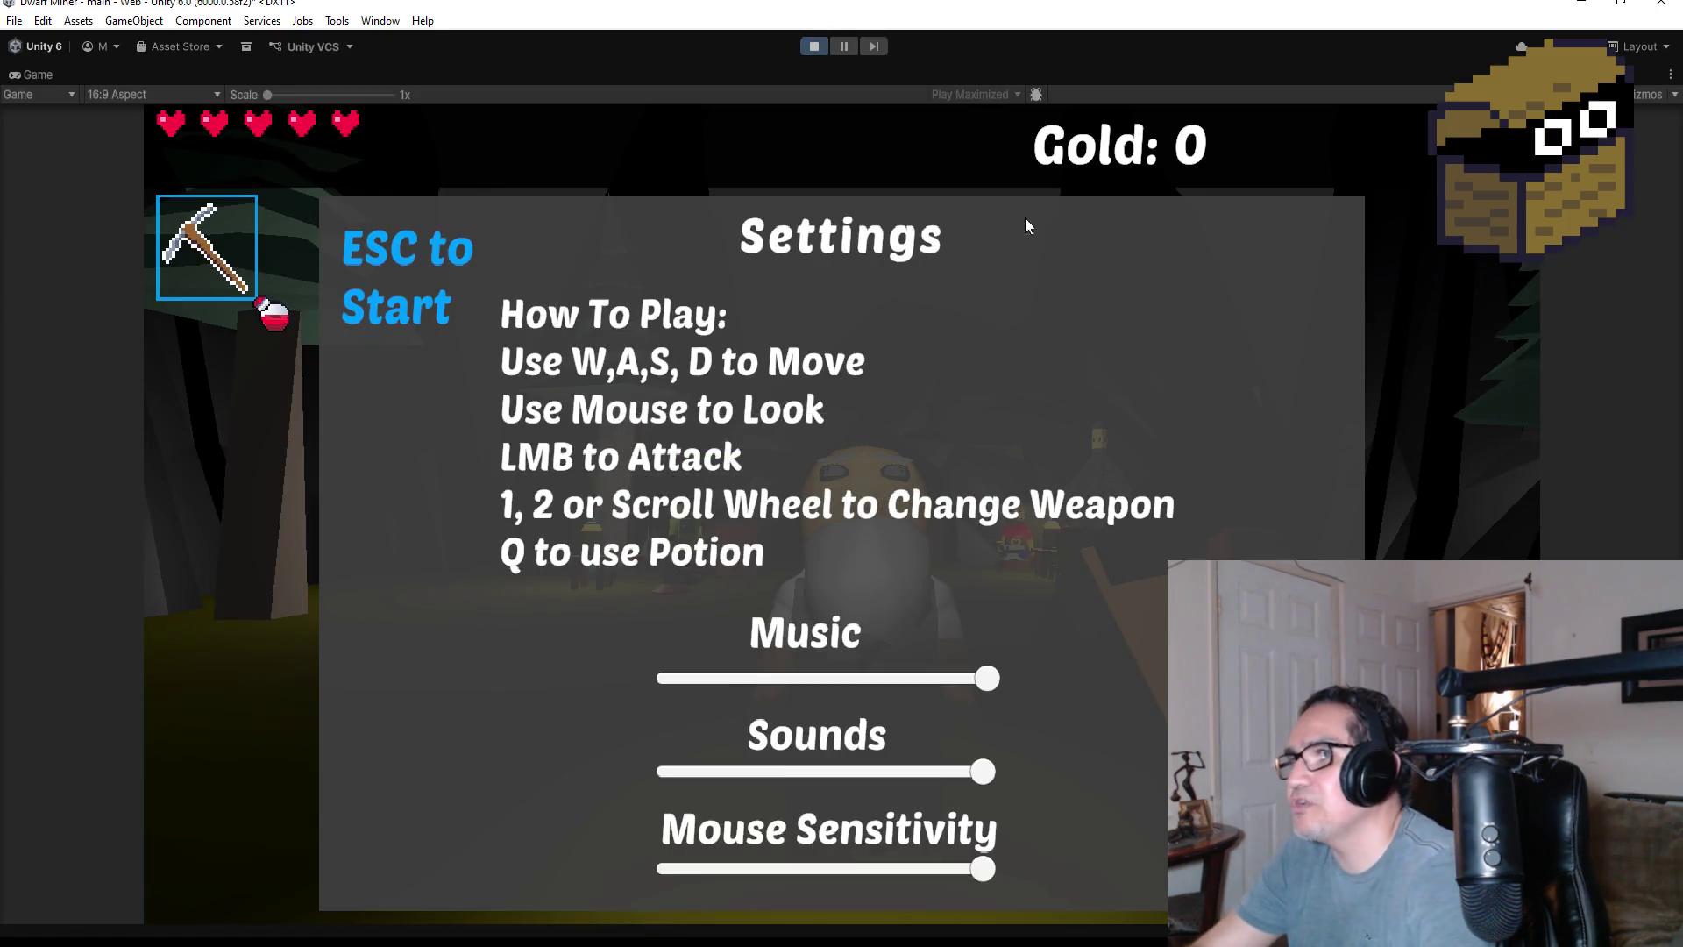
- Start the game and talk to Kaldor the Wise and the blacksmith
{"action": "key", "text": "Escape"}
{"action": "key", "text": "d"}
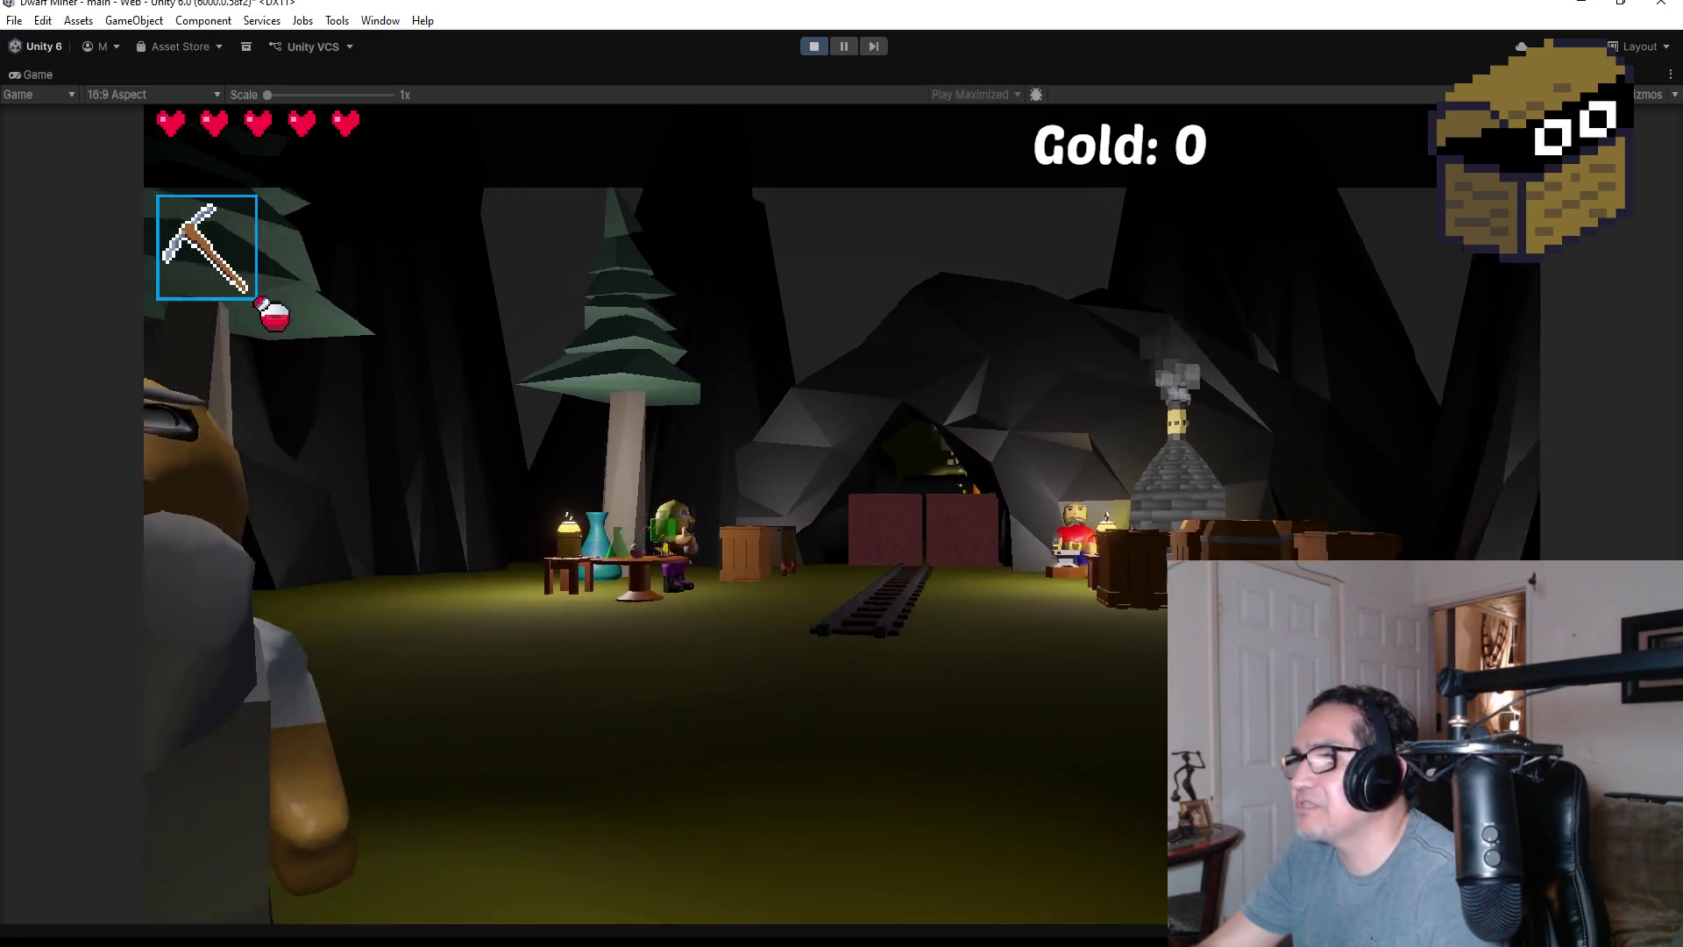
{"action": "key", "text": "e"}
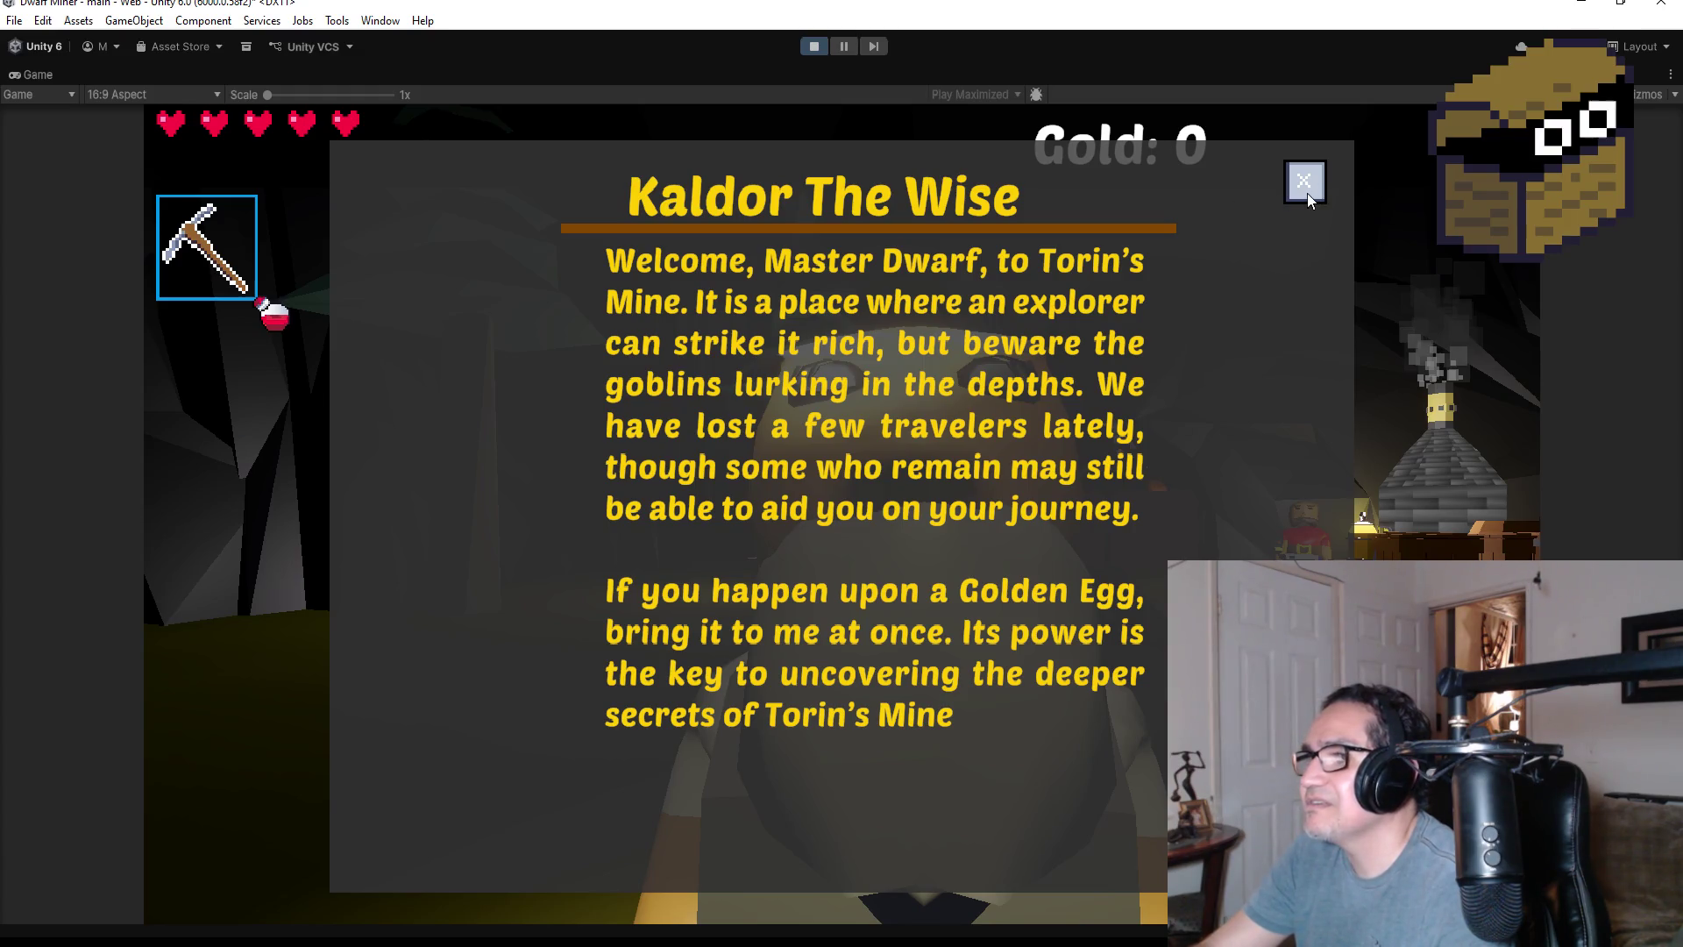
{"action": "left_click", "coordinate": [1308, 193]}
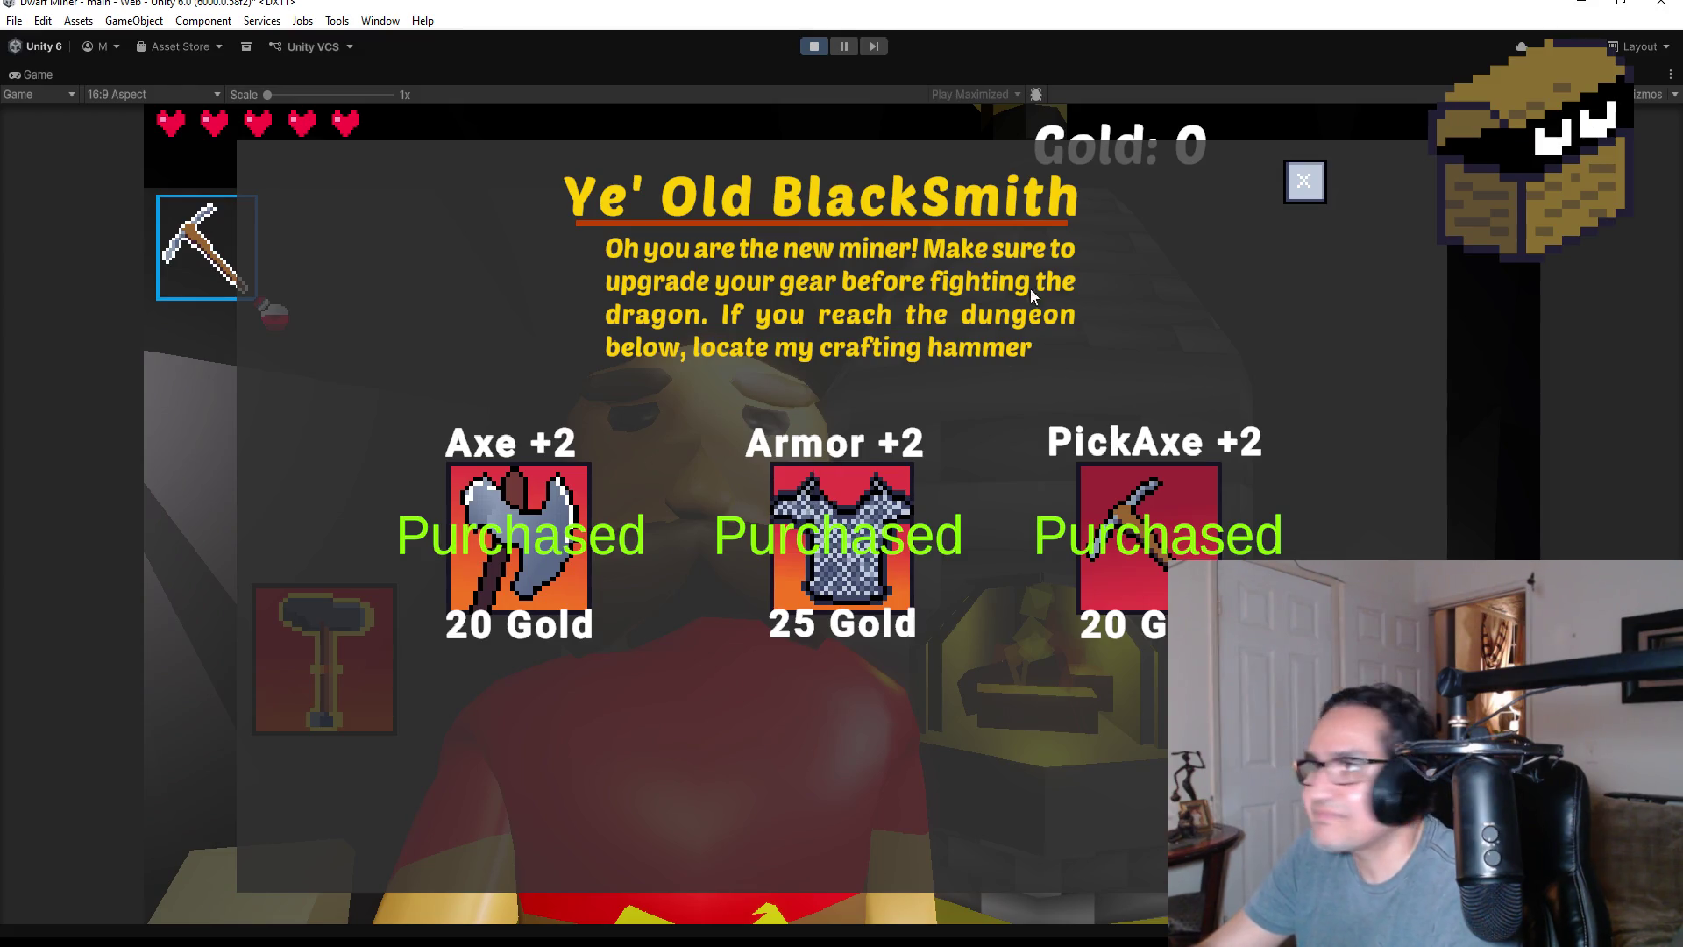
{"action": "left_click", "coordinate": [1308, 184]}
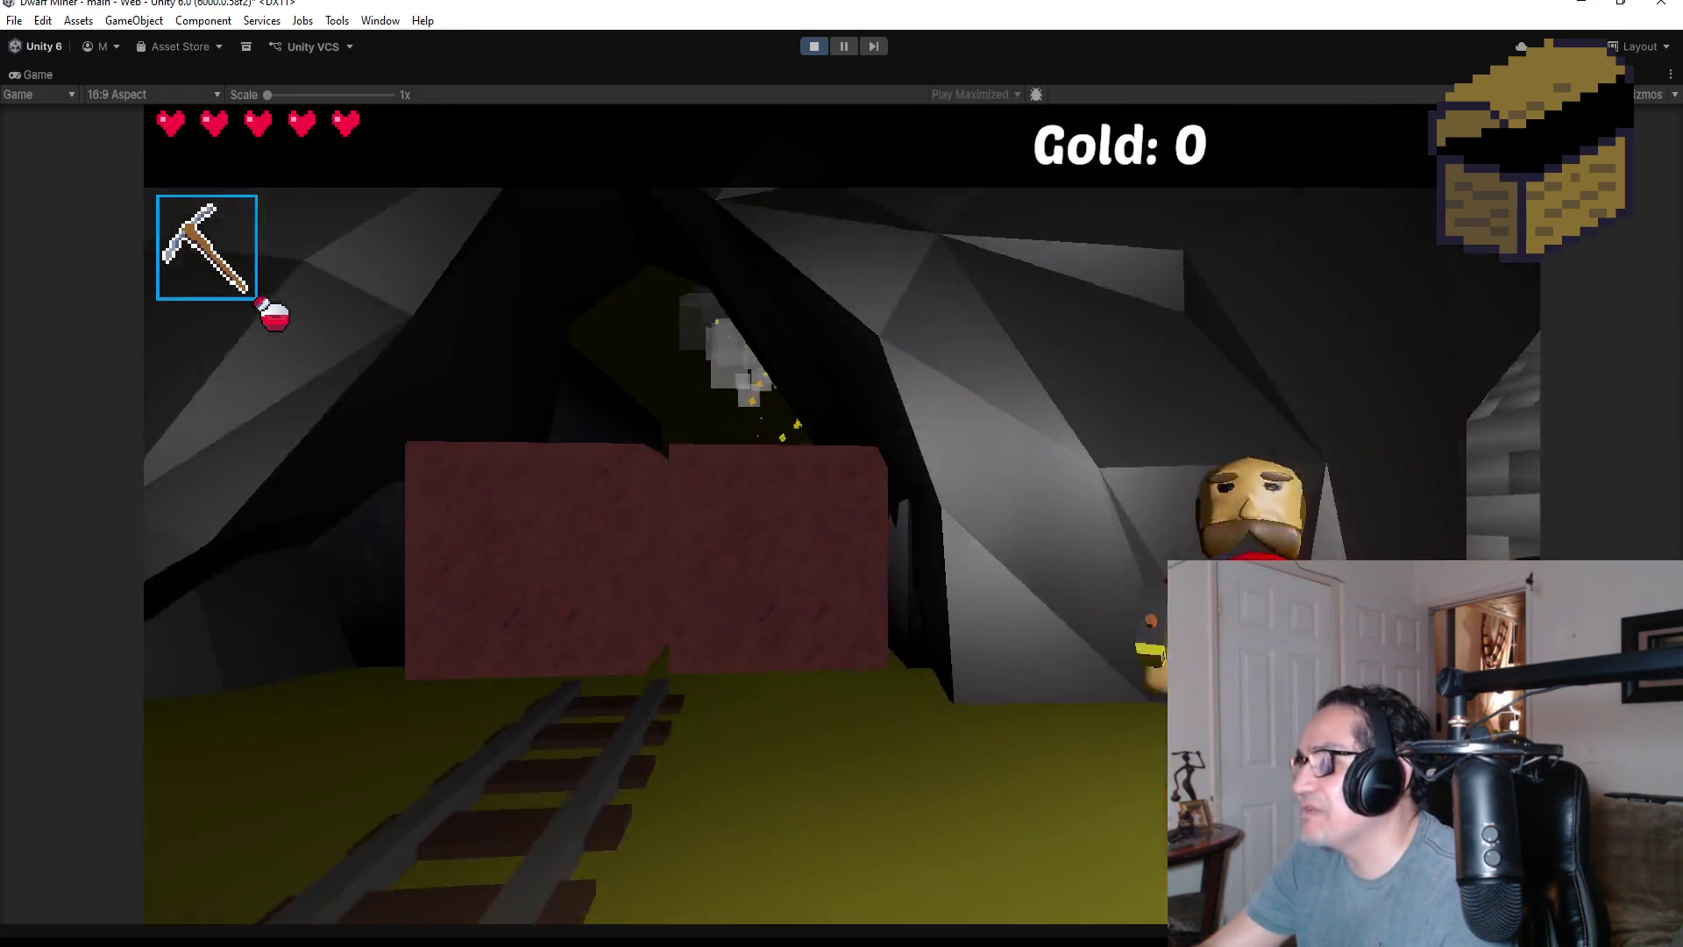
- Mine gold nuggets, breaking through the red block wall to reach 2 gold
{"action": "left_click", "coordinate": [843, 515]}
{"action": "left_click", "coordinate": [843, 514]}
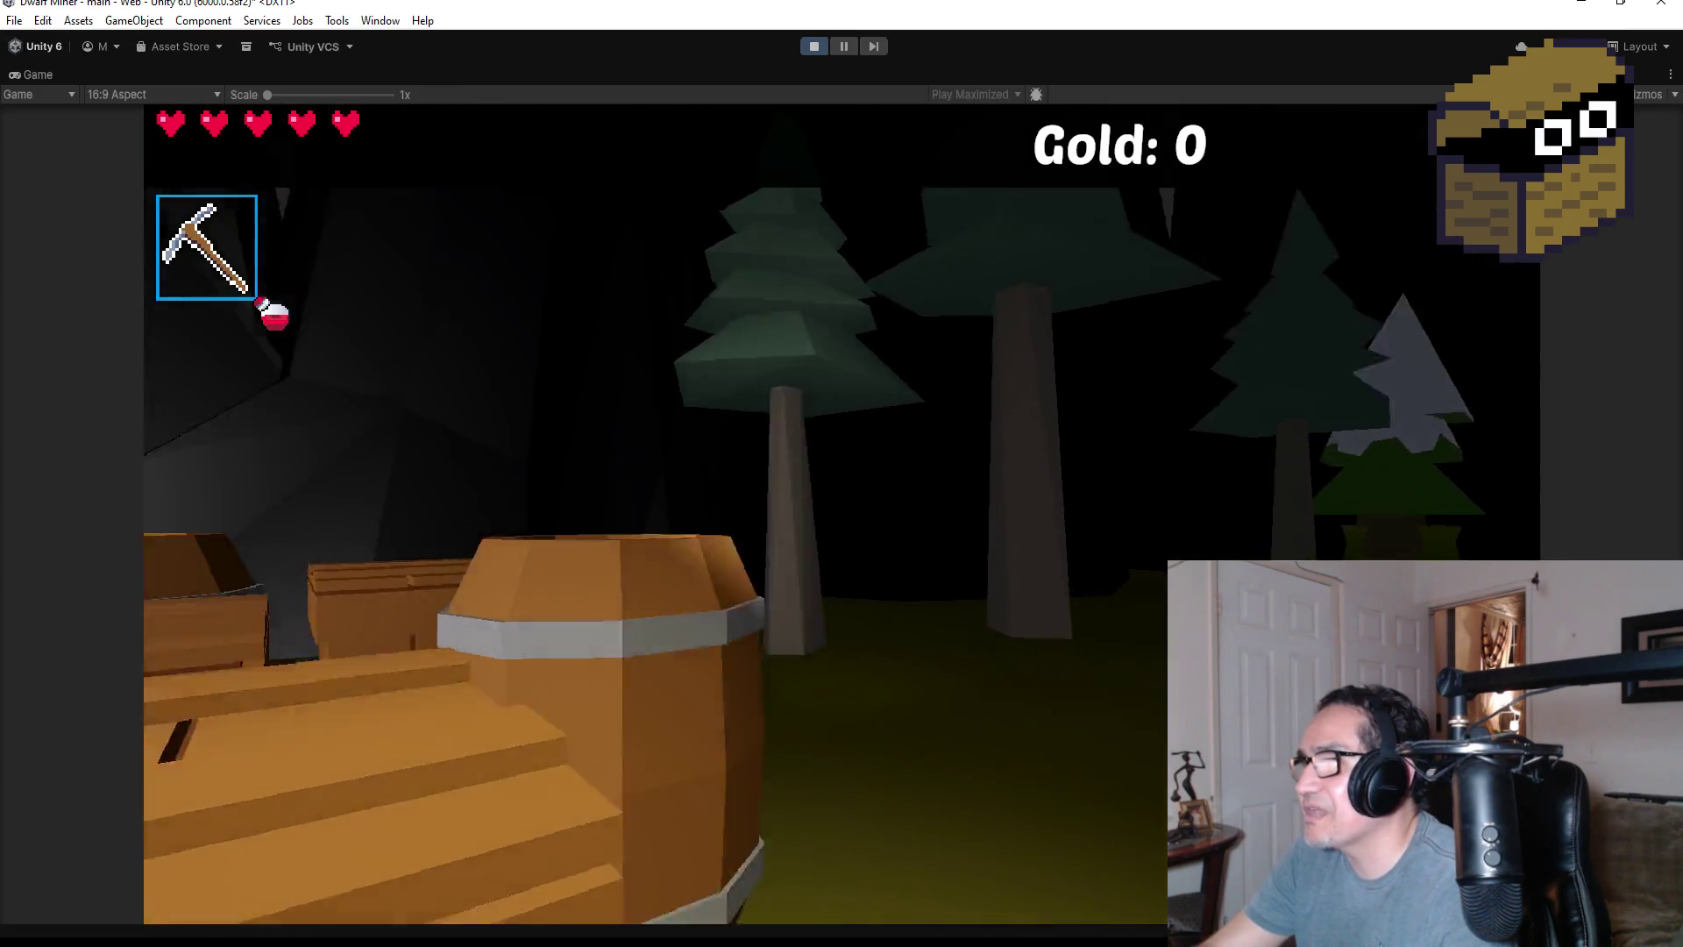
{"action": "left_click", "coordinate": [843, 515]}
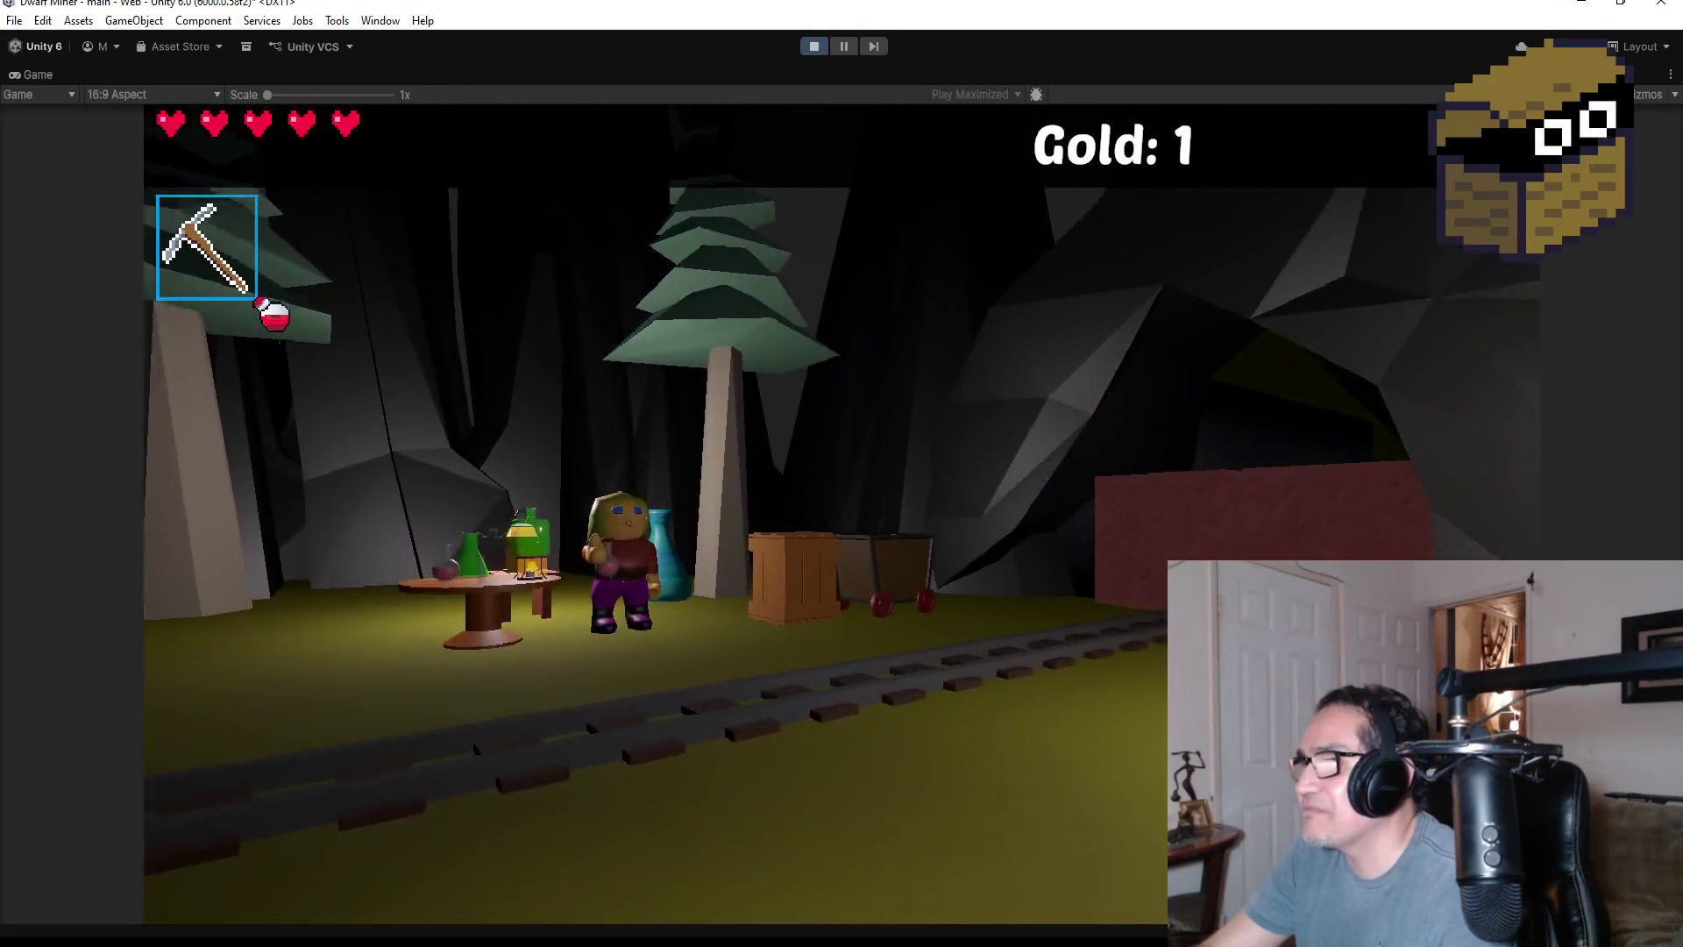
{"action": "key", "text": "w"}
{"action": "left_click", "coordinate": [842, 514]}
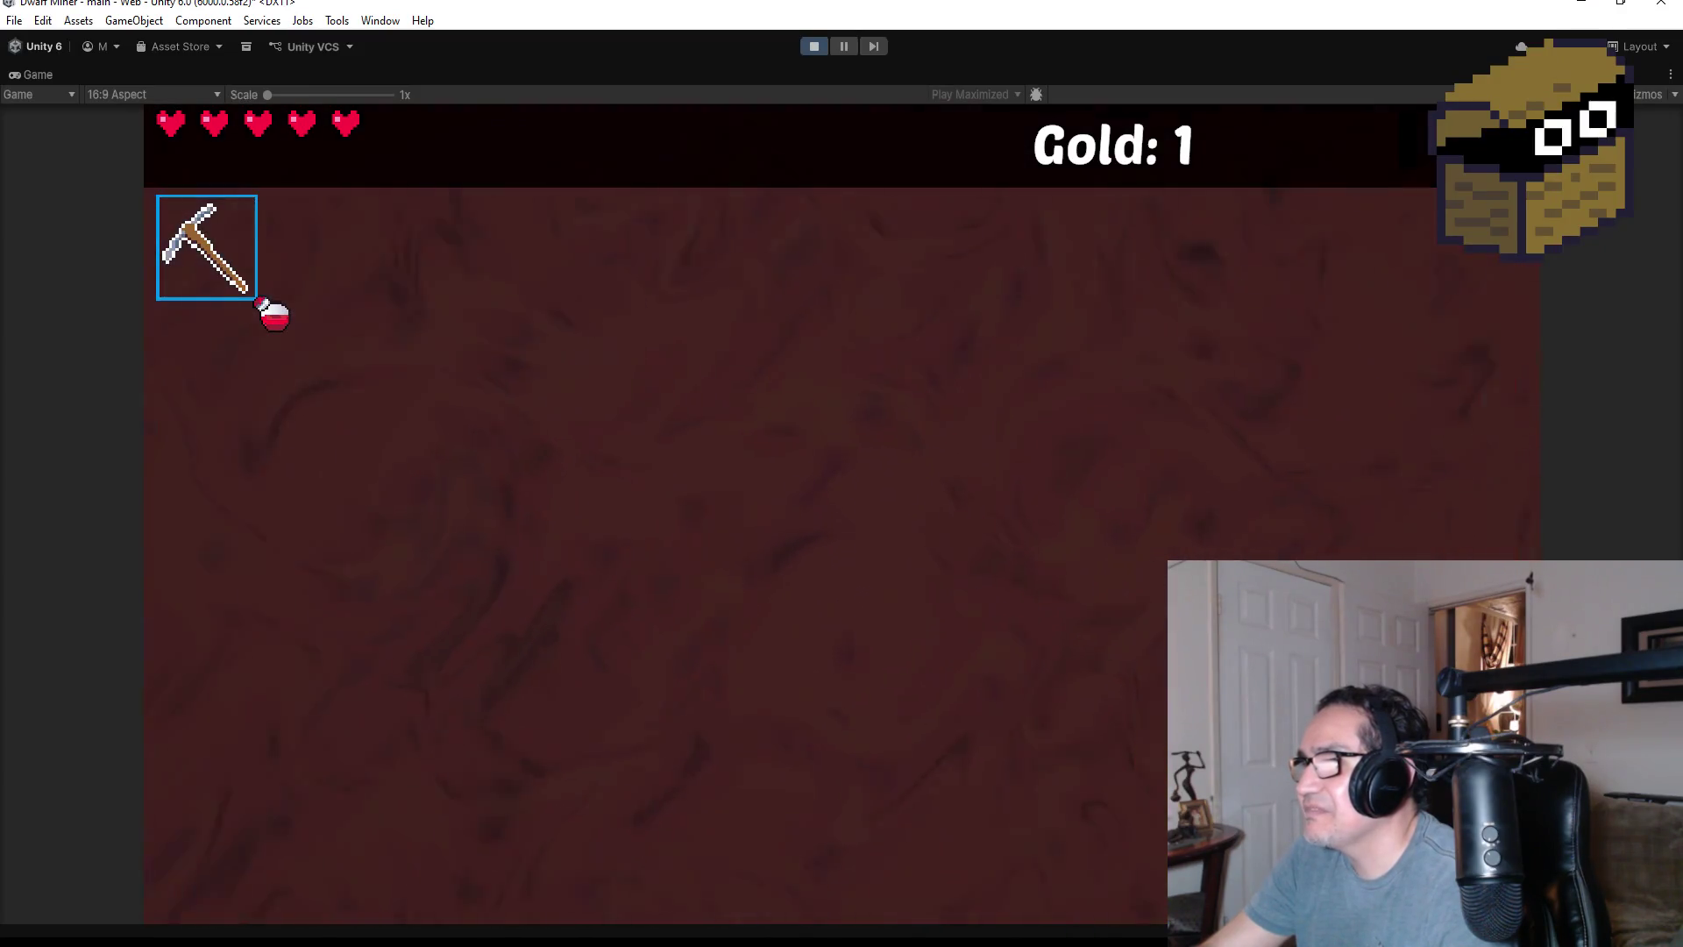
{"action": "left_click", "coordinate": [842, 514]}
{"action": "left_click", "coordinate": [843, 515]}
- Attack the goblin in the corridor, then stop play mode
{"action": "scroll", "coordinate": [842, 515], "scroll_direction": "down", "scroll_amount": 1}
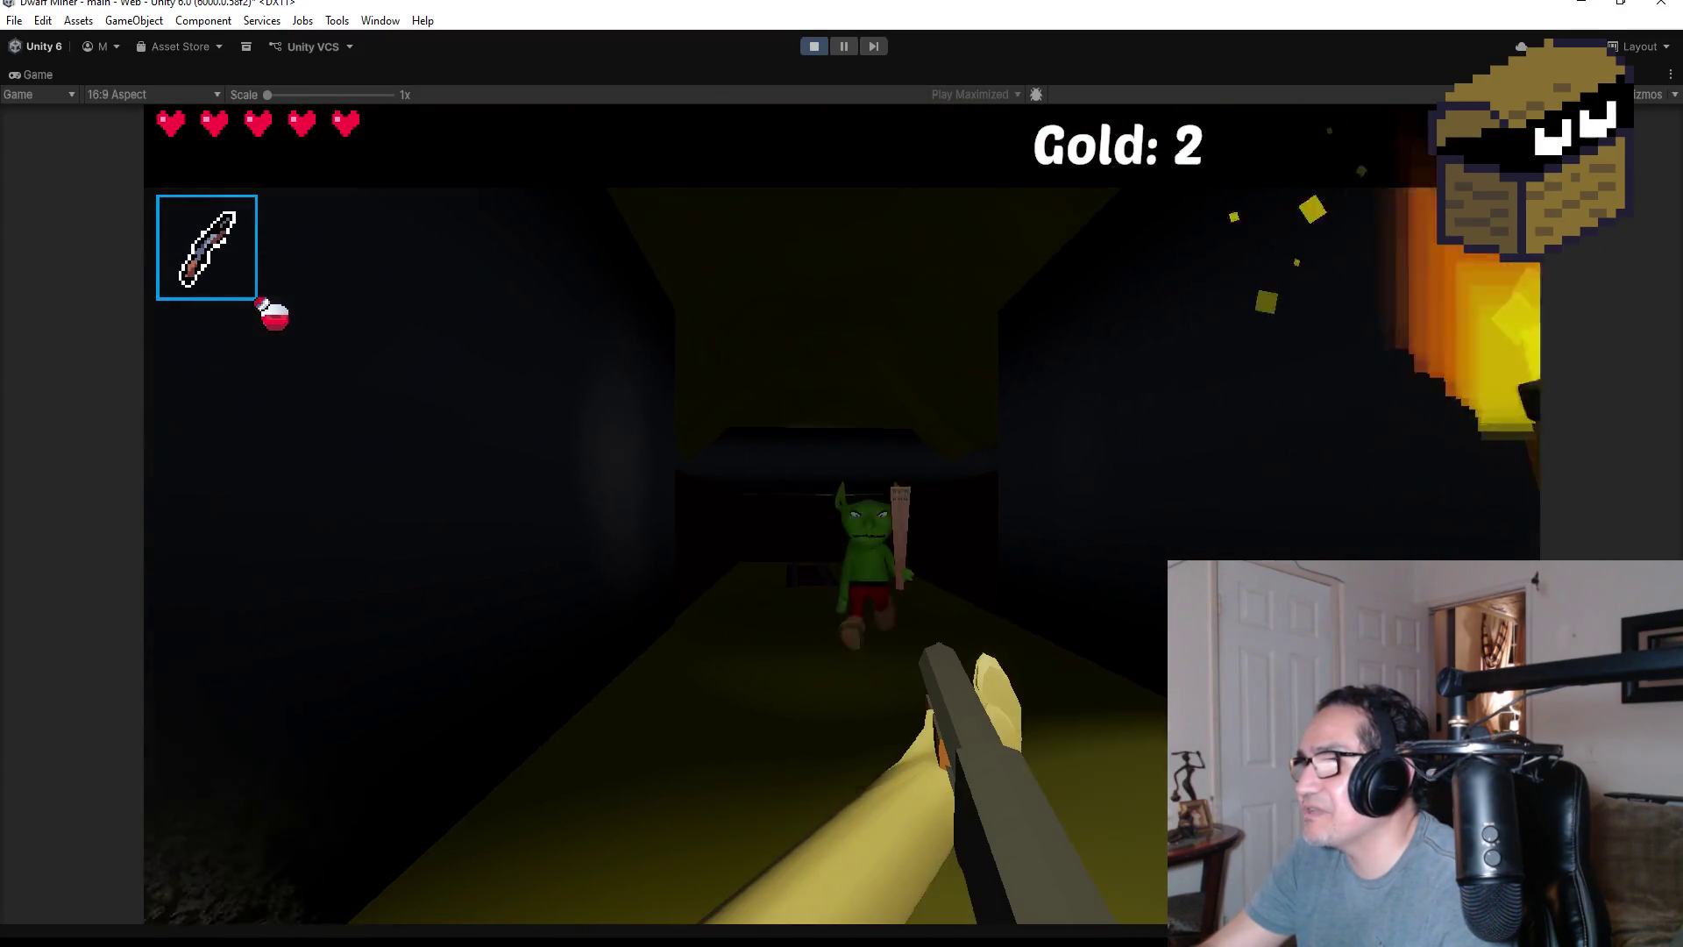
{"action": "left_click", "coordinate": [843, 514]}
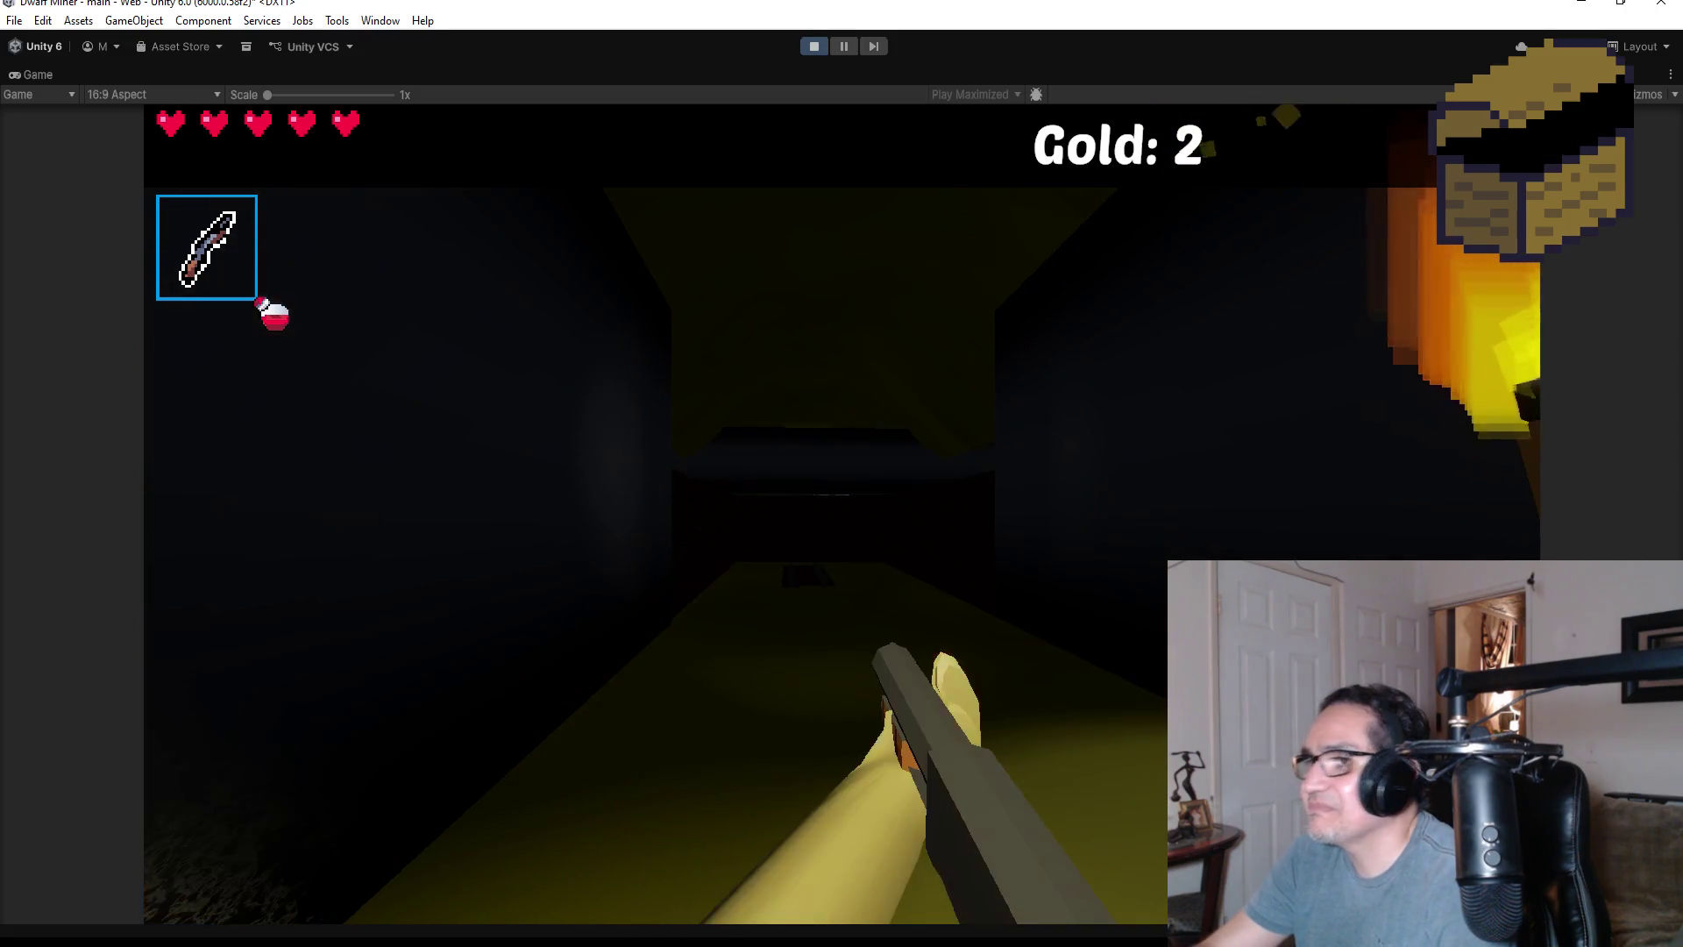
{"action": "key", "text": "Escape"}
{"action": "left_click", "coordinate": [807, 53]}
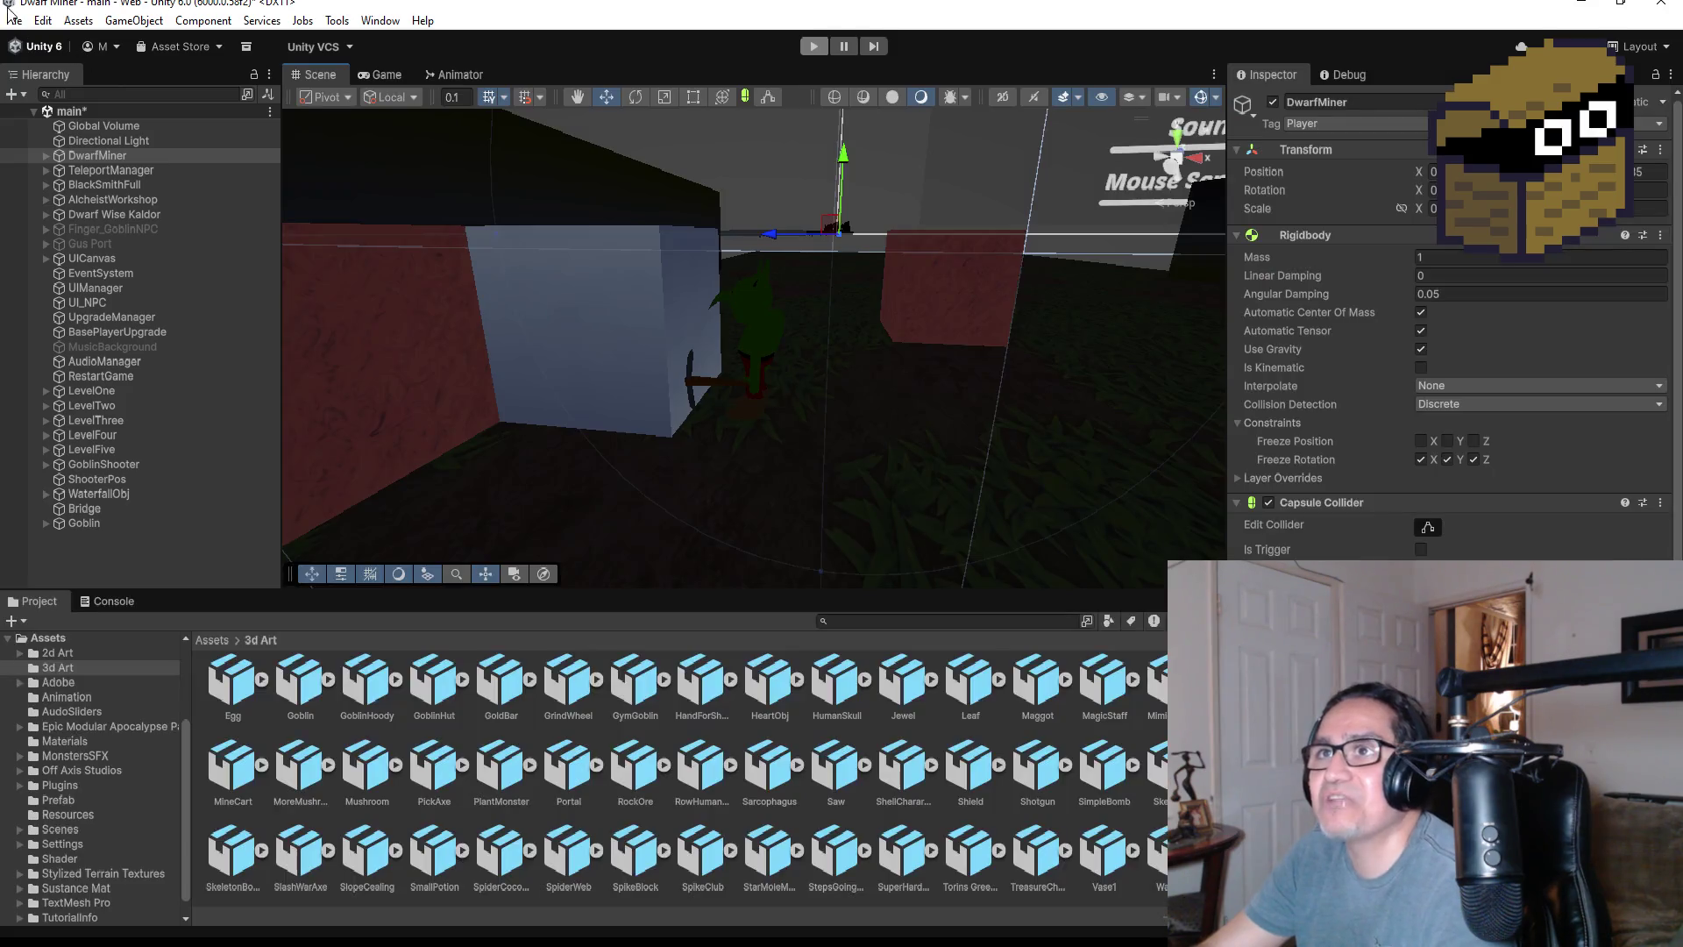
{"action": "left_click", "coordinate": [14, 21]}
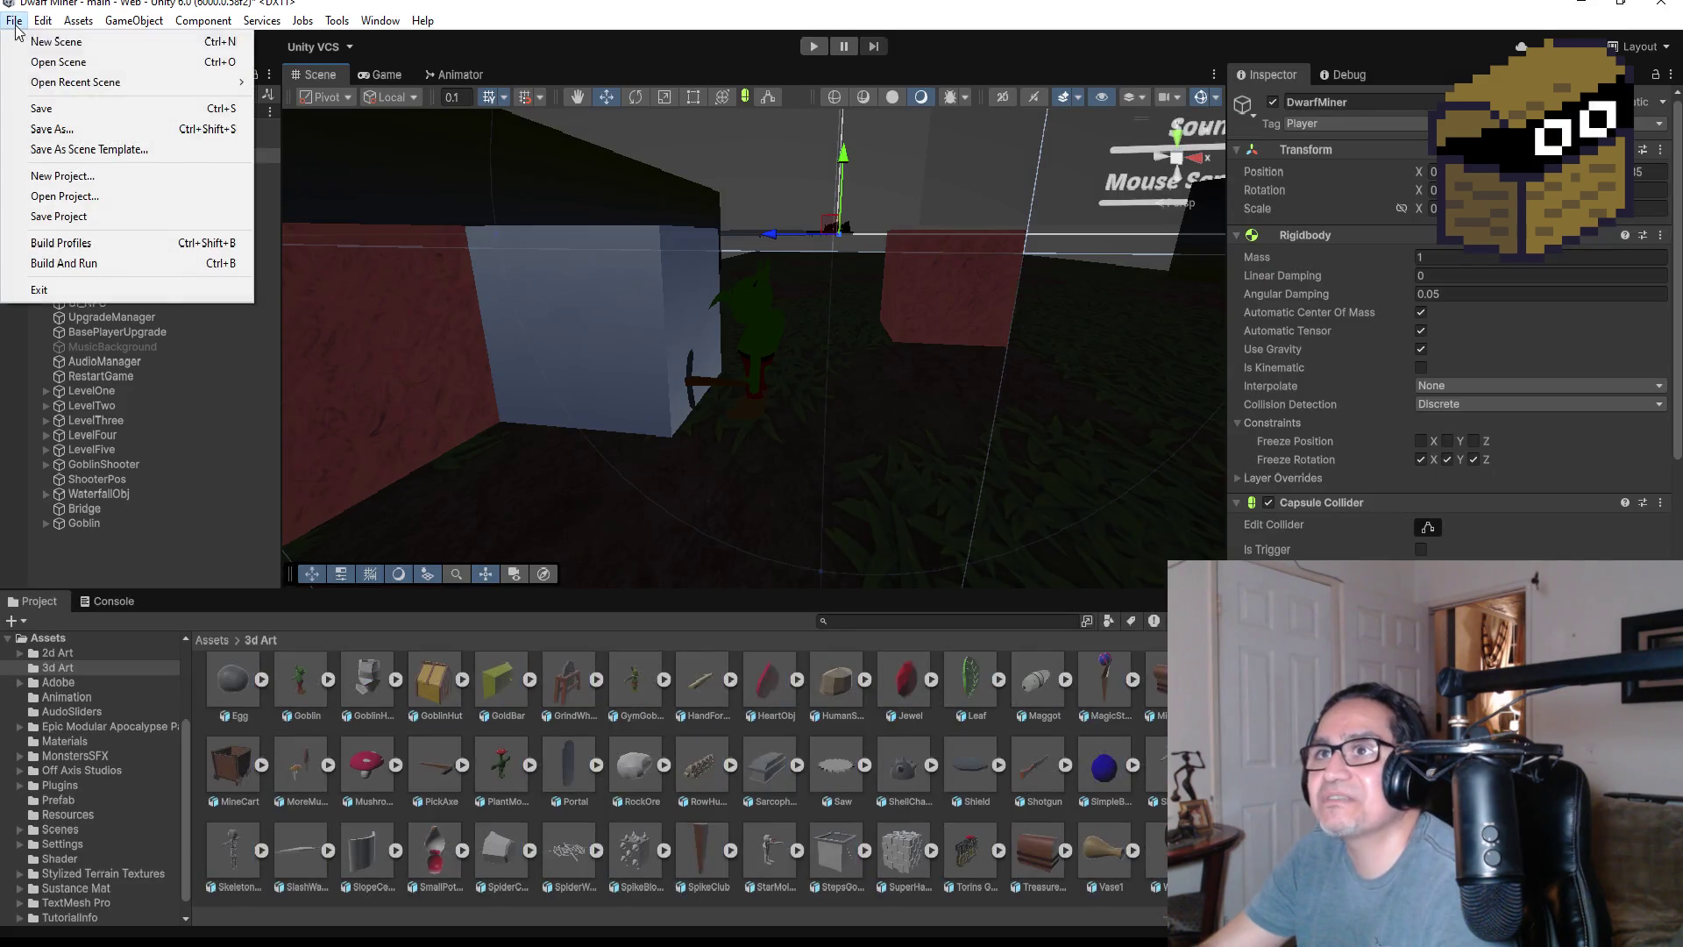
- Save the scene with File > Save
{"action": "left_click", "coordinate": [85, 117]}
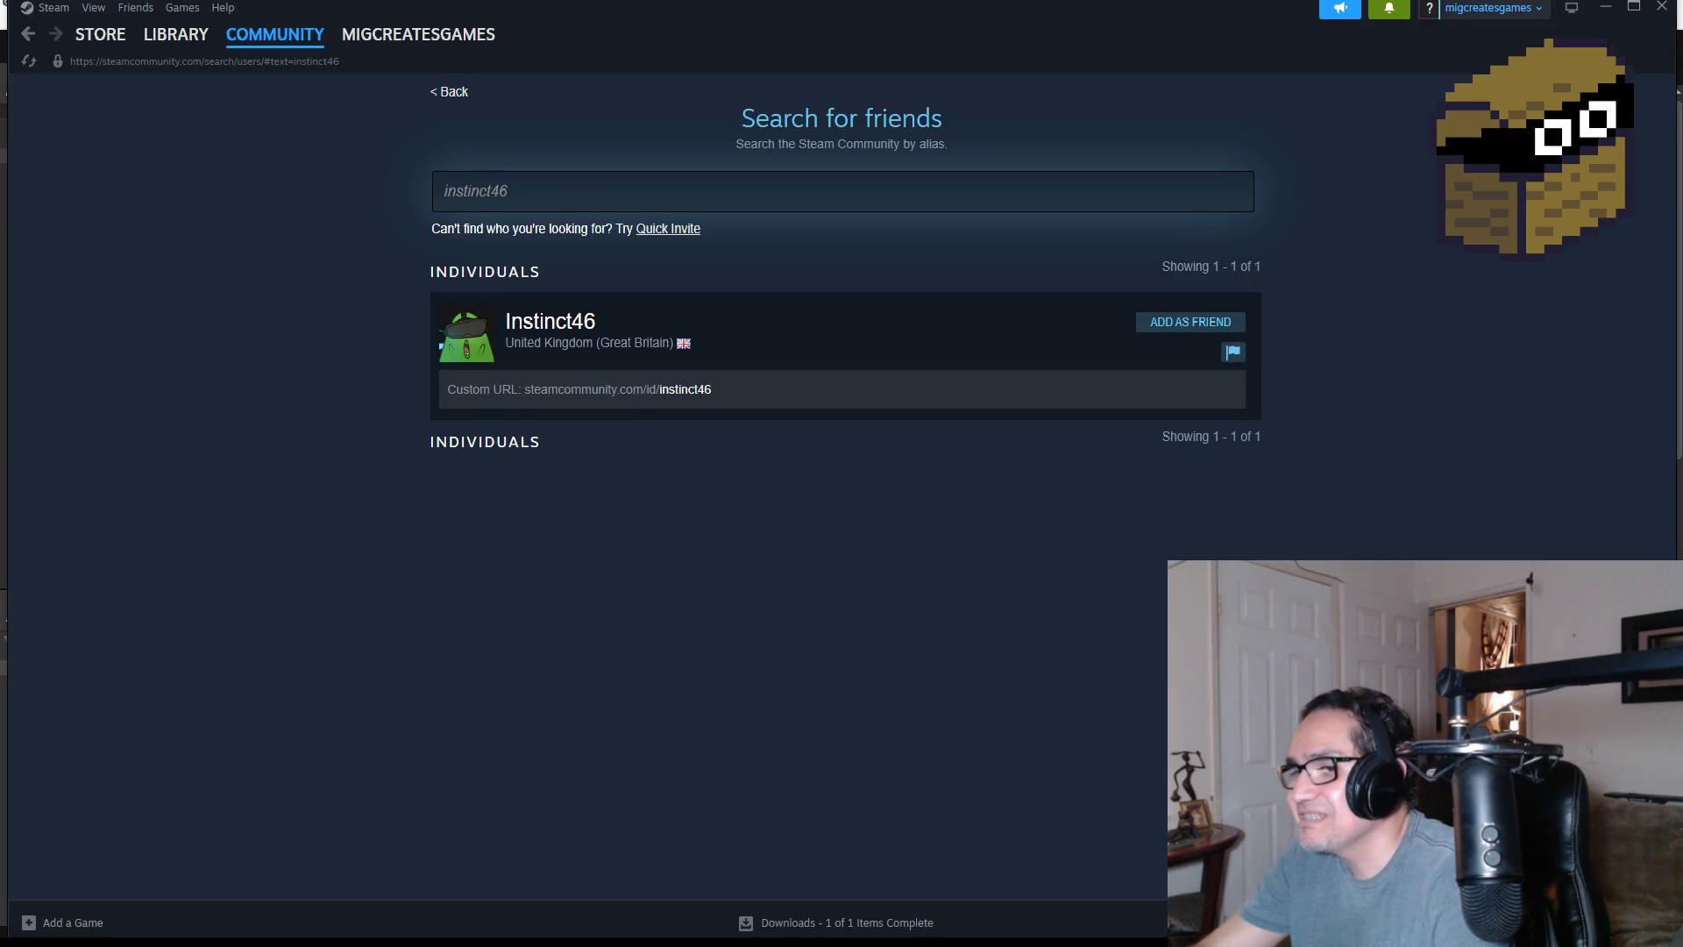
- Rename the Goblin object to GoblinMiner
{"action": "key", "text": "alt+Tab"}
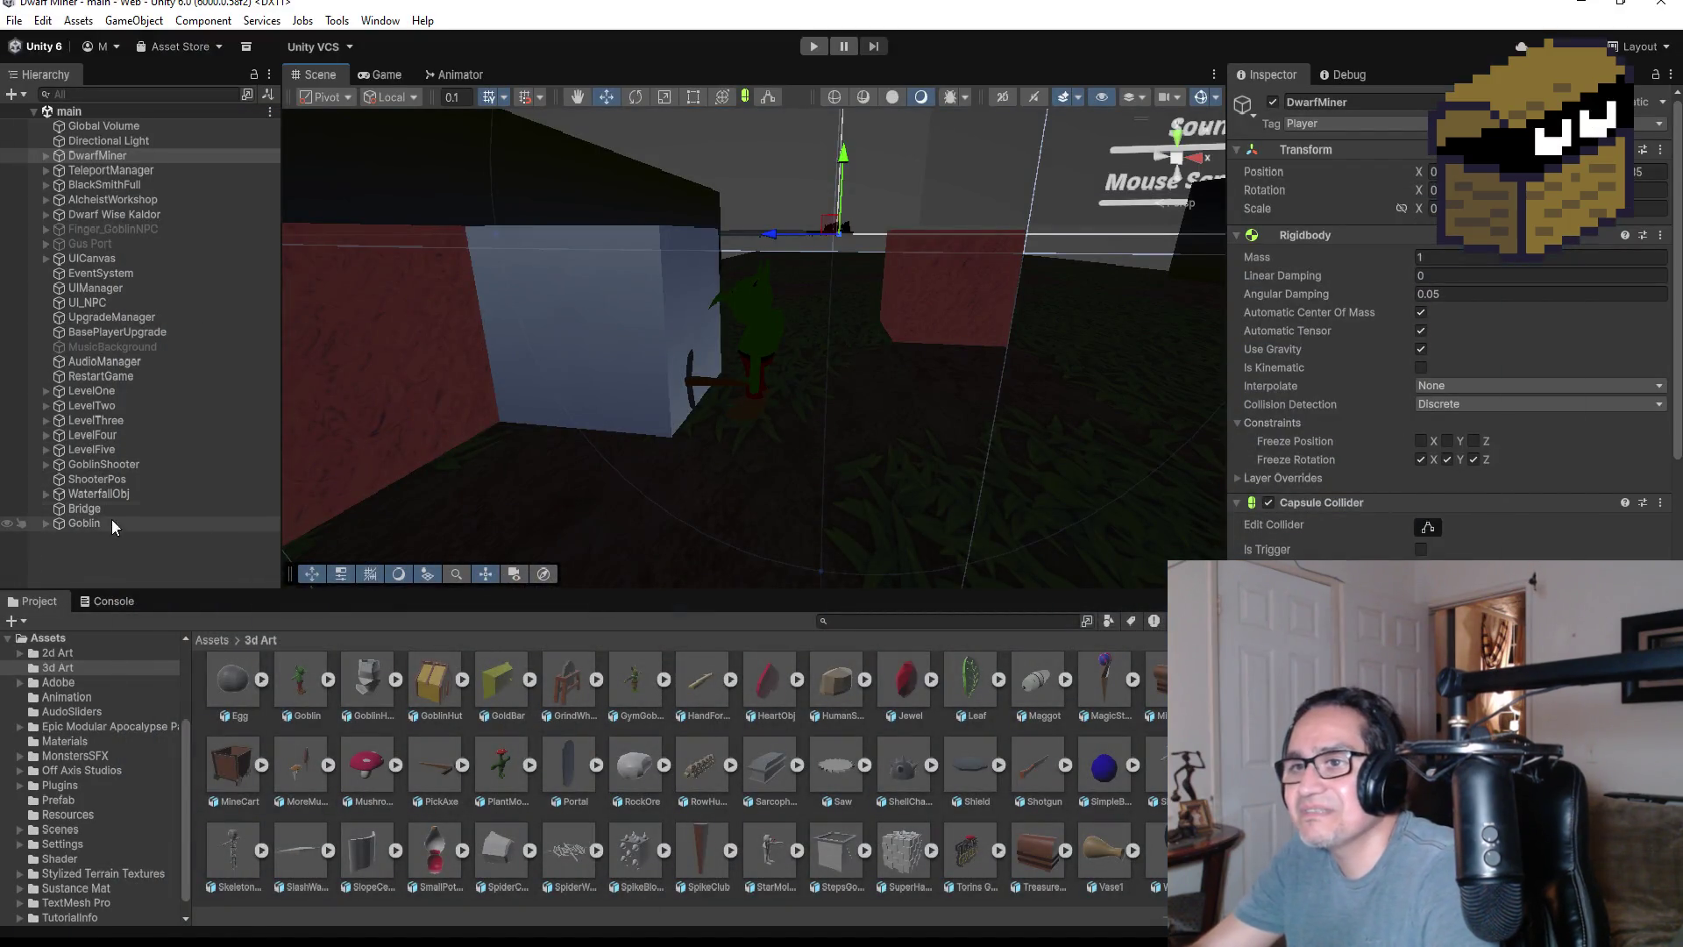
{"action": "left_click", "coordinate": [110, 523]}
{"action": "left_click", "coordinate": [1357, 109]}
{"action": "type", "text": "Miner"}
{"action": "key", "text": "Return"}
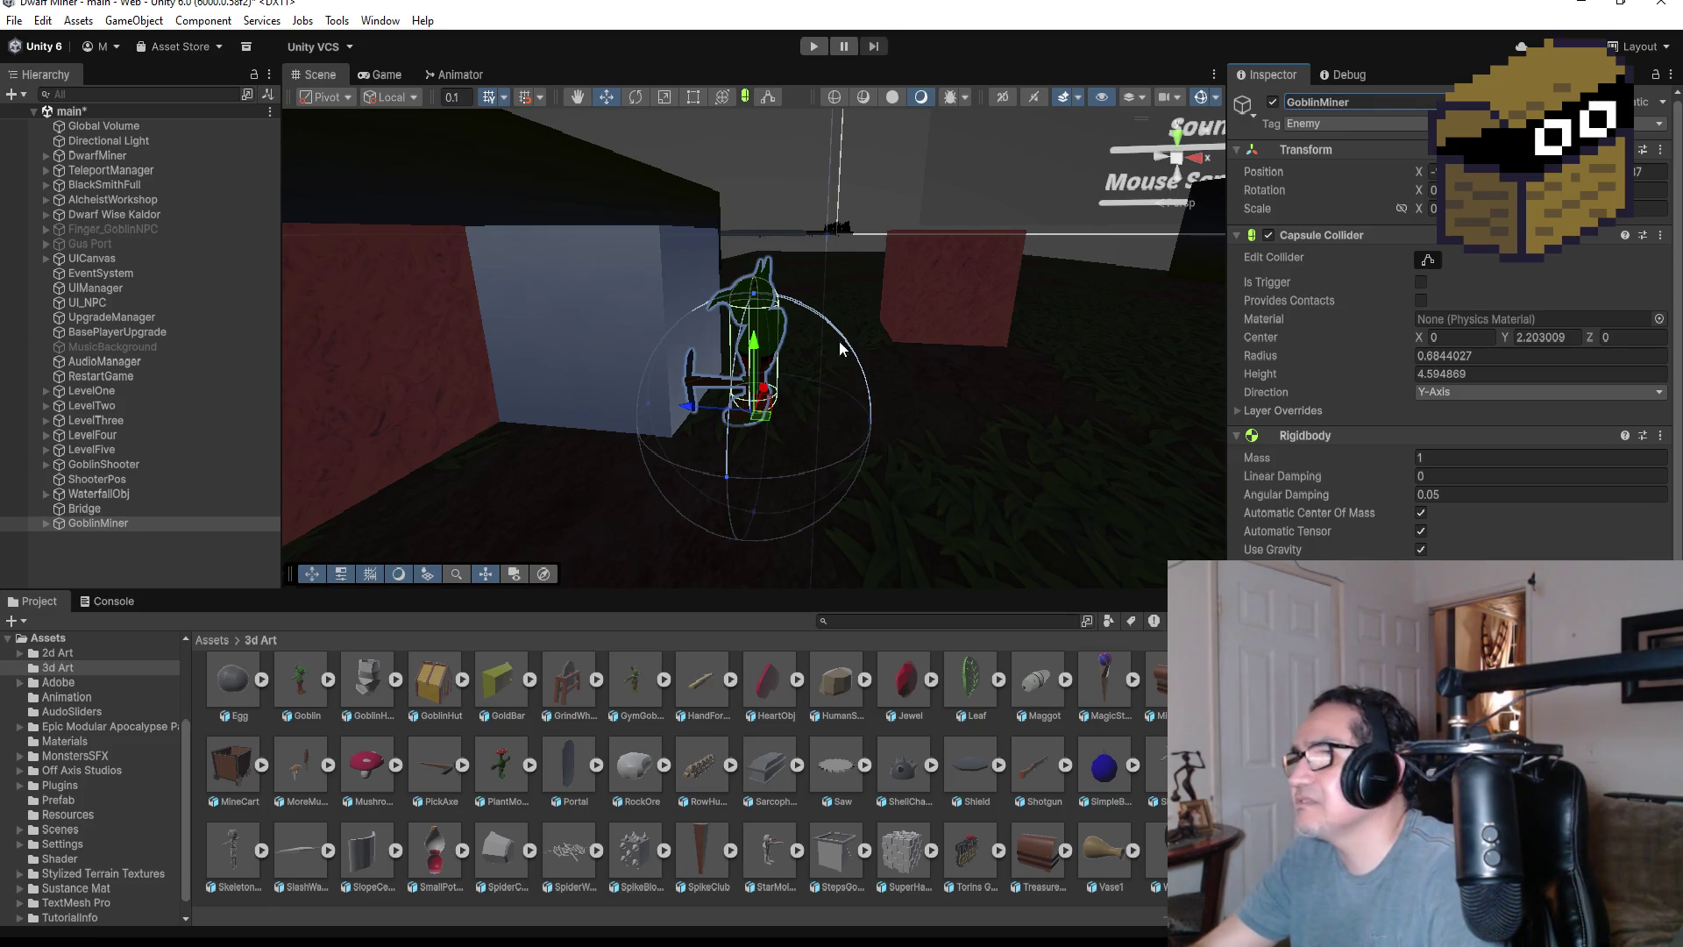
- Snap the Scene view to the Back axis to see GoblinMiner from behind
{"action": "scroll", "coordinate": [484, 746], "scroll_direction": "up", "scroll_amount": 2}
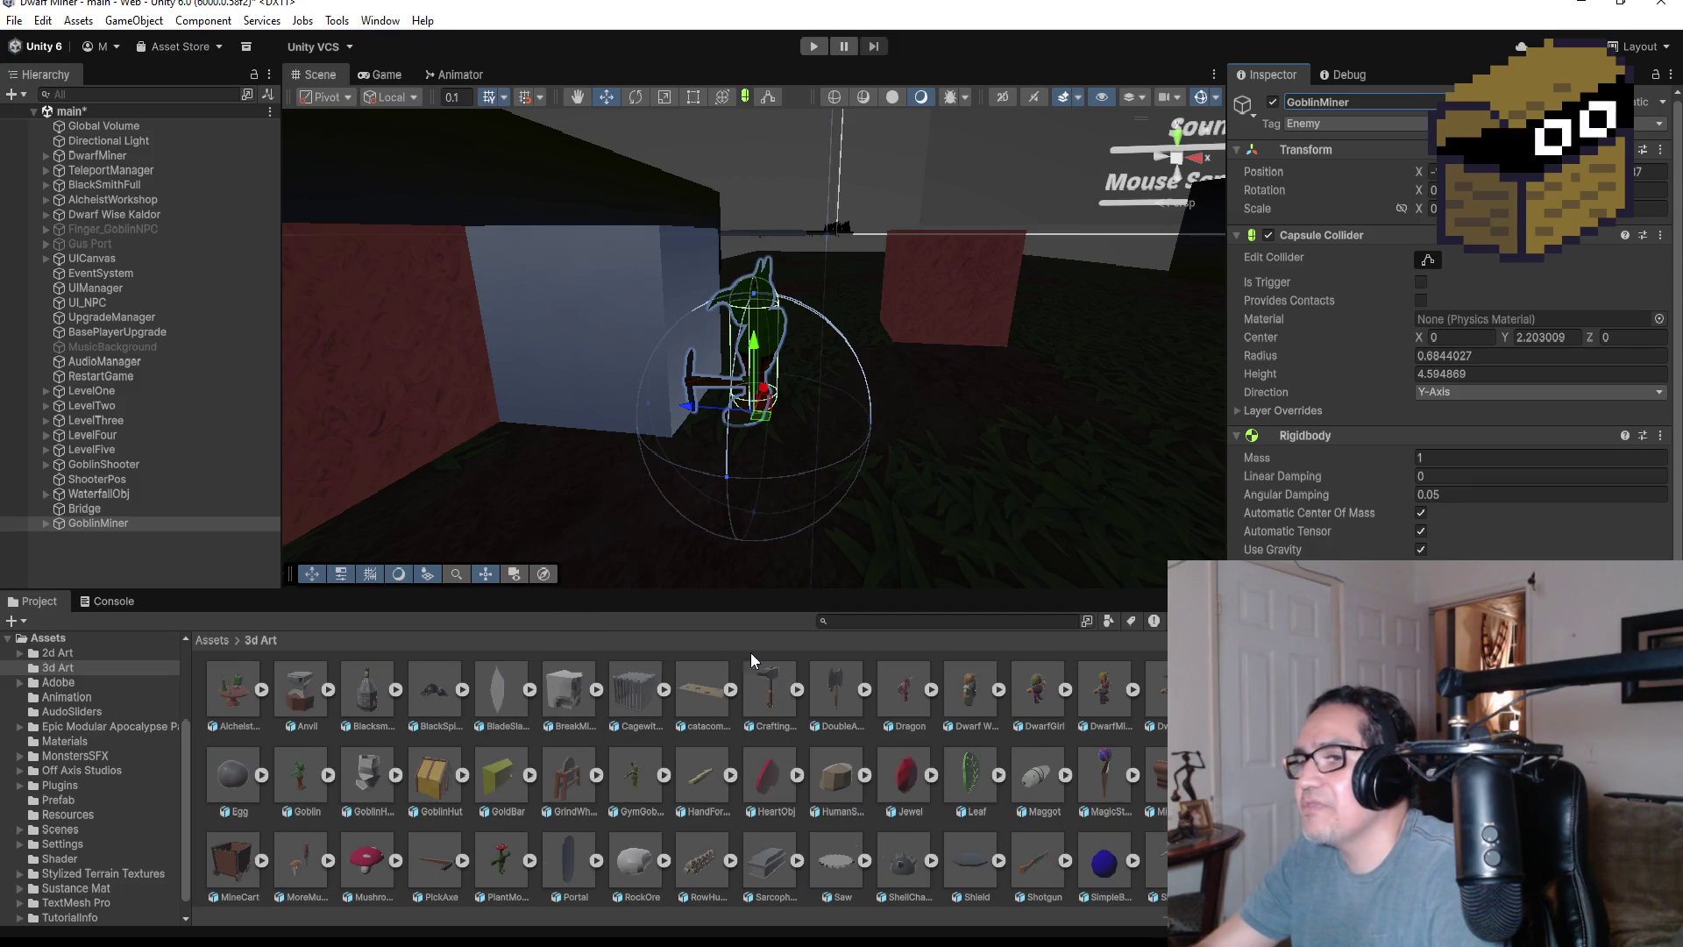
{"action": "scroll", "coordinate": [835, 261], "scroll_direction": "up", "scroll_amount": 2}
{"action": "left_click", "coordinate": [1198, 157]}
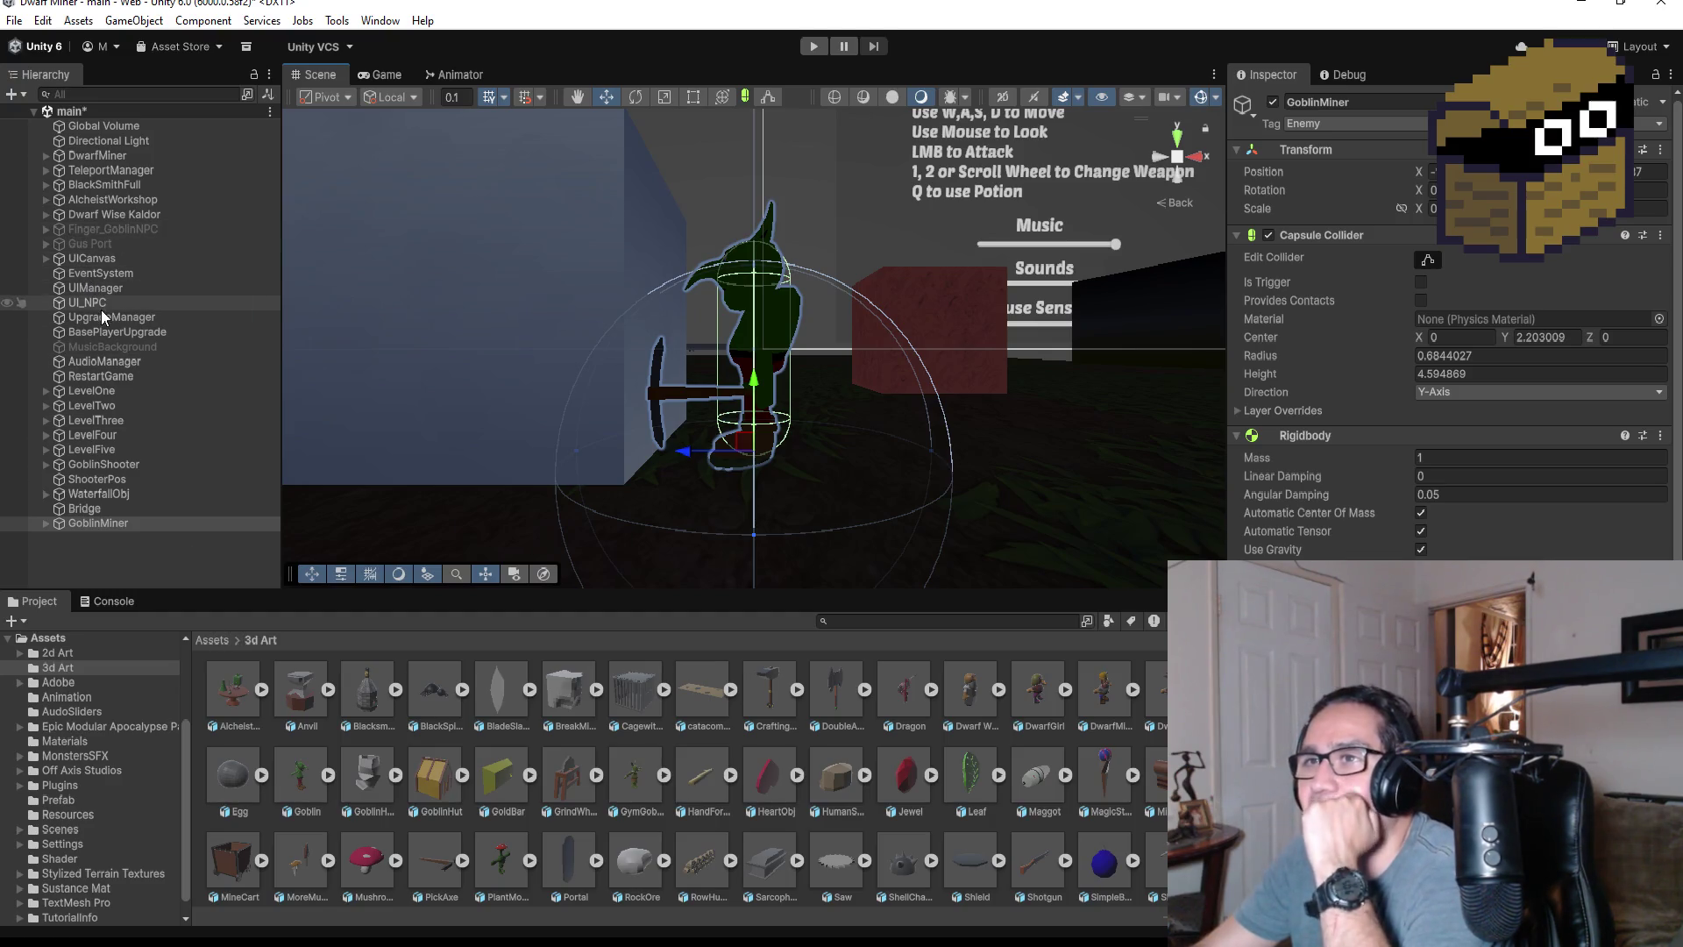
{"action": "left_click", "coordinate": [43, 157]}
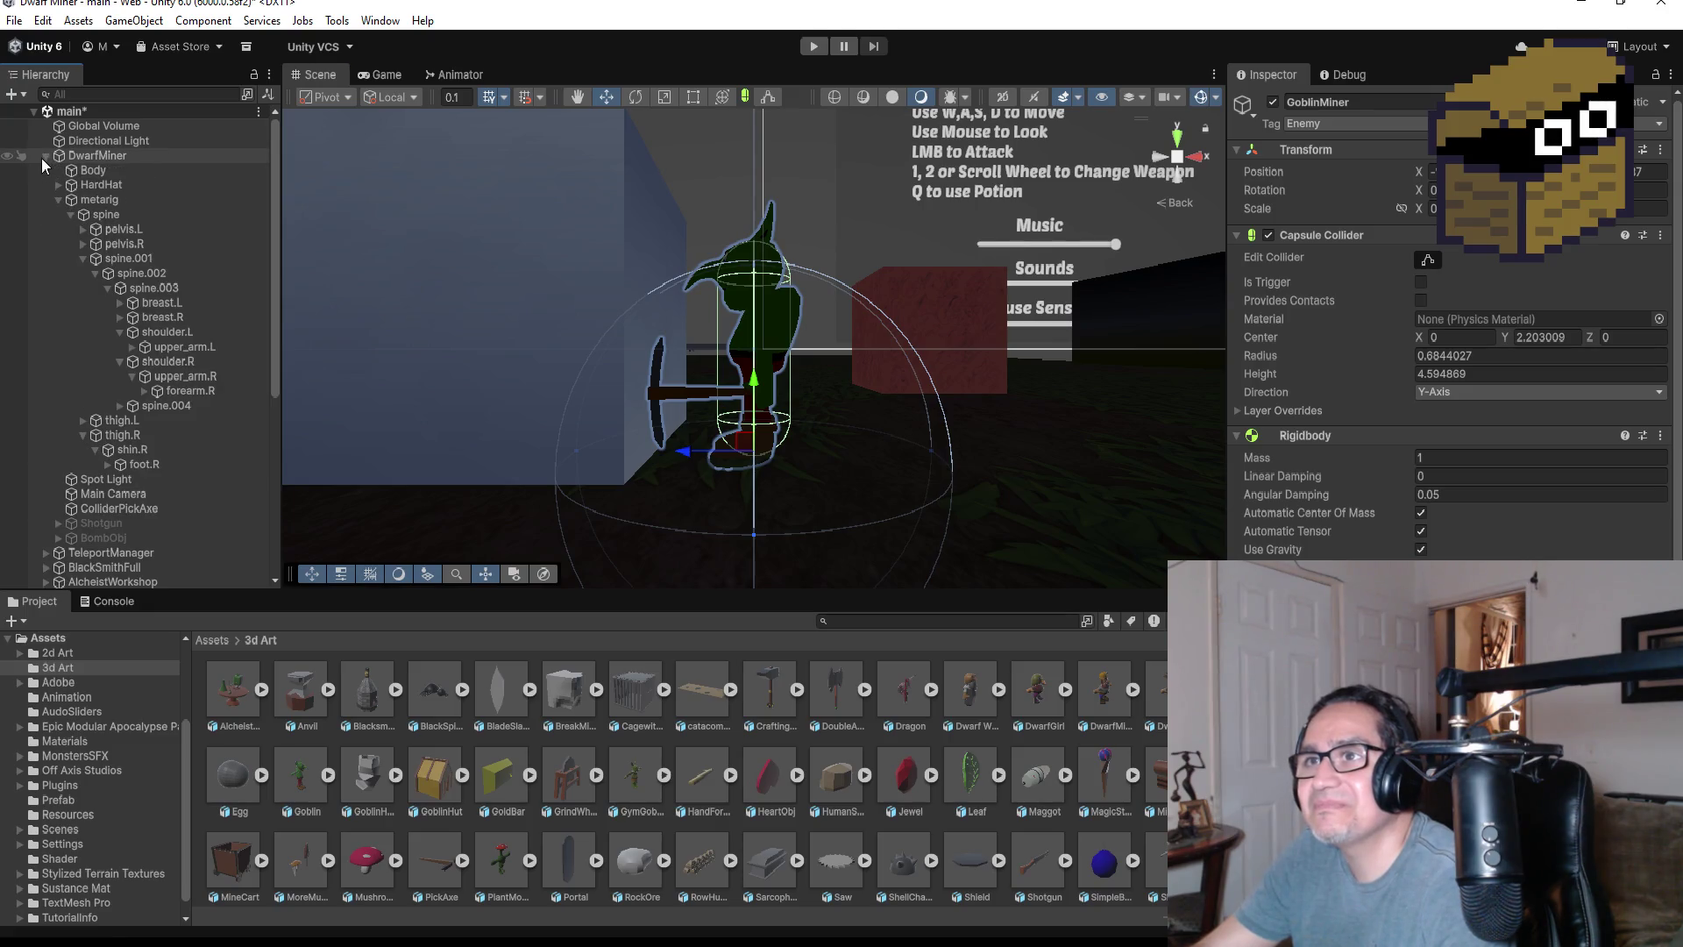
- Duplicate DwarfMiner's HardHat and drag HardHat (1) to the root just above GoblinMiner
{"action": "left_click", "coordinate": [50, 202]}
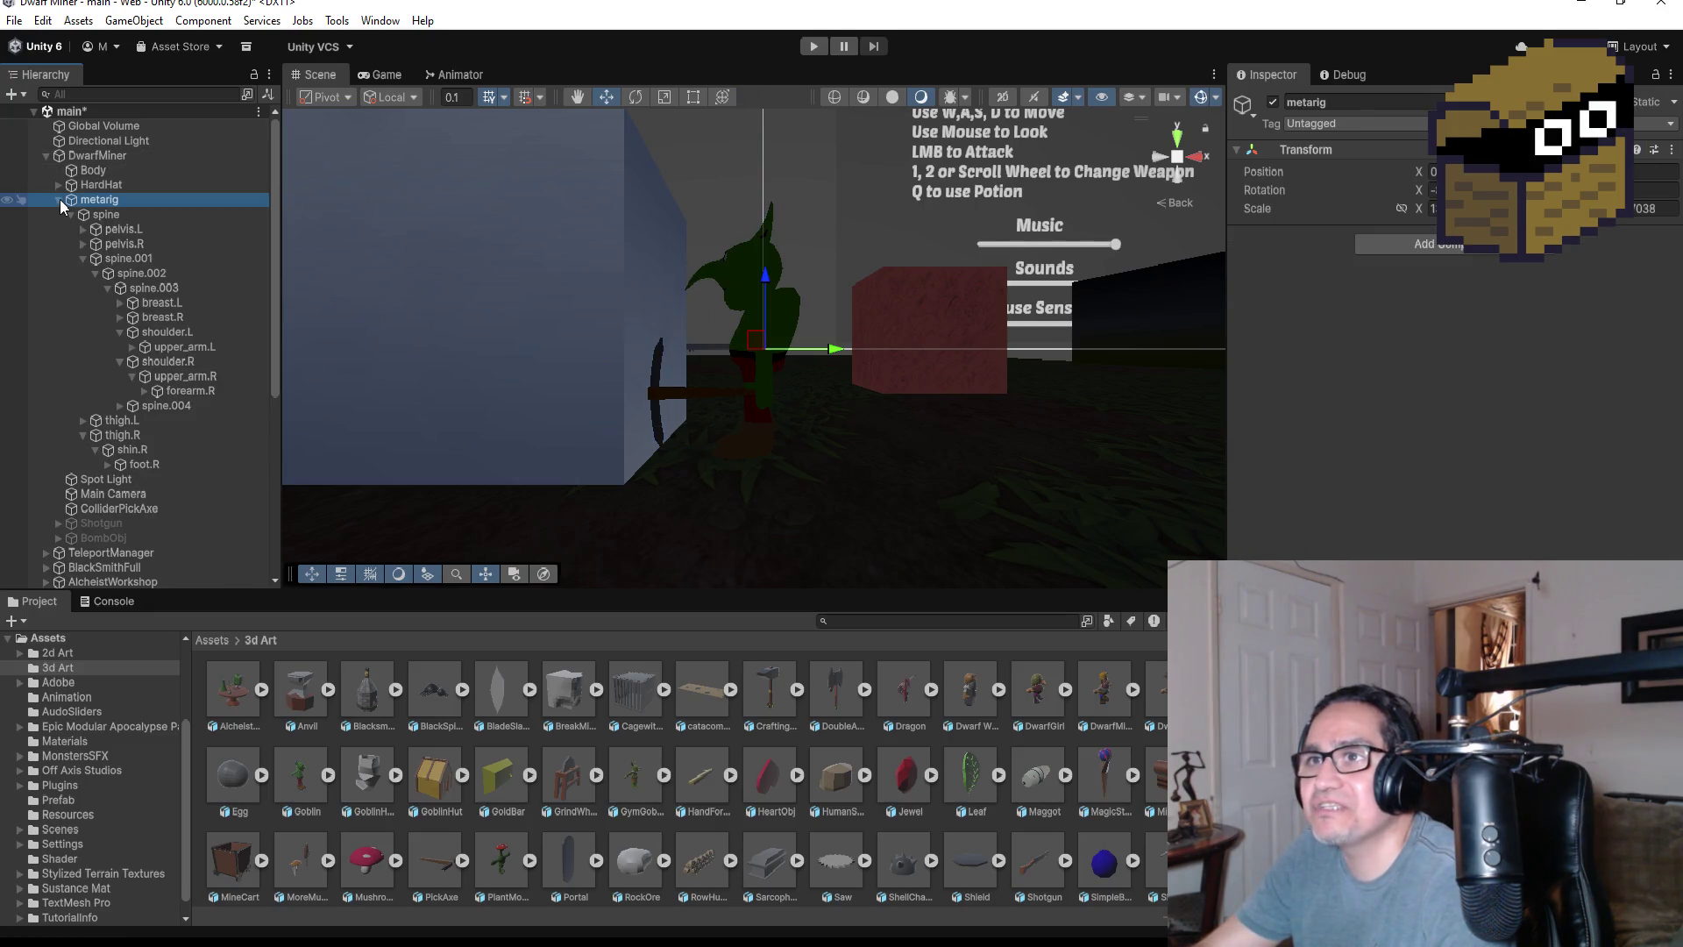
{"action": "left_click", "coordinate": [58, 200]}
{"action": "left_click", "coordinate": [102, 183]}
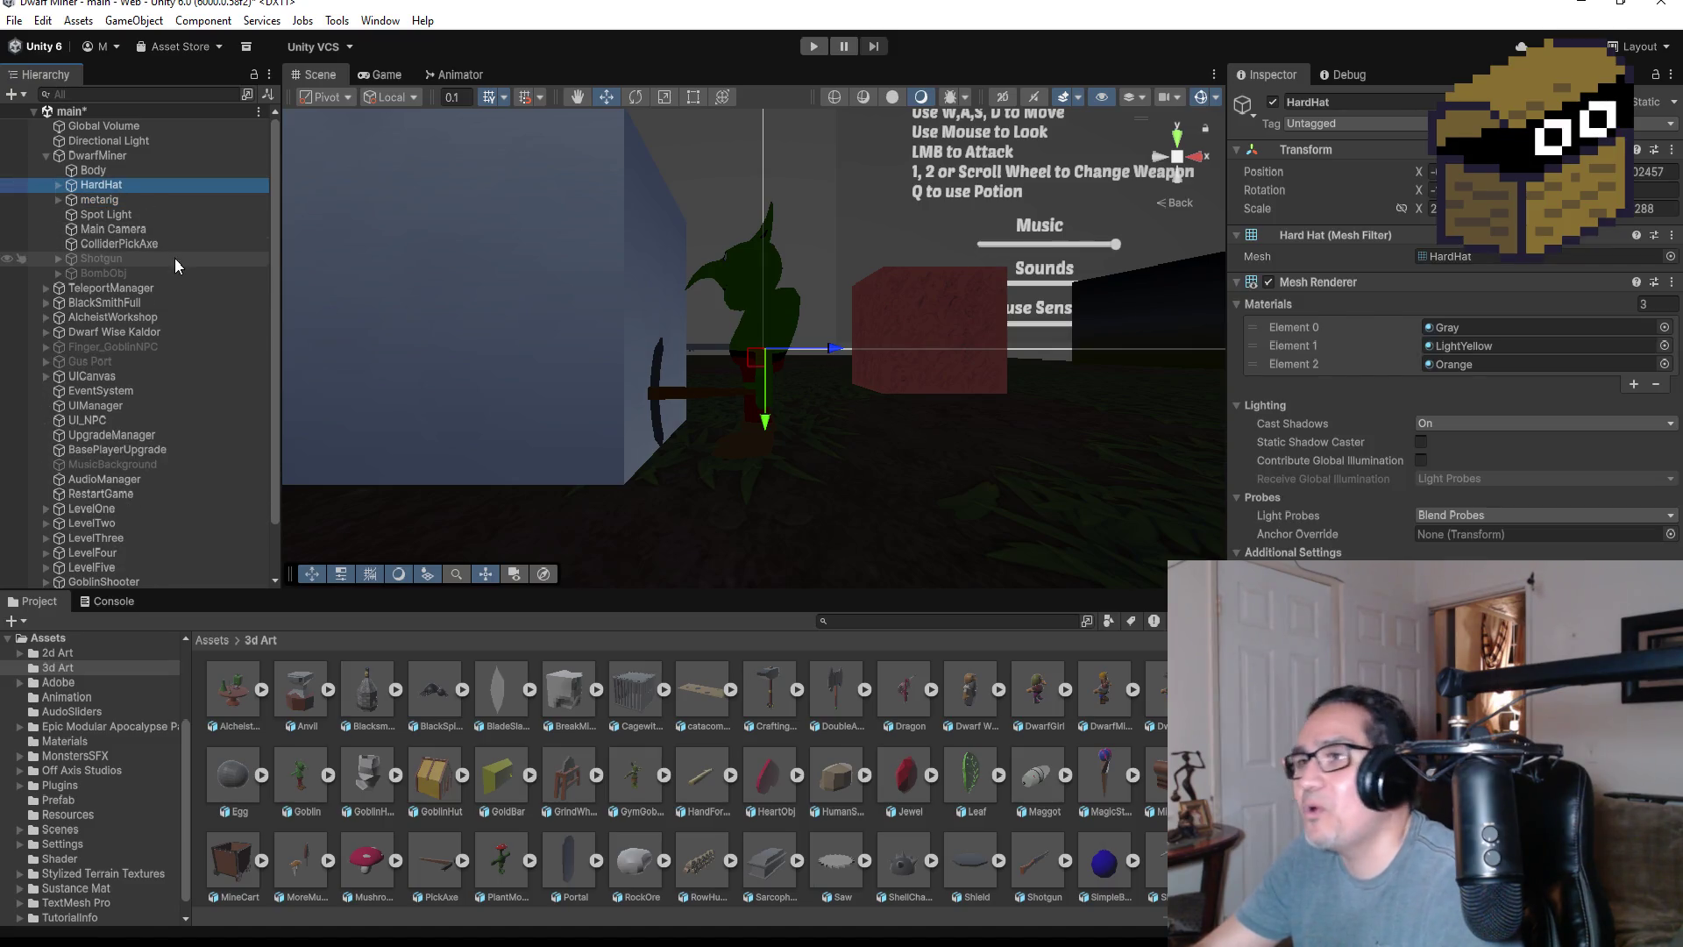
{"action": "key", "text": "ctrl+d"}
{"action": "left_click_drag", "start_coordinate": [114, 202], "coordinate": [123, 574]}
{"action": "scroll", "coordinate": [197, 524], "scroll_direction": "down", "scroll_amount": 3}
{"action": "left_click_drag", "start_coordinate": [105, 494], "coordinate": [110, 575]}
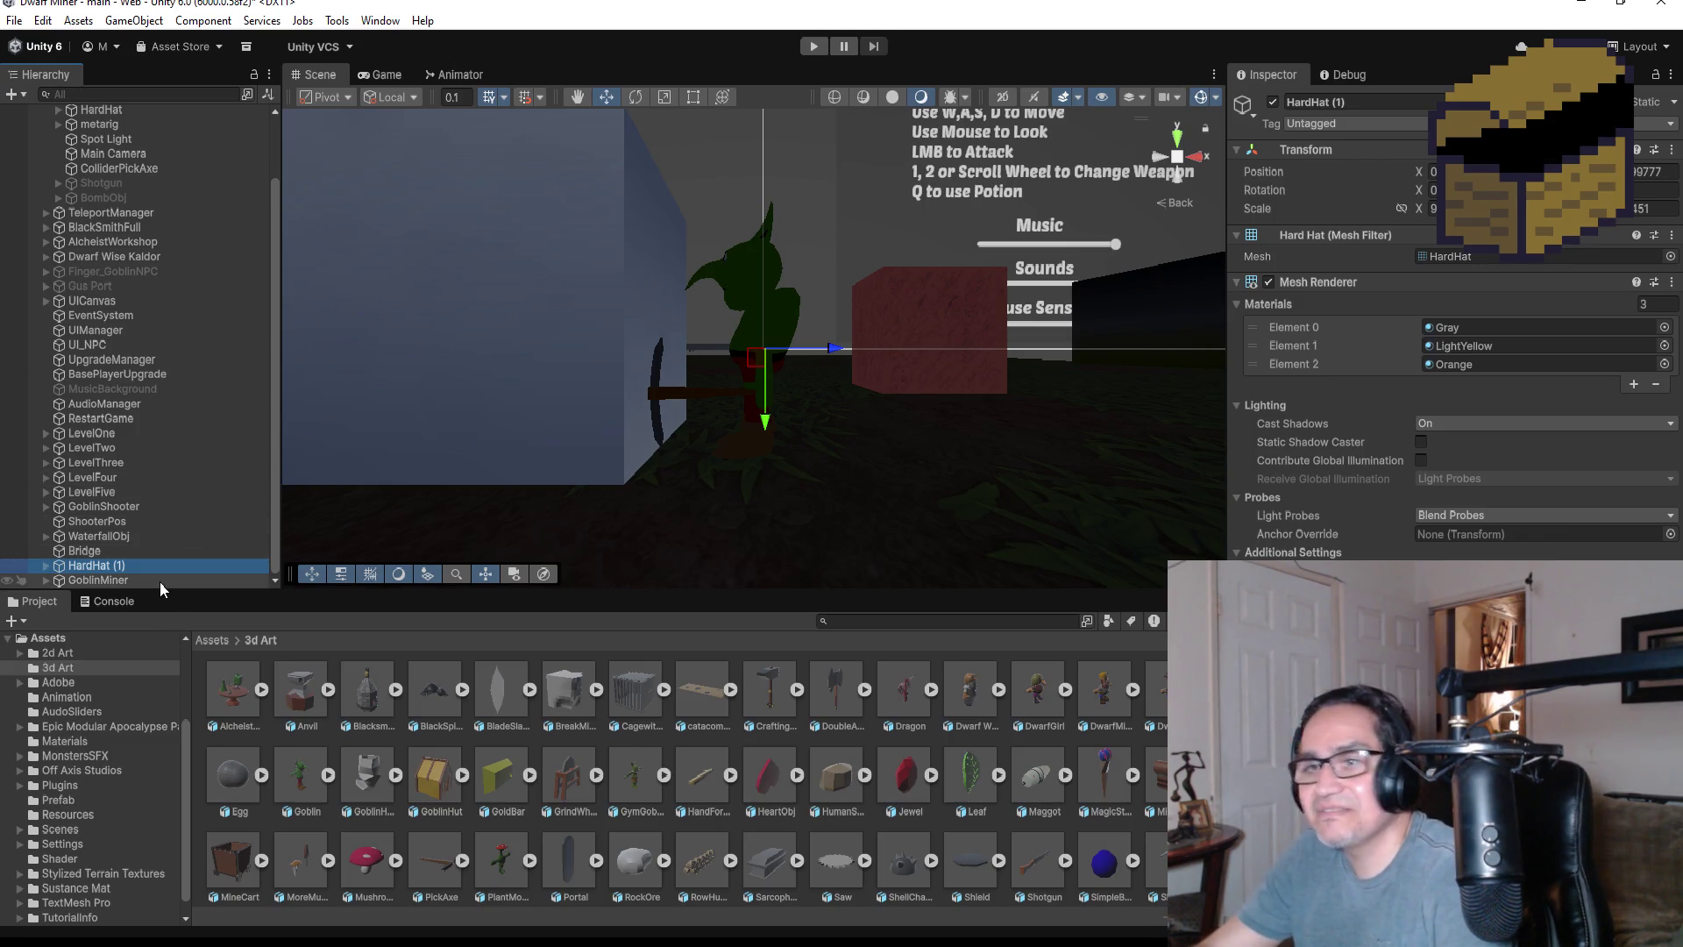
- Copy GoblinMiner's Transform position and paste it onto HardHat (1) (X -14.42, Y -0.02, Z -630.87)
{"action": "left_click", "coordinate": [160, 581]}
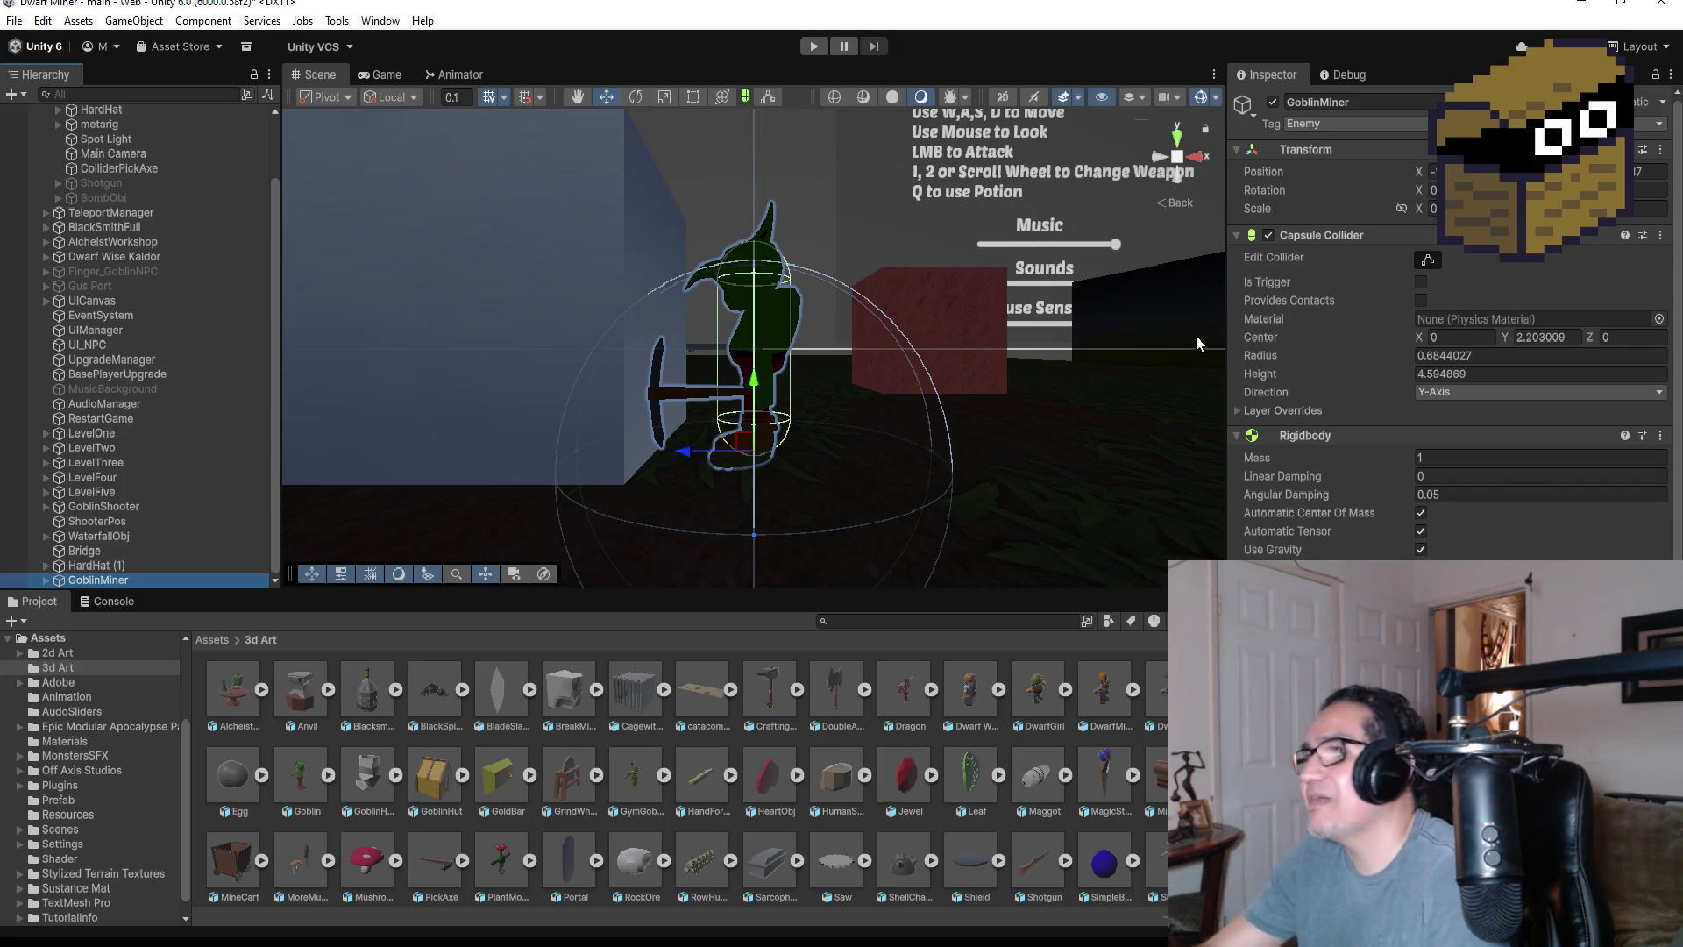
{"action": "left_click", "coordinate": [1661, 150]}
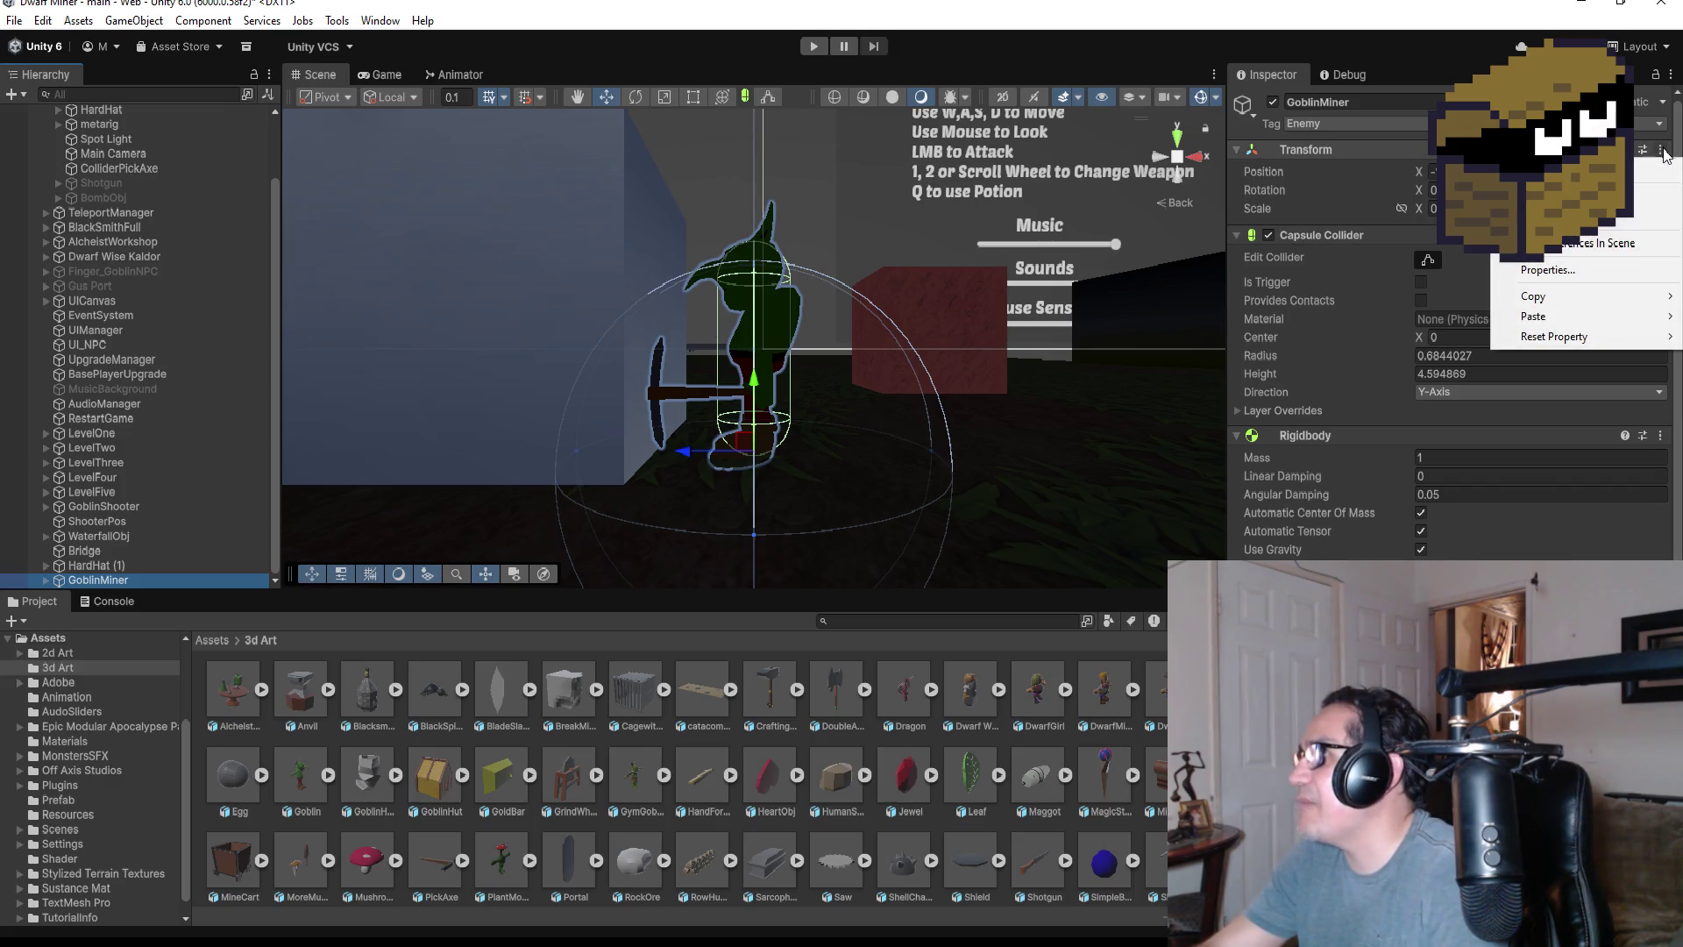
{"action": "mouse_move", "coordinate": [1594, 295]}
{"action": "left_click", "coordinate": [1403, 298]}
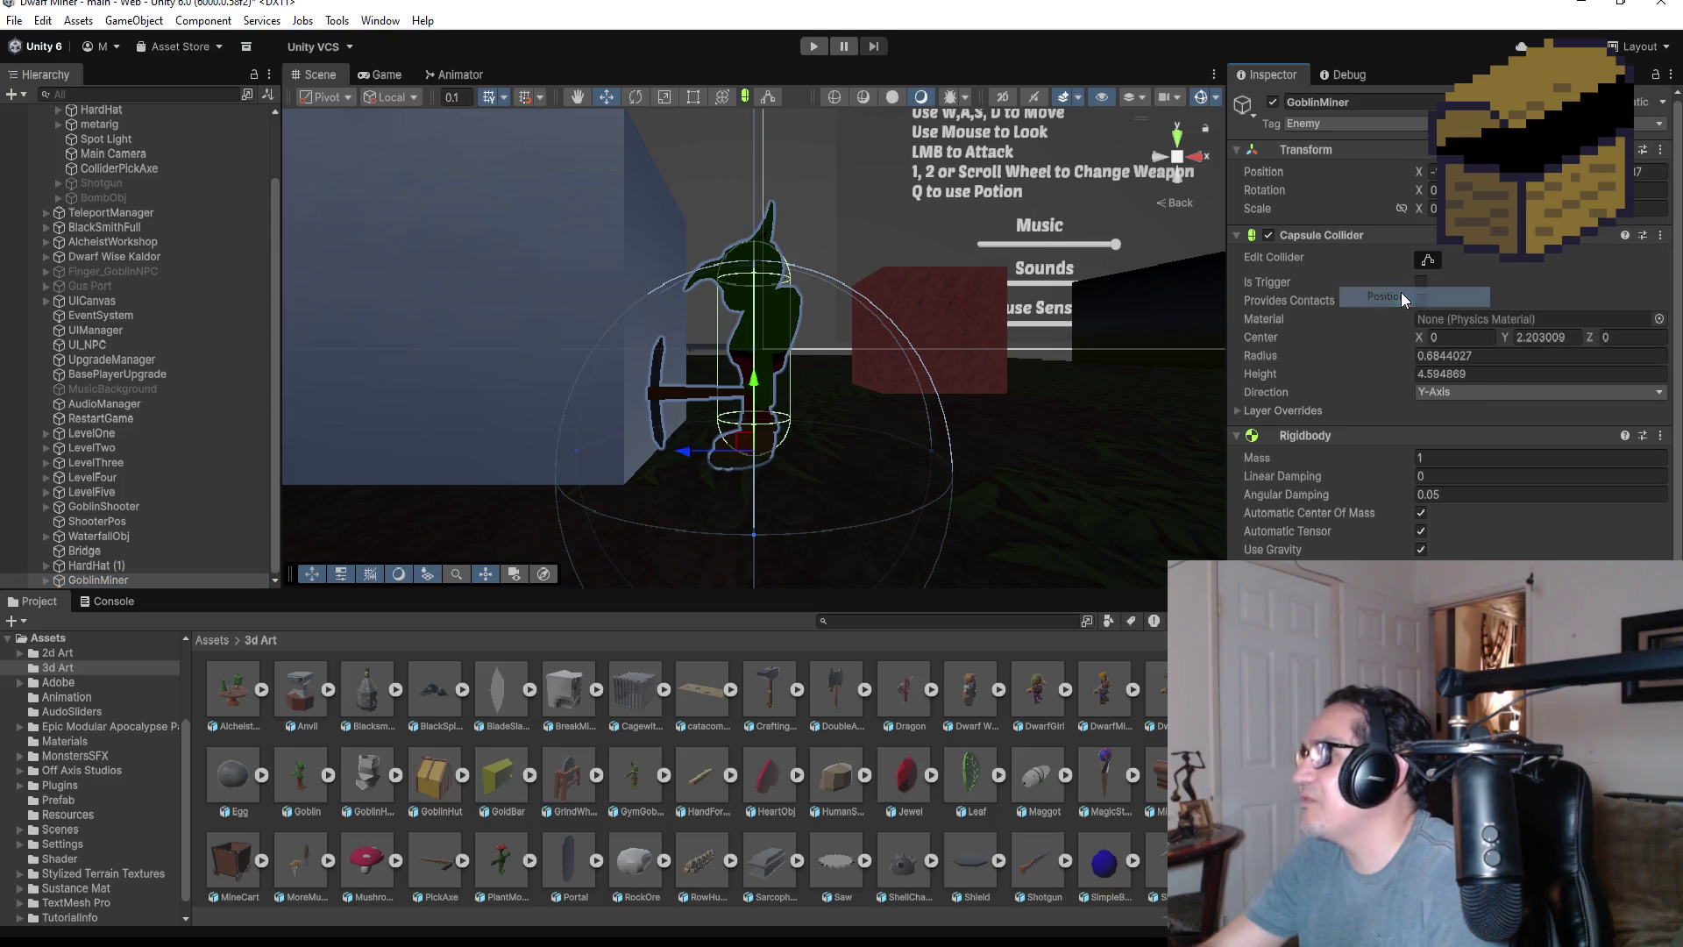
{"action": "left_click", "coordinate": [118, 567]}
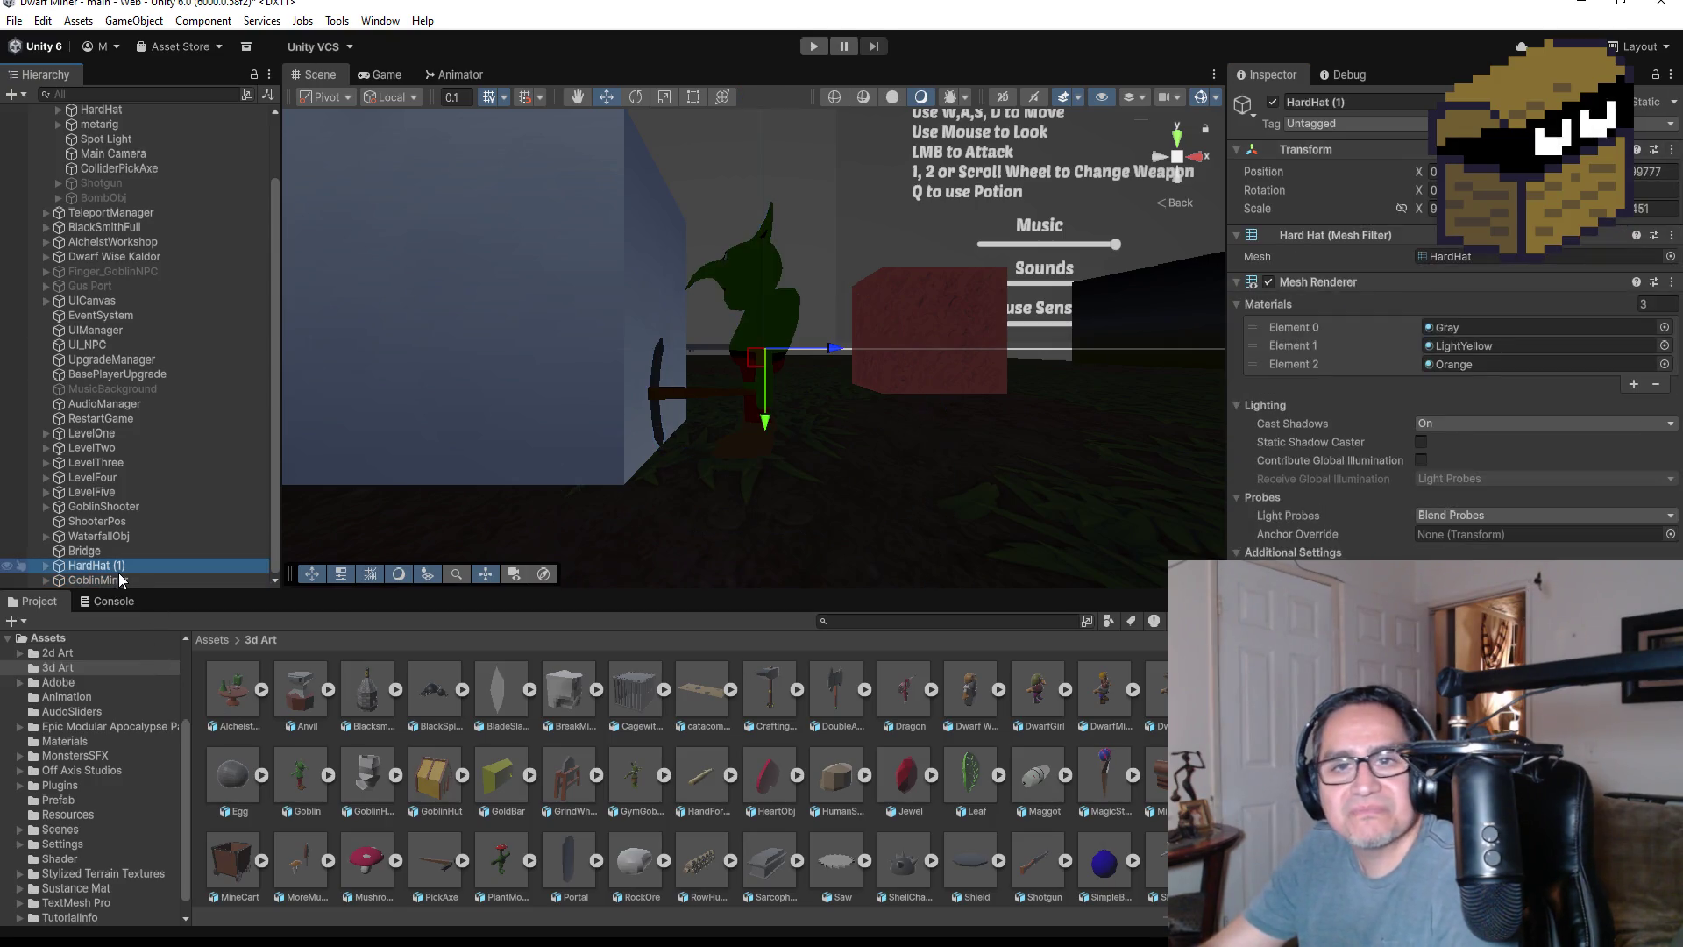
{"action": "left_click", "coordinate": [1674, 152]}
{"action": "mouse_move", "coordinate": [1543, 326]}
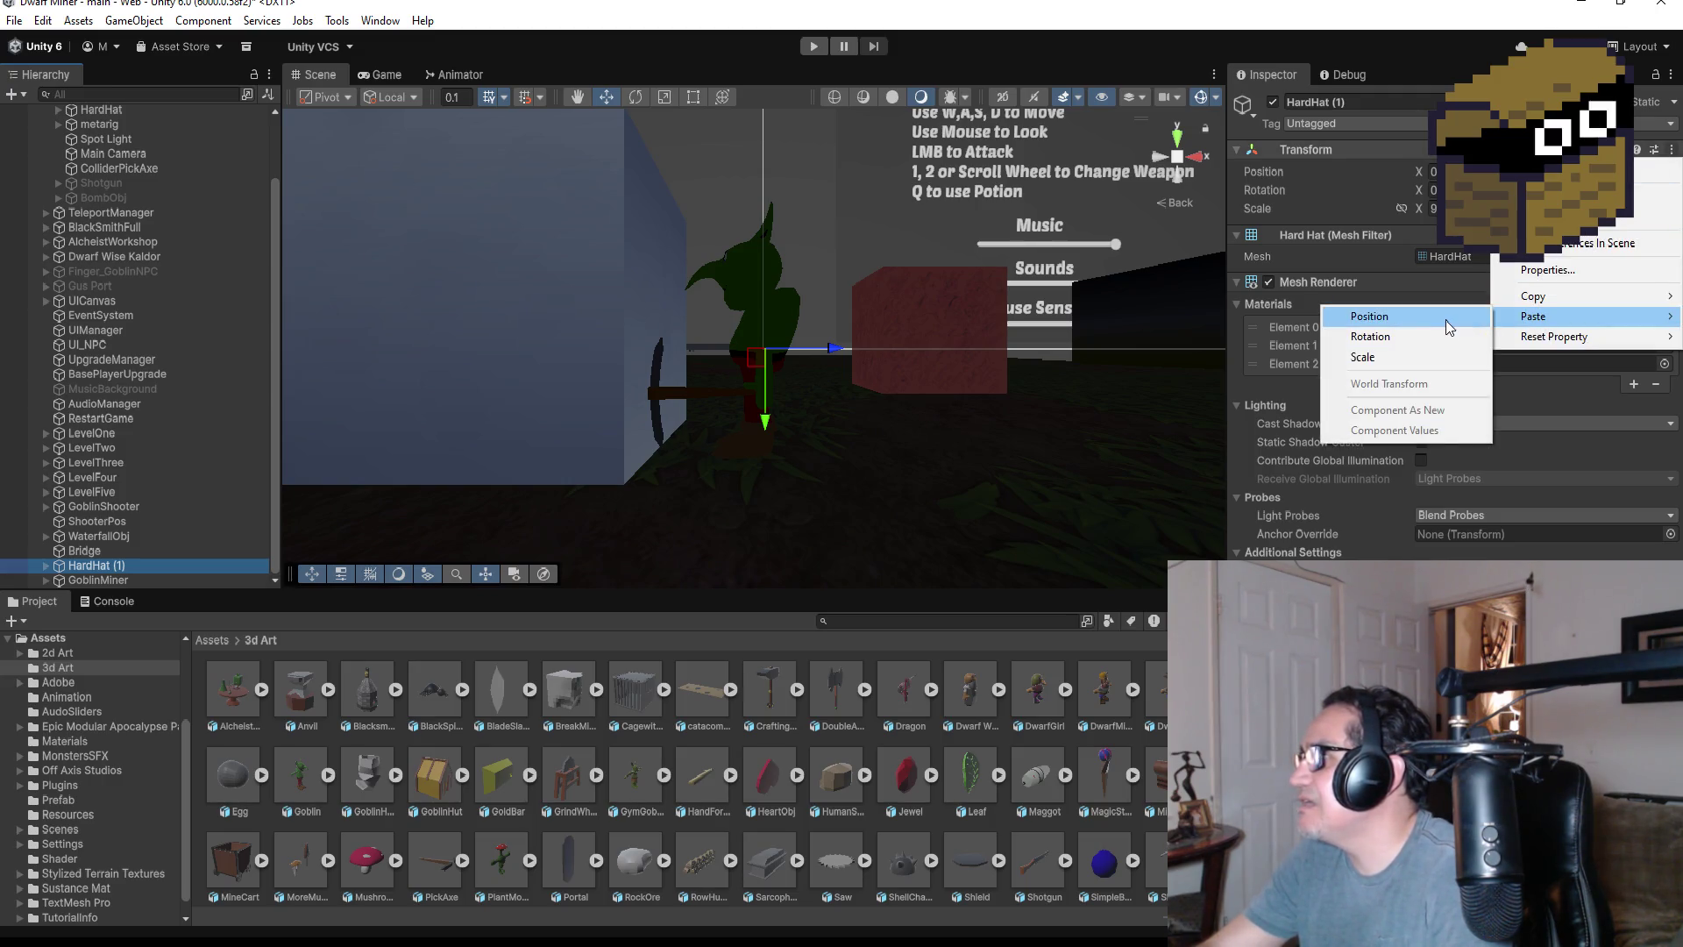
{"action": "left_click", "coordinate": [1357, 317]}
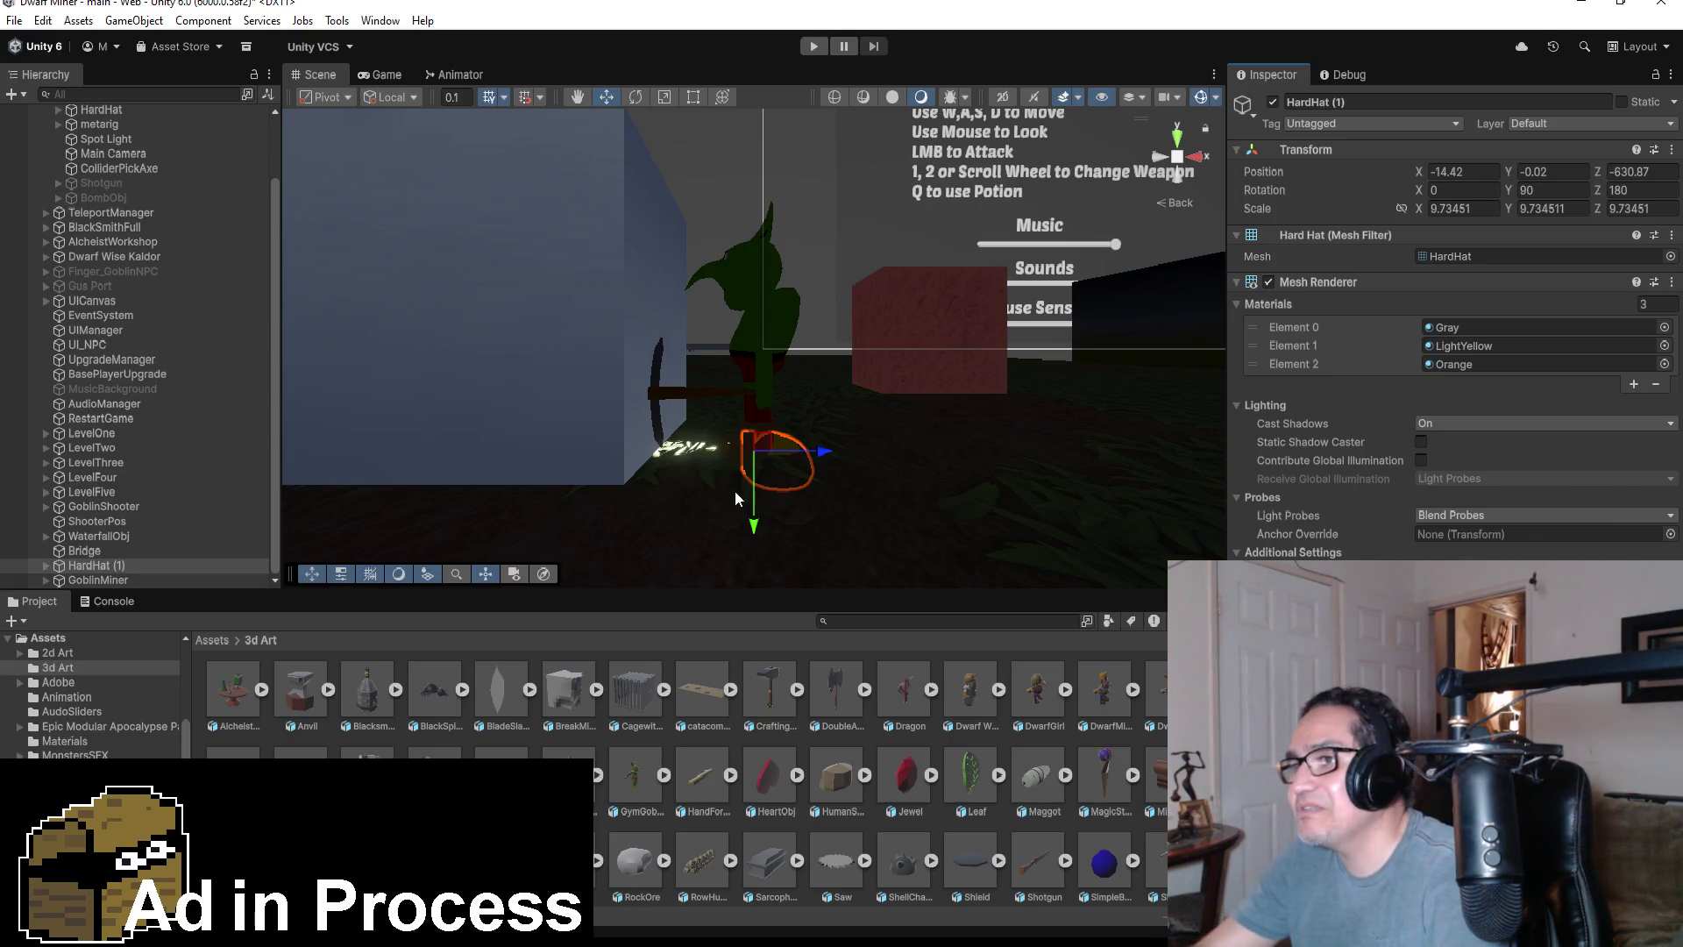
- Position HardHat (1) with the Move tool's Y and X arrows so it rests on the goblin's head
{"action": "left_click_drag", "start_coordinate": [756, 524], "coordinate": [750, 287]}
{"action": "left_click_drag", "start_coordinate": [813, 219], "coordinate": [797, 214]}
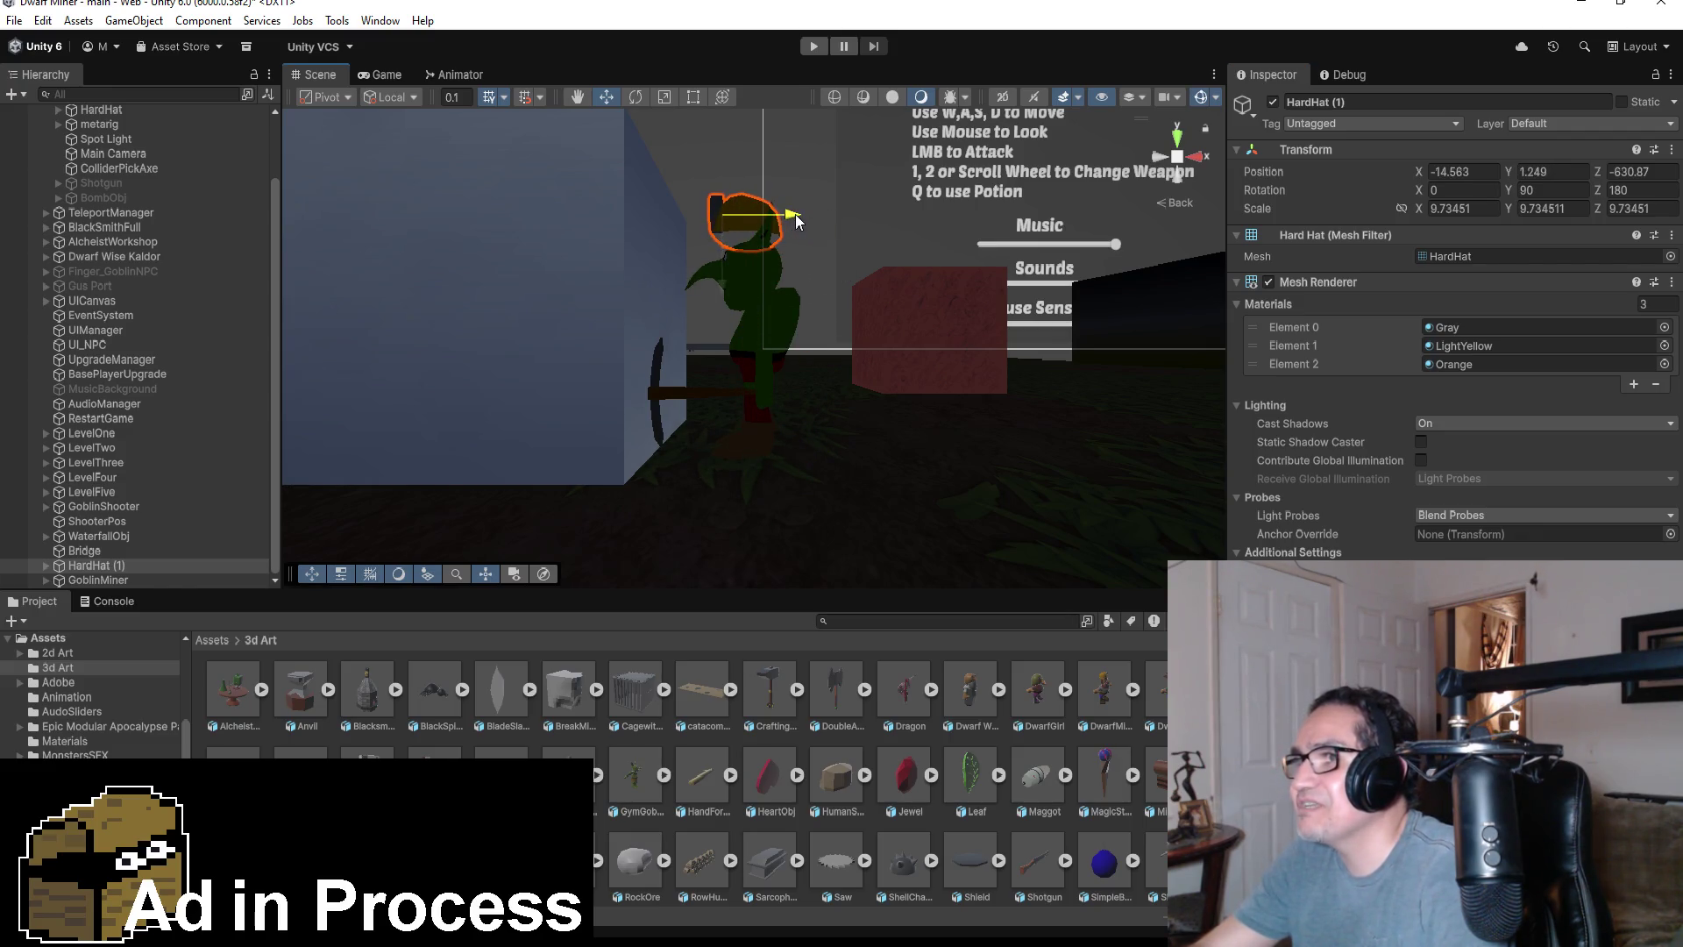
{"action": "left_click_drag", "start_coordinate": [726, 297], "coordinate": [726, 322]}
{"action": "mouse_move", "coordinate": [909, 268]}
{"action": "left_mouse_down"}
{"action": "mouse_move", "coordinate": [886, 289]}
{"action": "mouse_move", "coordinate": [956, 316]}
{"action": "mouse_move", "coordinate": [929, 351]}
{"action": "mouse_move", "coordinate": [944, 360]}
{"action": "left_mouse_up"}
{"action": "left_click_drag", "start_coordinate": [722, 313], "coordinate": [722, 309]}
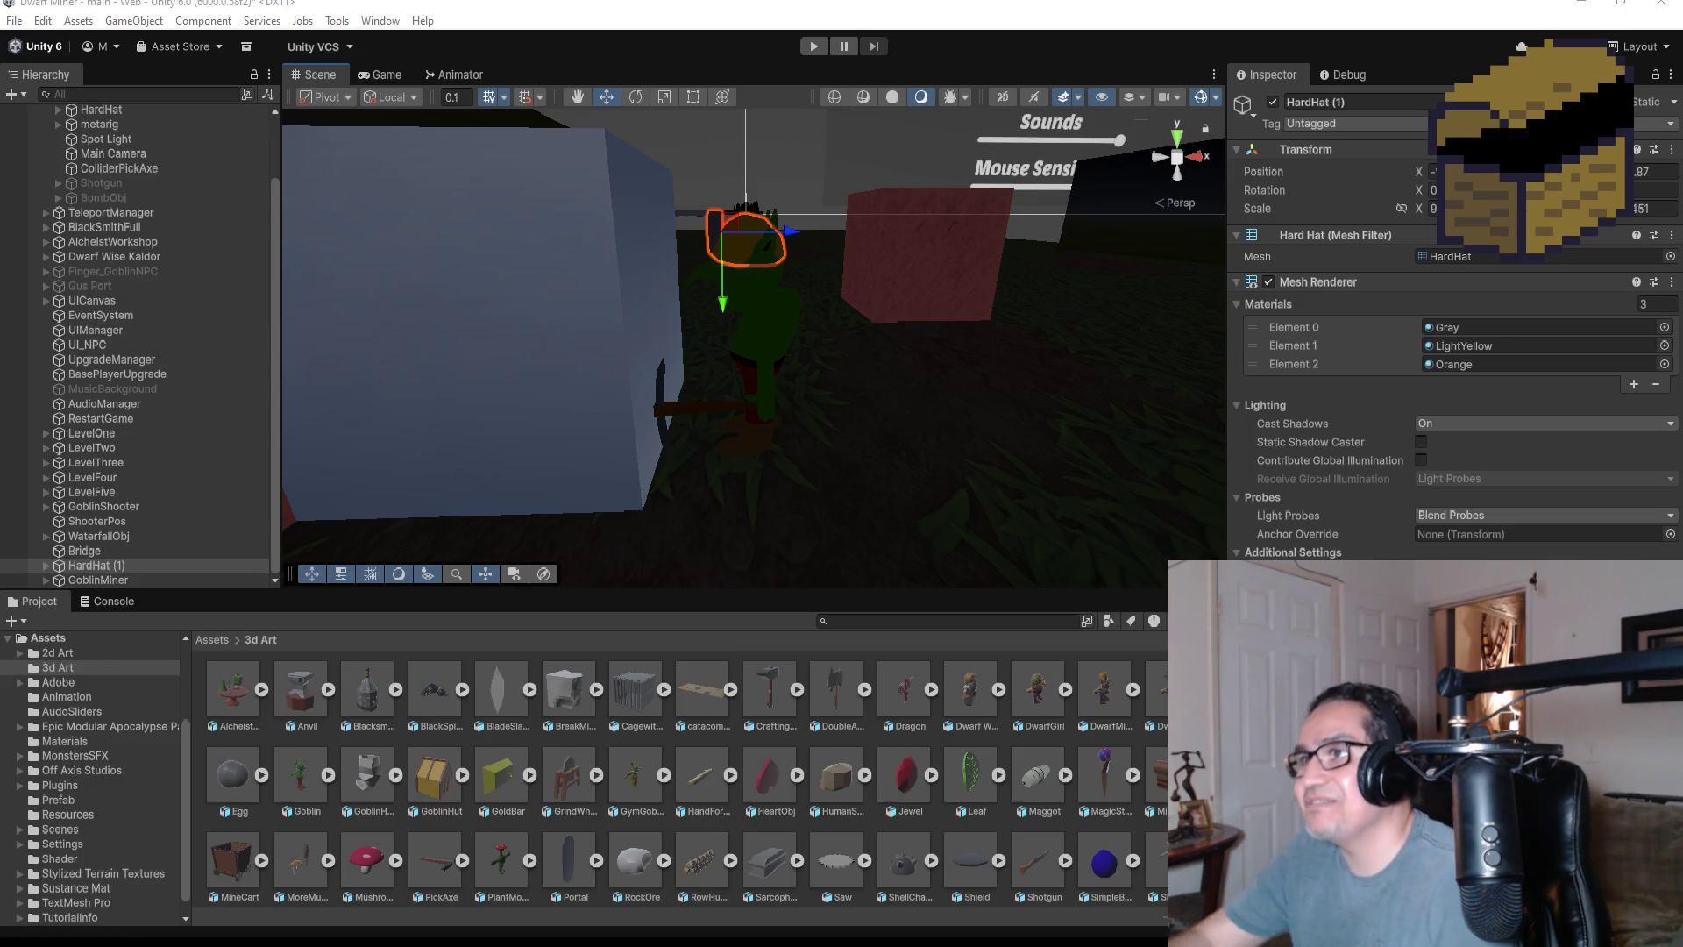
{"action": "mouse_move", "coordinate": [875, 334]}
{"action": "left_mouse_down"}
{"action": "mouse_move", "coordinate": [950, 246]}
{"action": "mouse_move", "coordinate": [903, 344]}
{"action": "mouse_move", "coordinate": [1183, 343]}
{"action": "mouse_move", "coordinate": [1150, 421]}
{"action": "mouse_move", "coordinate": [492, 345]}
{"action": "mouse_move", "coordinate": [879, 375]}
{"action": "left_mouse_up"}
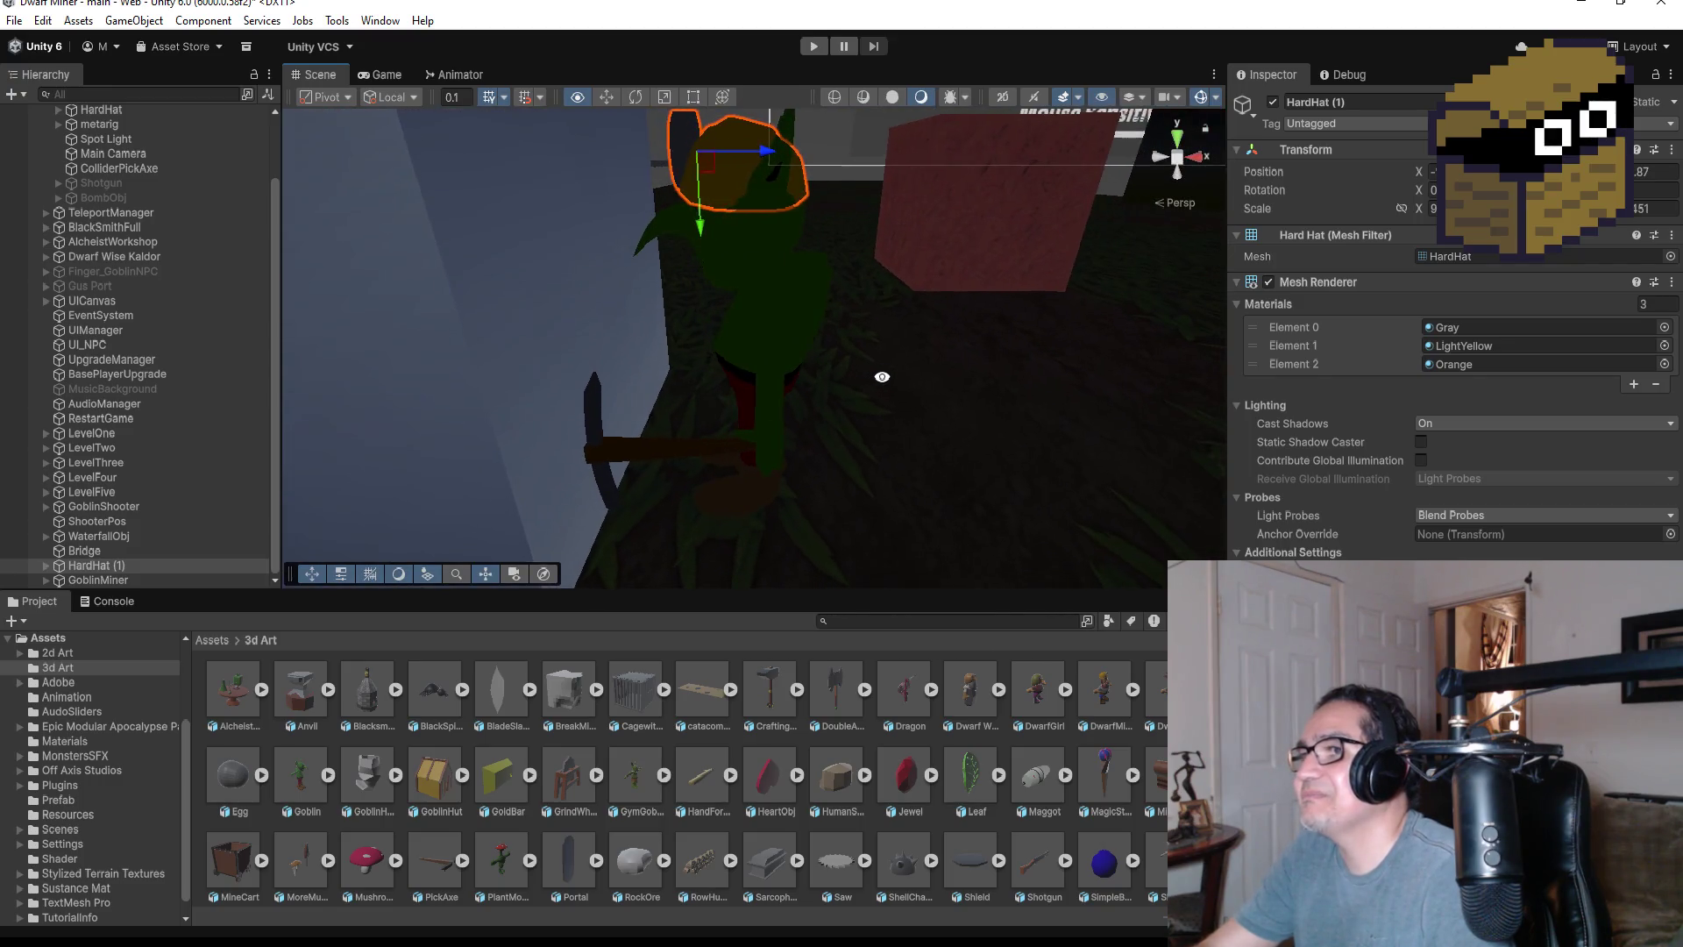
{"action": "left_click", "coordinate": [119, 554]}
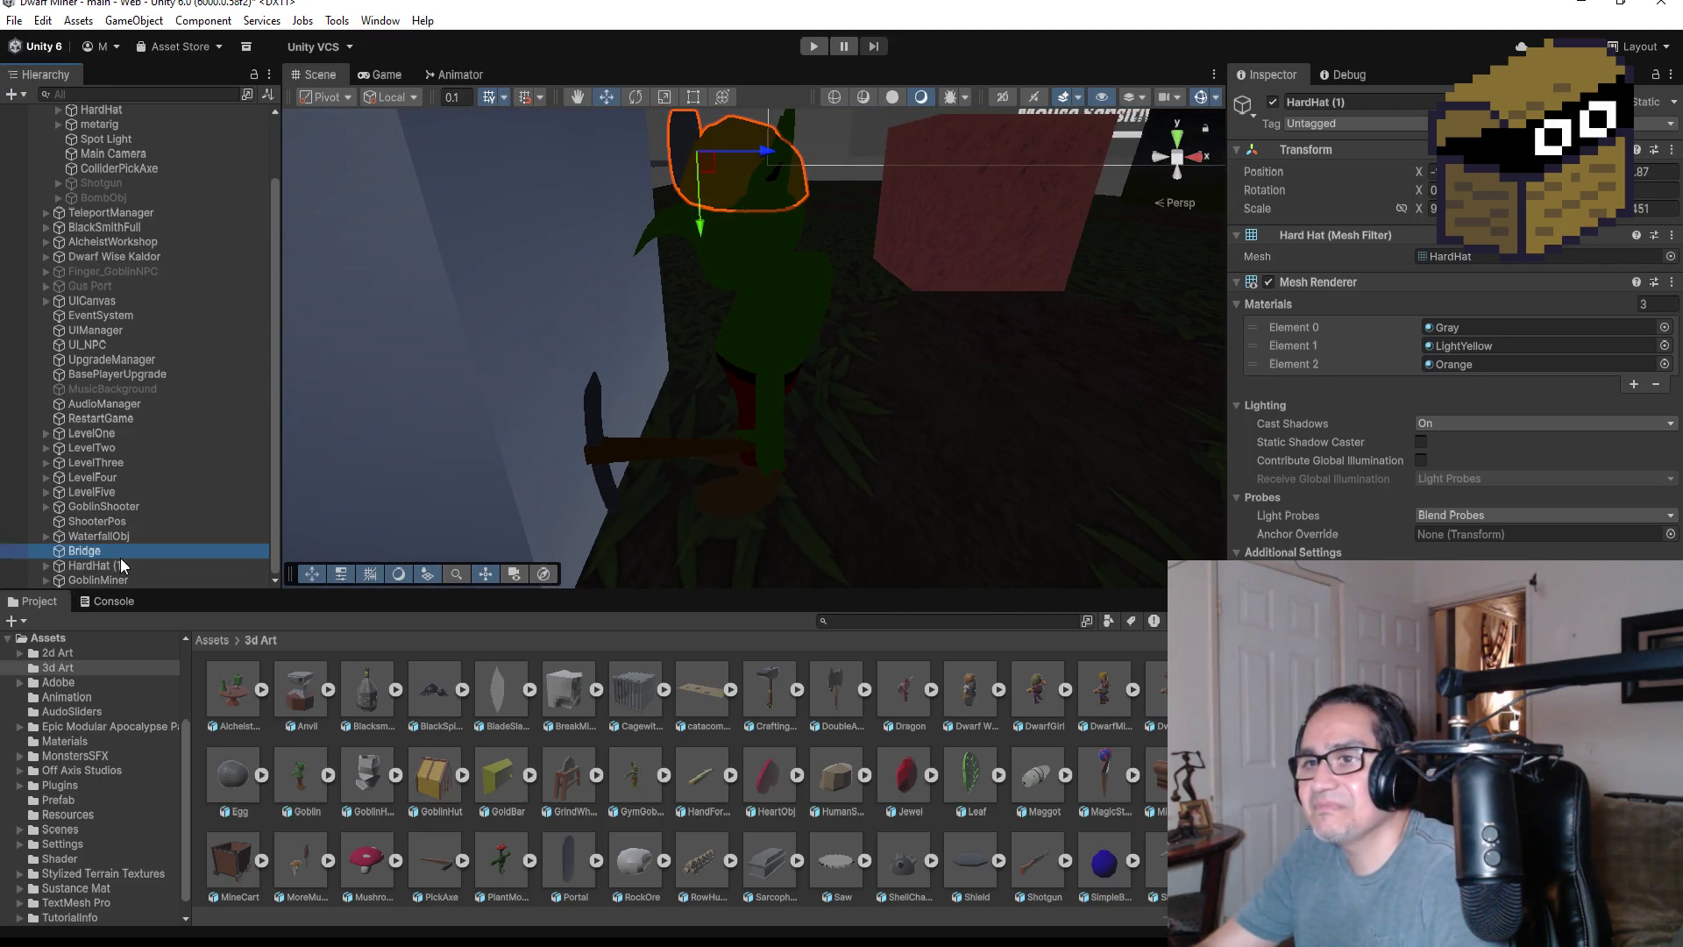
- Parent HardHat (1) under GoblinMiner as its first child, then select GoblinMiner to check its components
{"action": "left_click", "coordinate": [109, 566]}
{"action": "left_click_drag", "start_coordinate": [109, 566], "coordinate": [114, 580]}
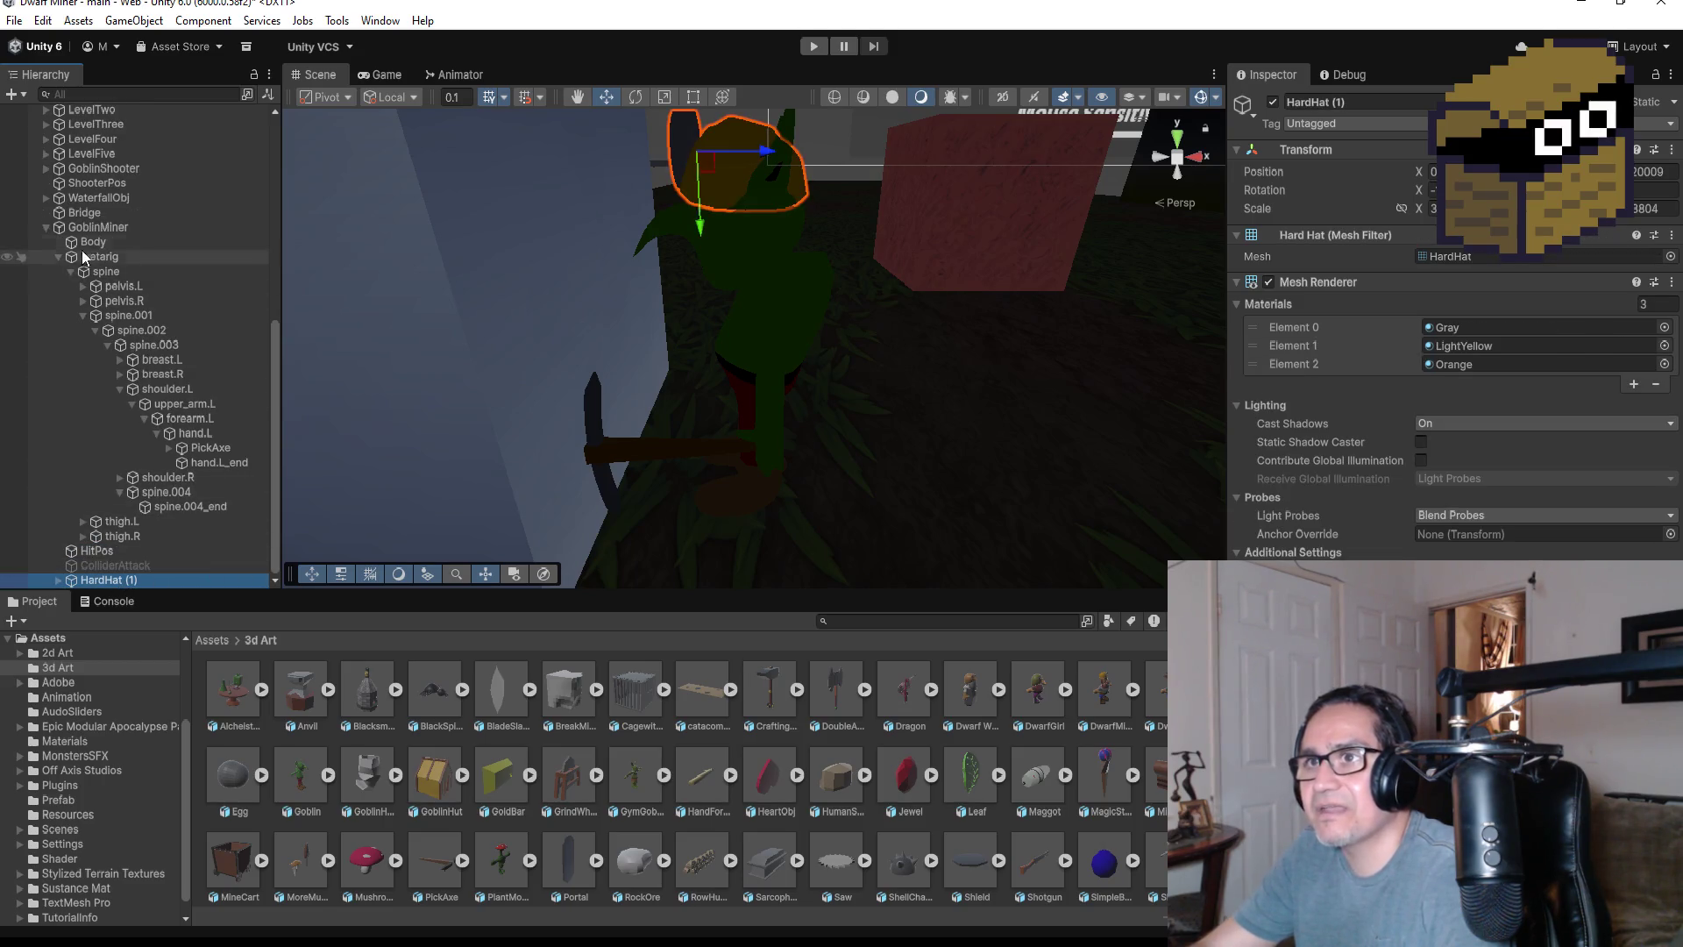
{"action": "left_click", "coordinate": [58, 257]}
{"action": "left_click_drag", "start_coordinate": [110, 580], "coordinate": [103, 514]}
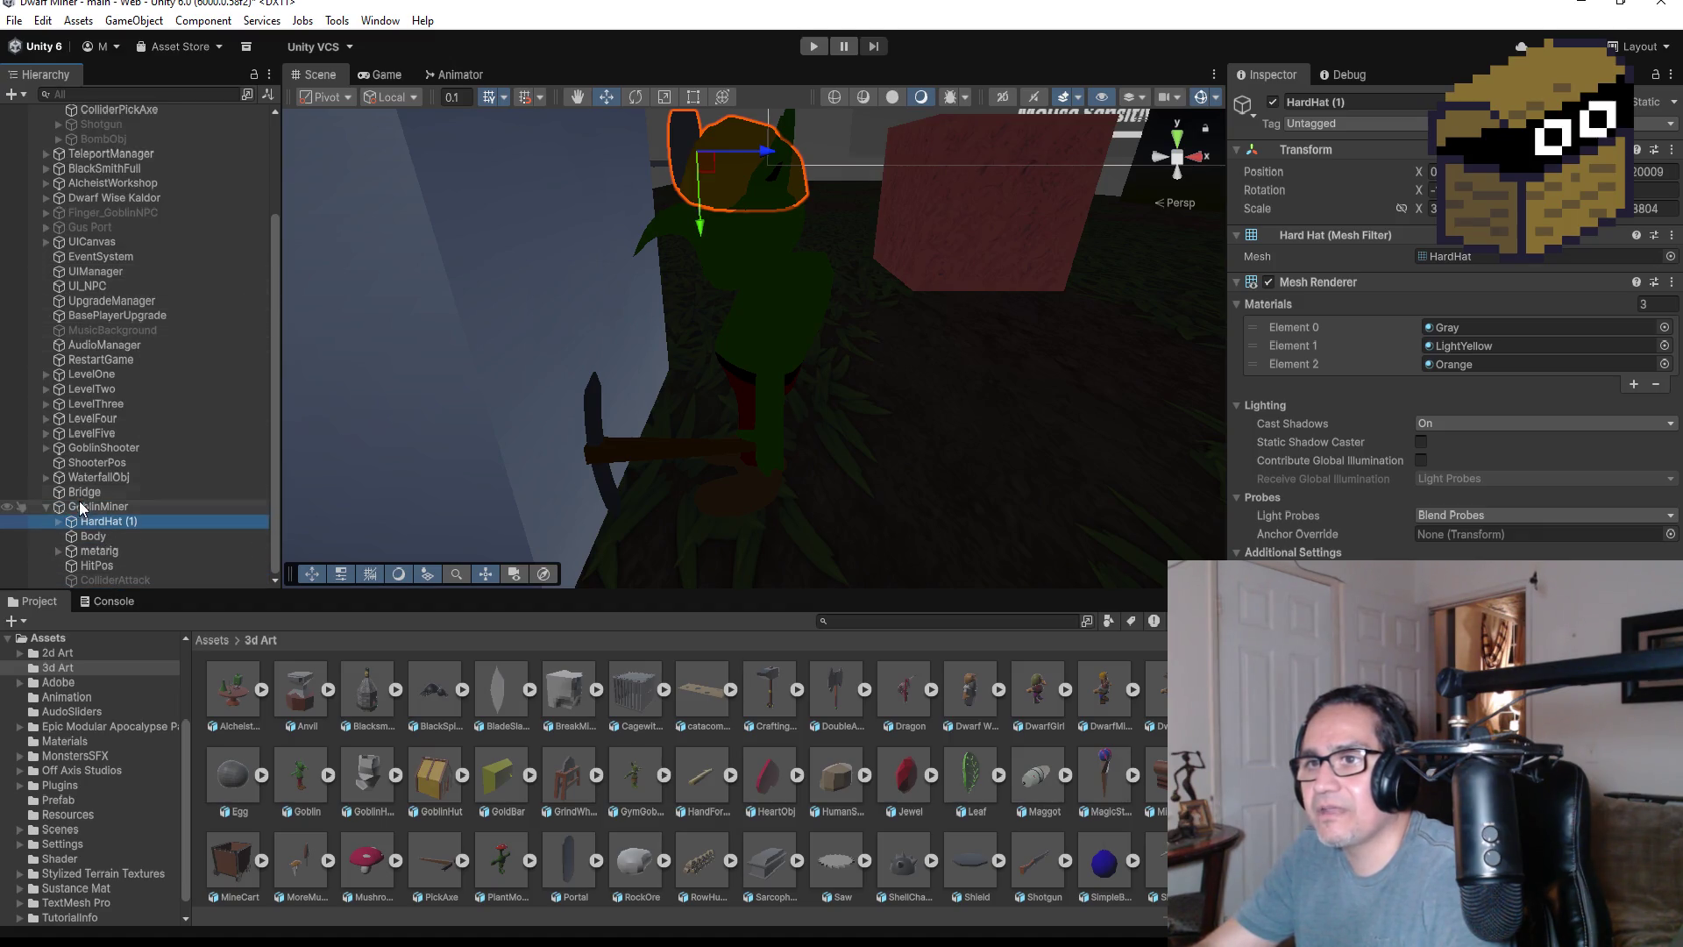
{"action": "left_click", "coordinate": [46, 505]}
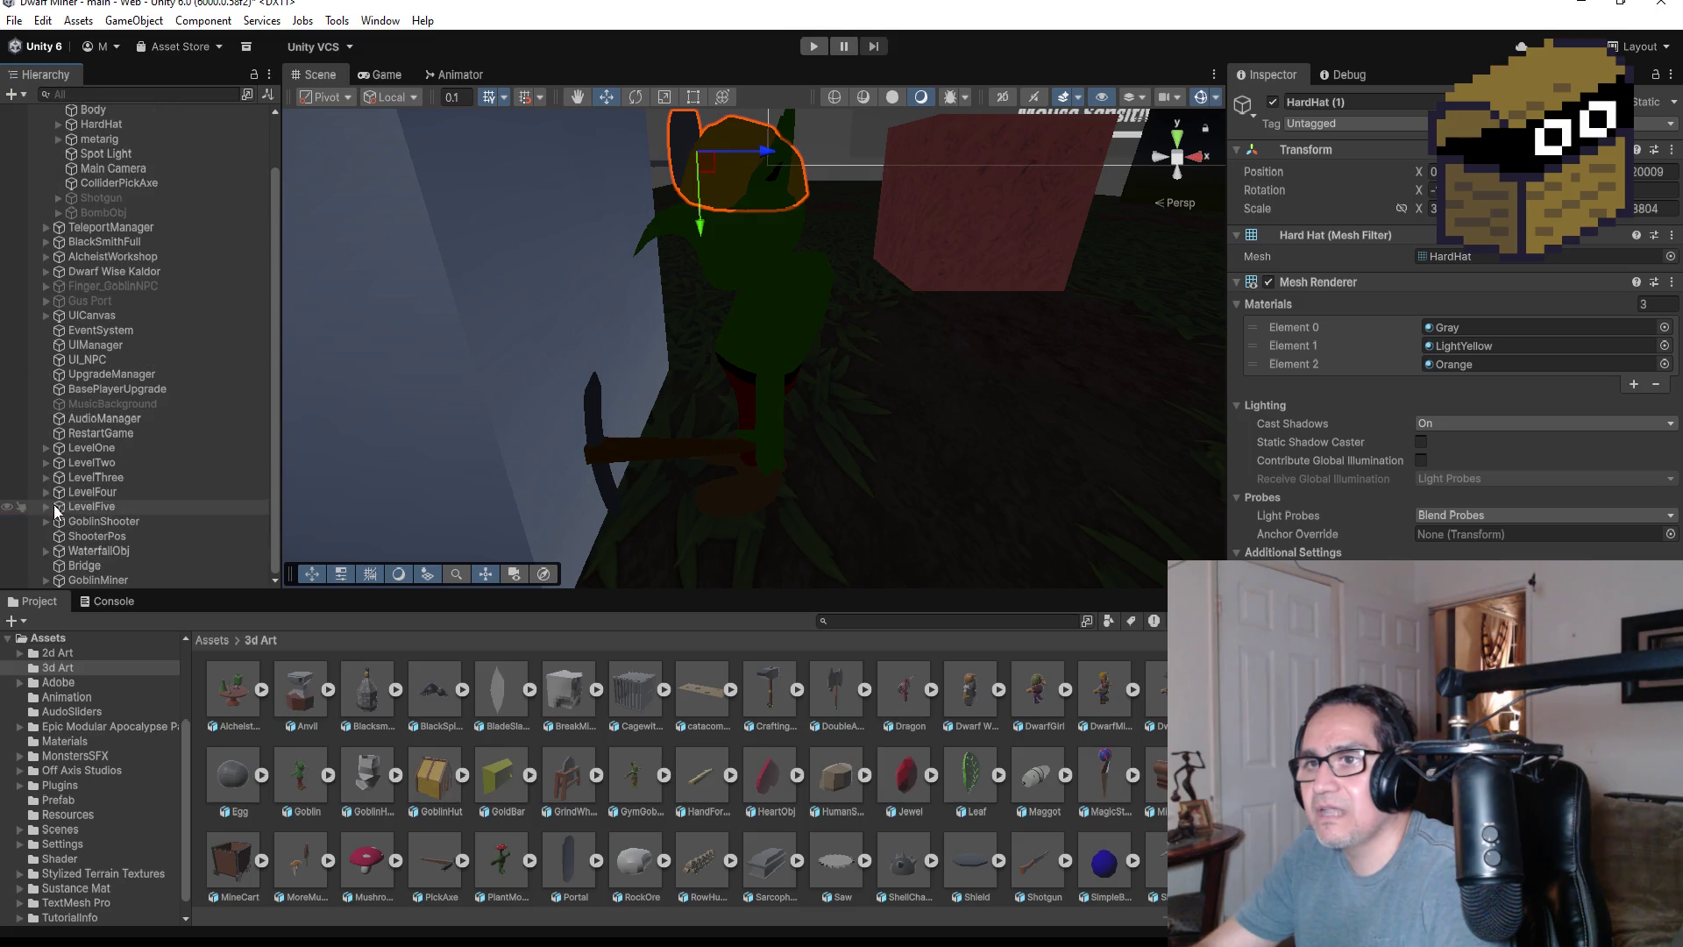
{"action": "left_click", "coordinate": [101, 581]}
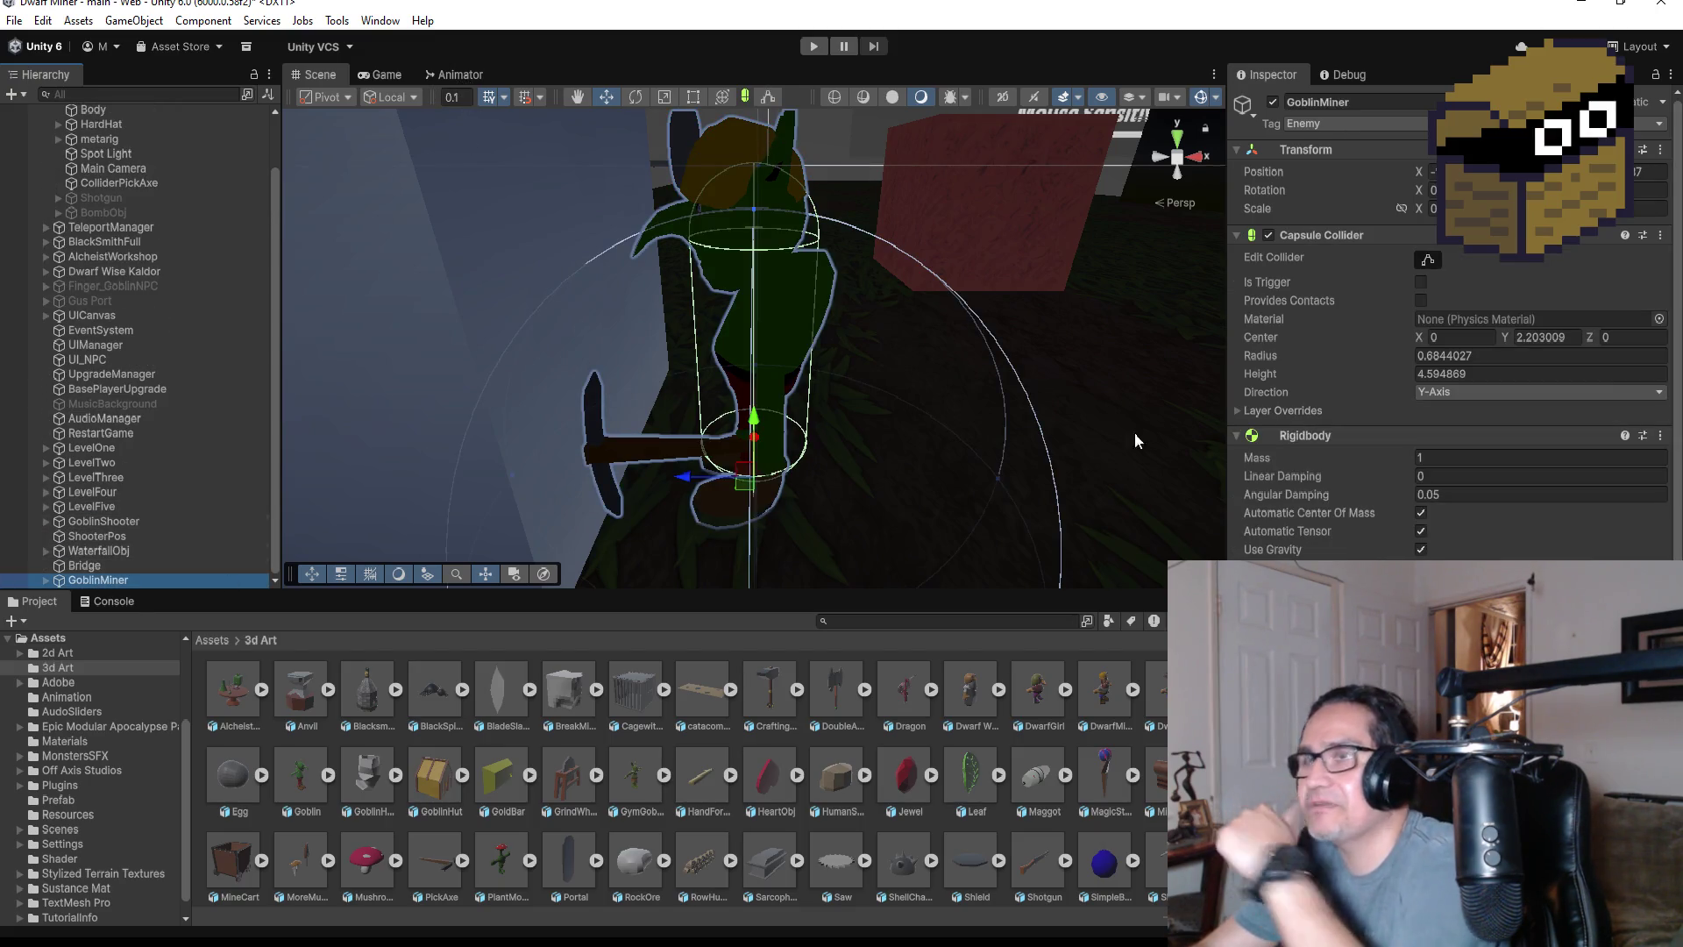
{"action": "scroll", "coordinate": [1447, 351], "scroll_direction": "down", "scroll_amount": 3}
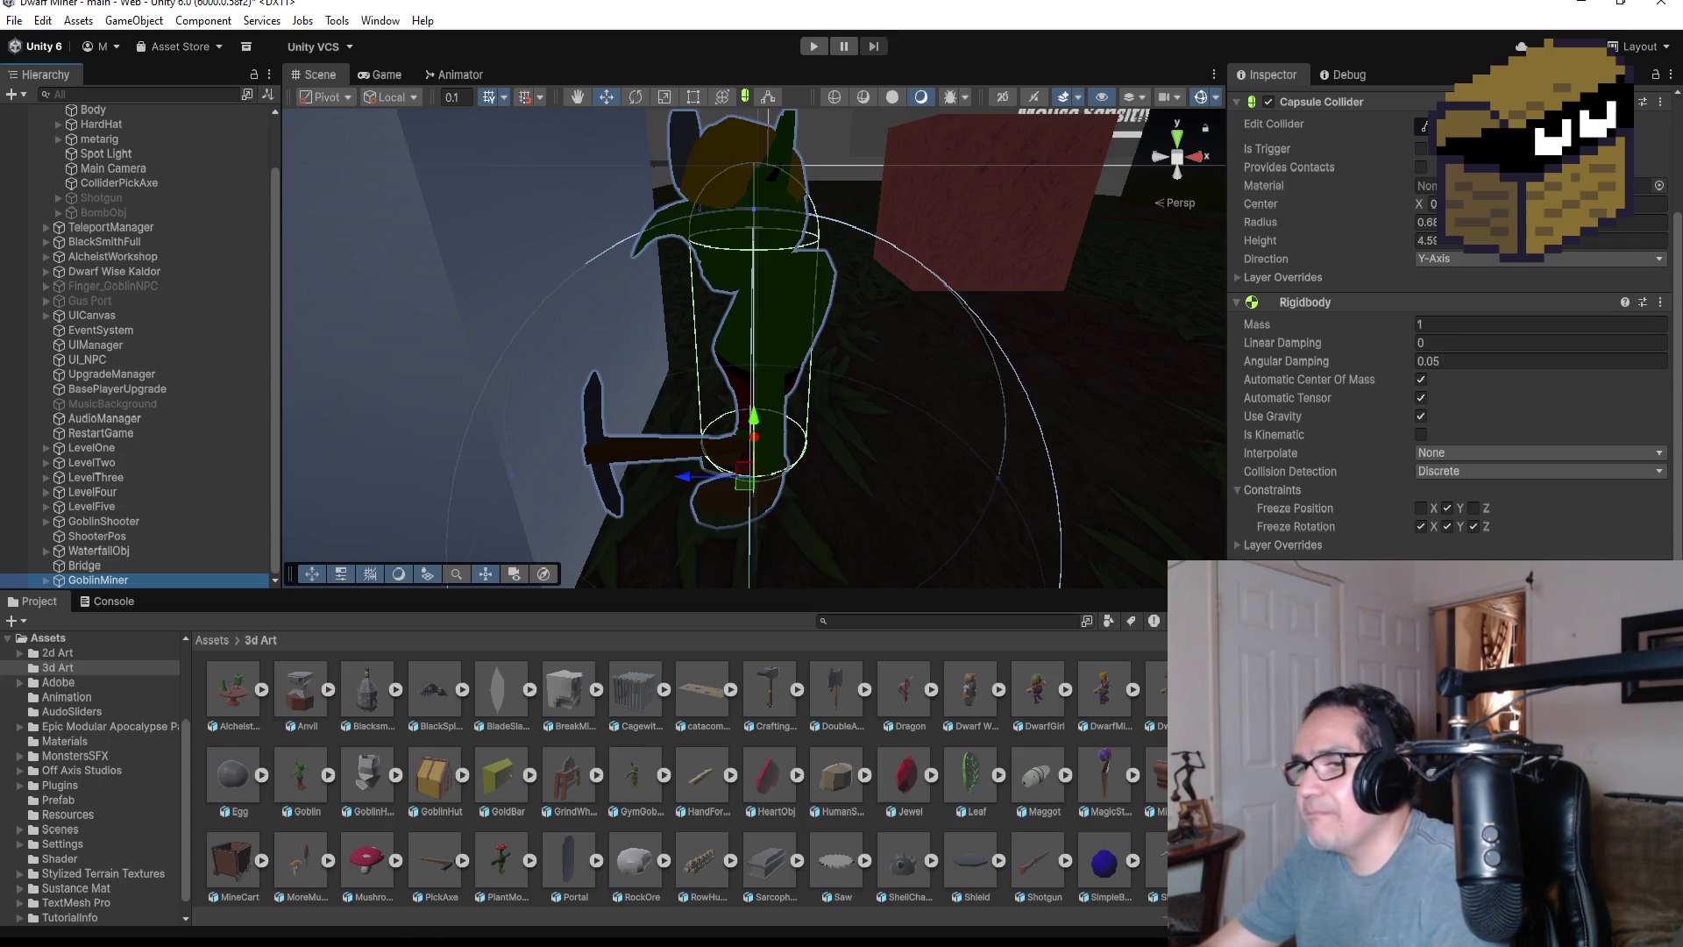
{"action": "key", "text": "alt+Tab"}
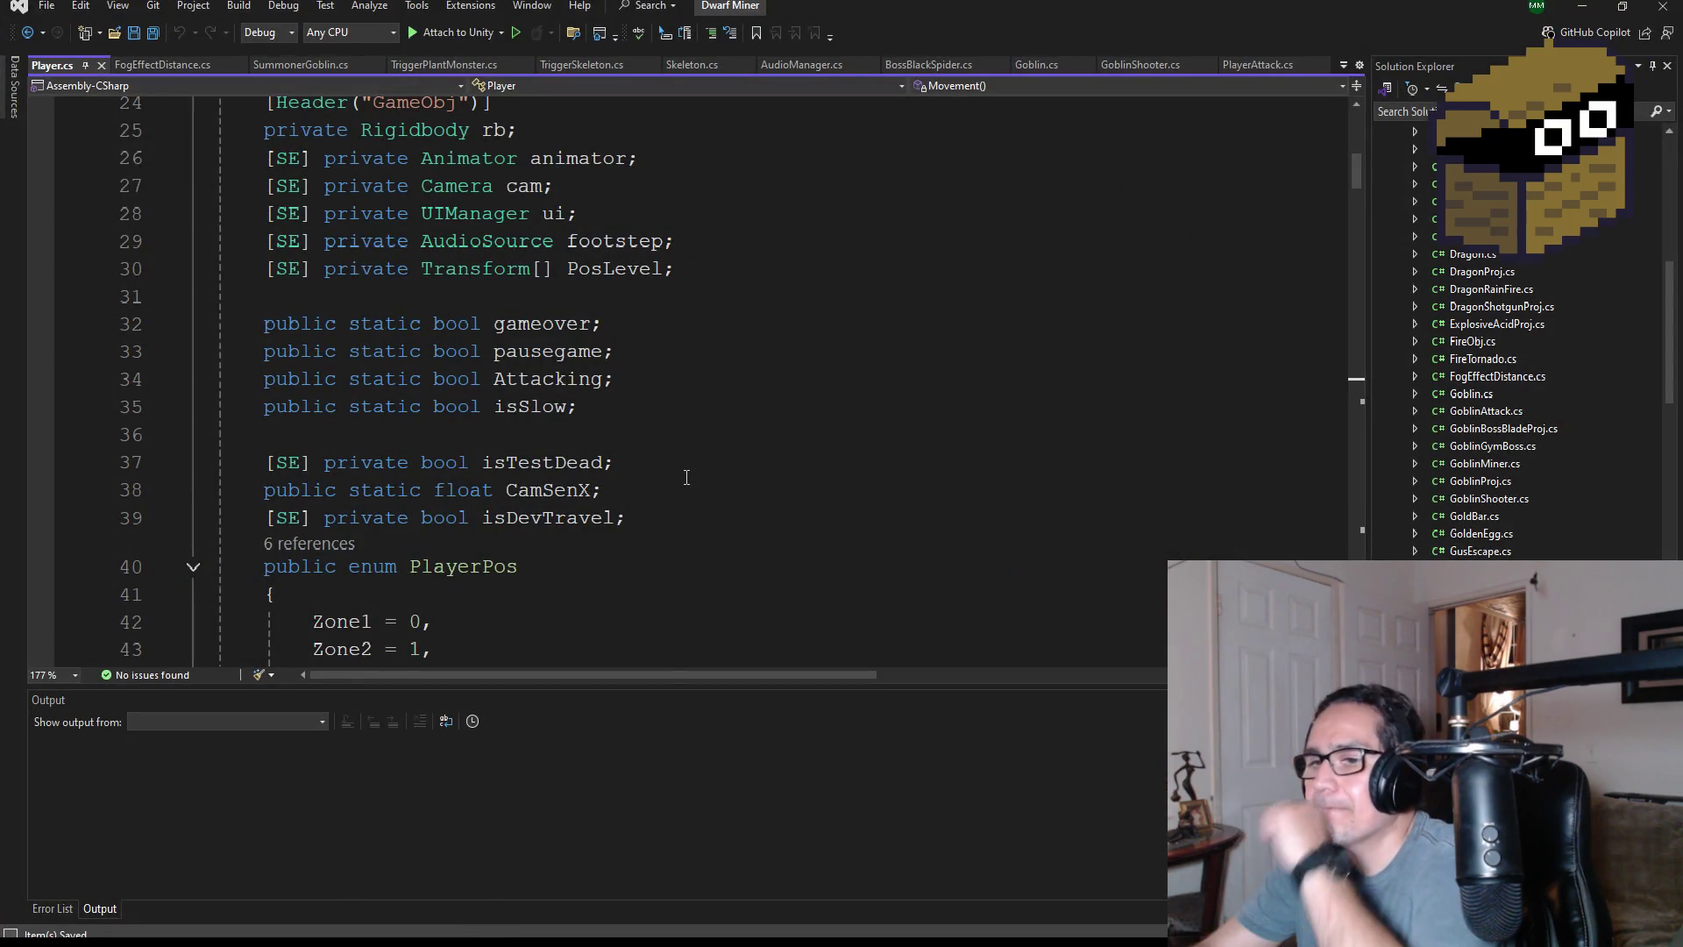
- Scroll through Player.cs to review the PlayerPos enum (Zone1–Zone5) and the serialized pp field
{"action": "scroll", "coordinate": [688, 477], "scroll_direction": "down", "scroll_amount": 1}
{"action": "scroll", "coordinate": [657, 462], "scroll_direction": "up", "scroll_amount": 9}
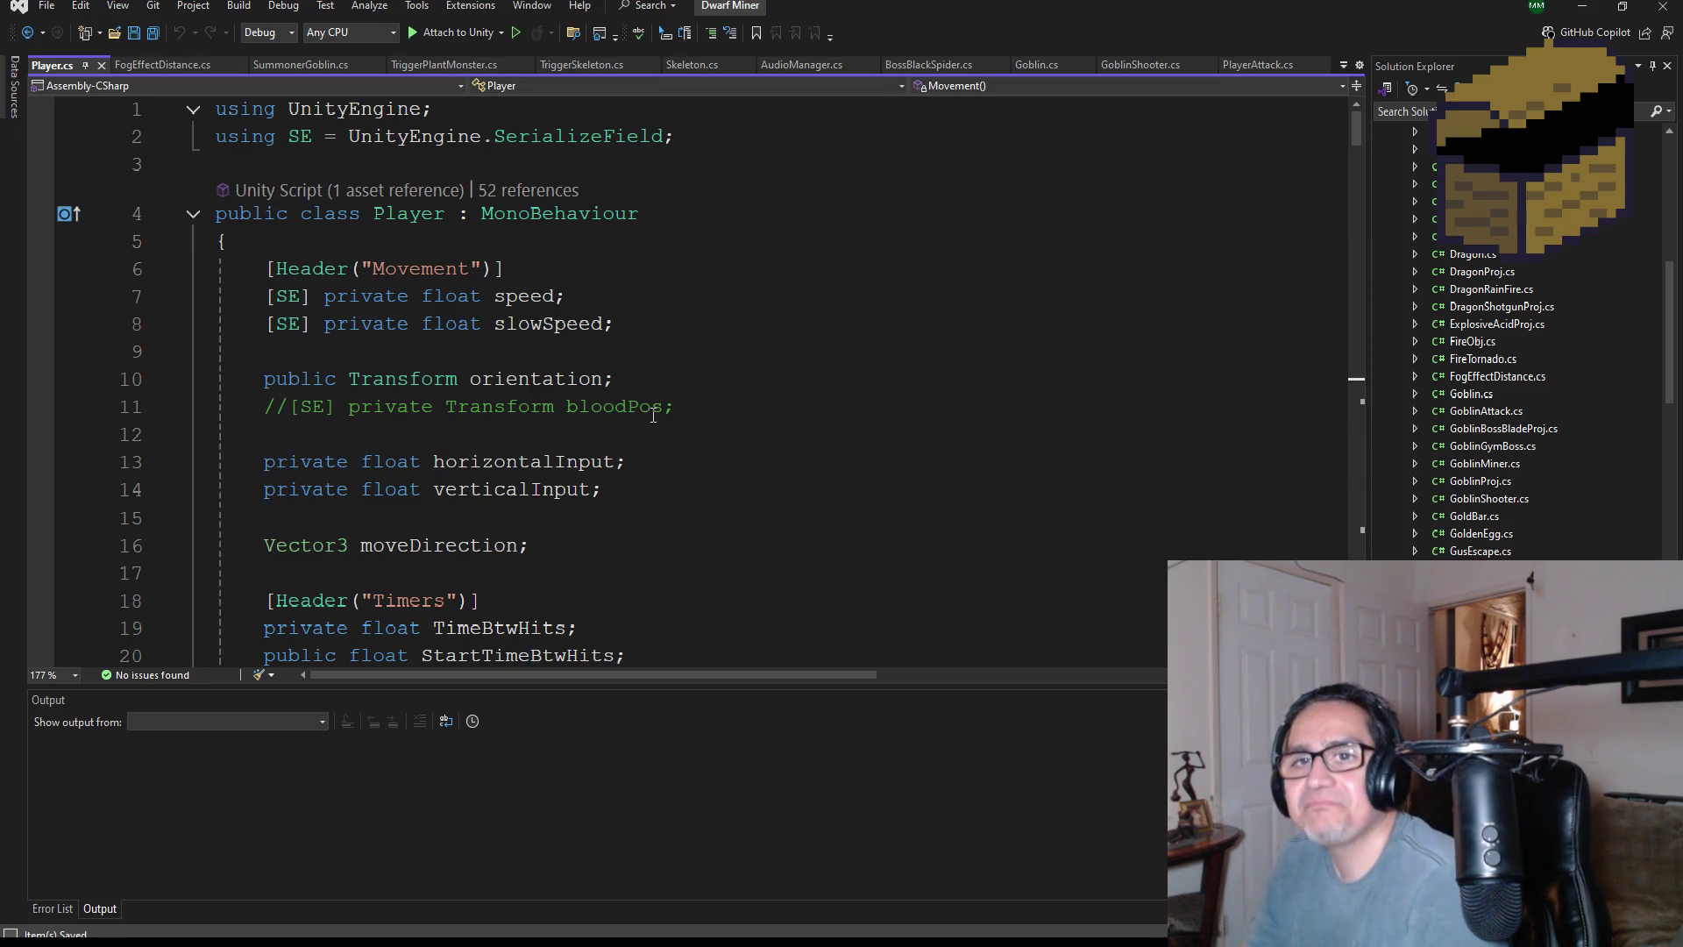
{"action": "scroll", "coordinate": [720, 424], "scroll_direction": "down", "scroll_amount": 4}
{"action": "scroll", "coordinate": [720, 424], "scroll_direction": "down", "scroll_amount": 1}
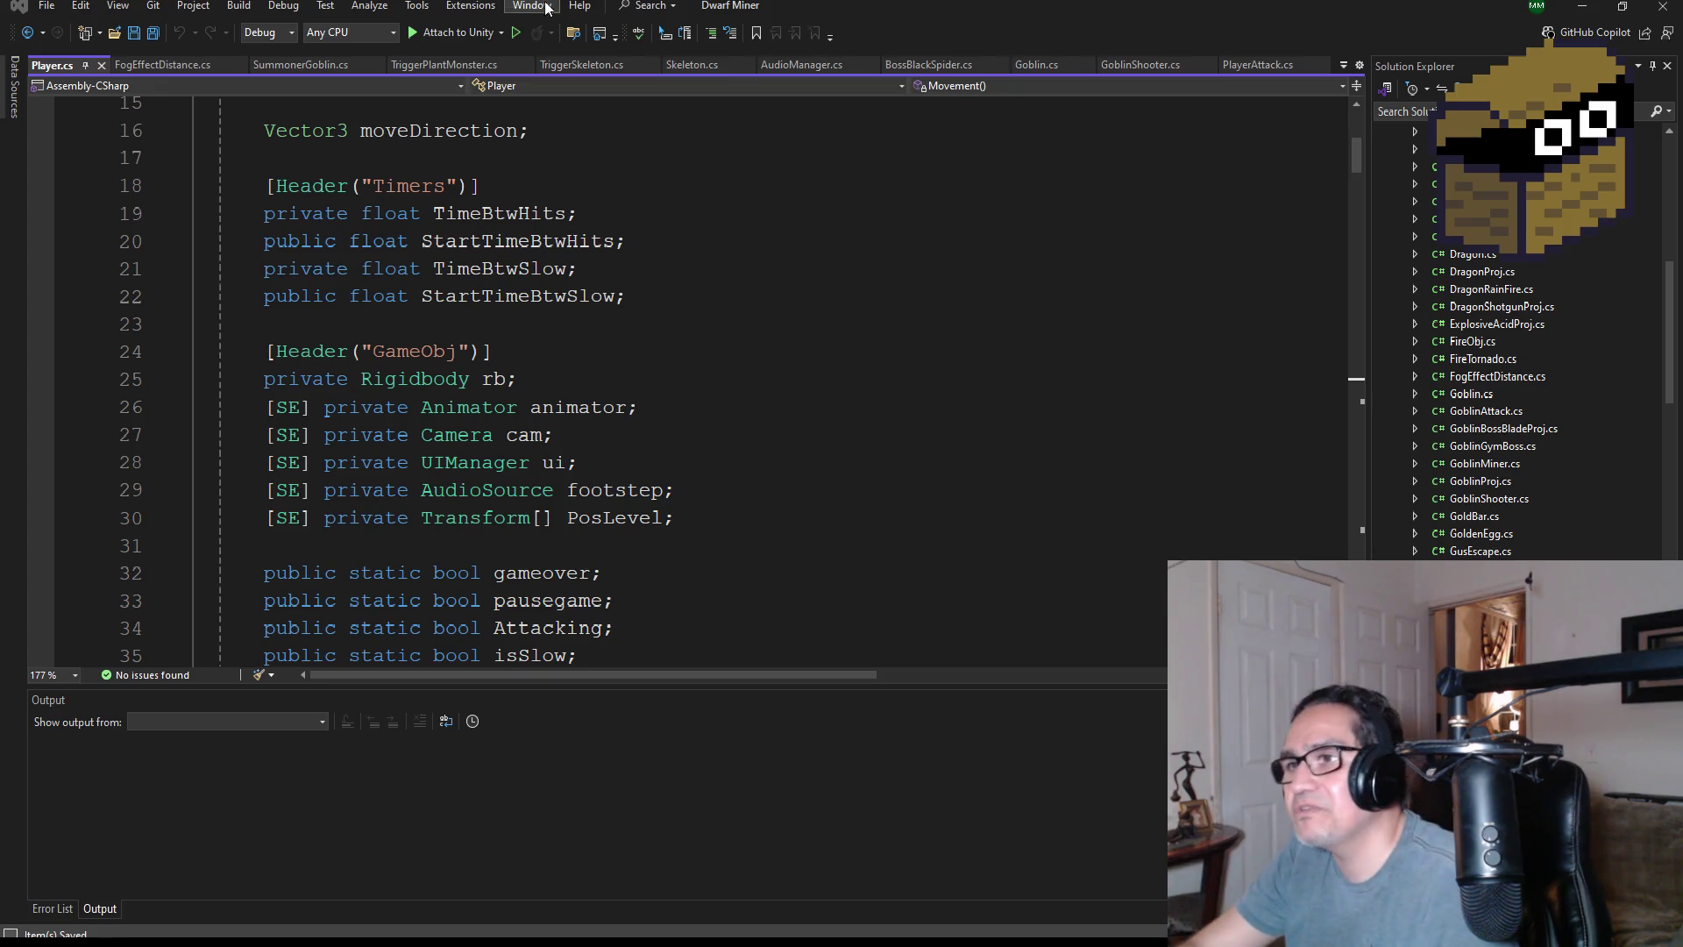
{"action": "scroll", "coordinate": [347, 205], "scroll_direction": "down", "scroll_amount": 9}
{"action": "scroll", "coordinate": [348, 204], "scroll_direction": "up", "scroll_amount": 4}
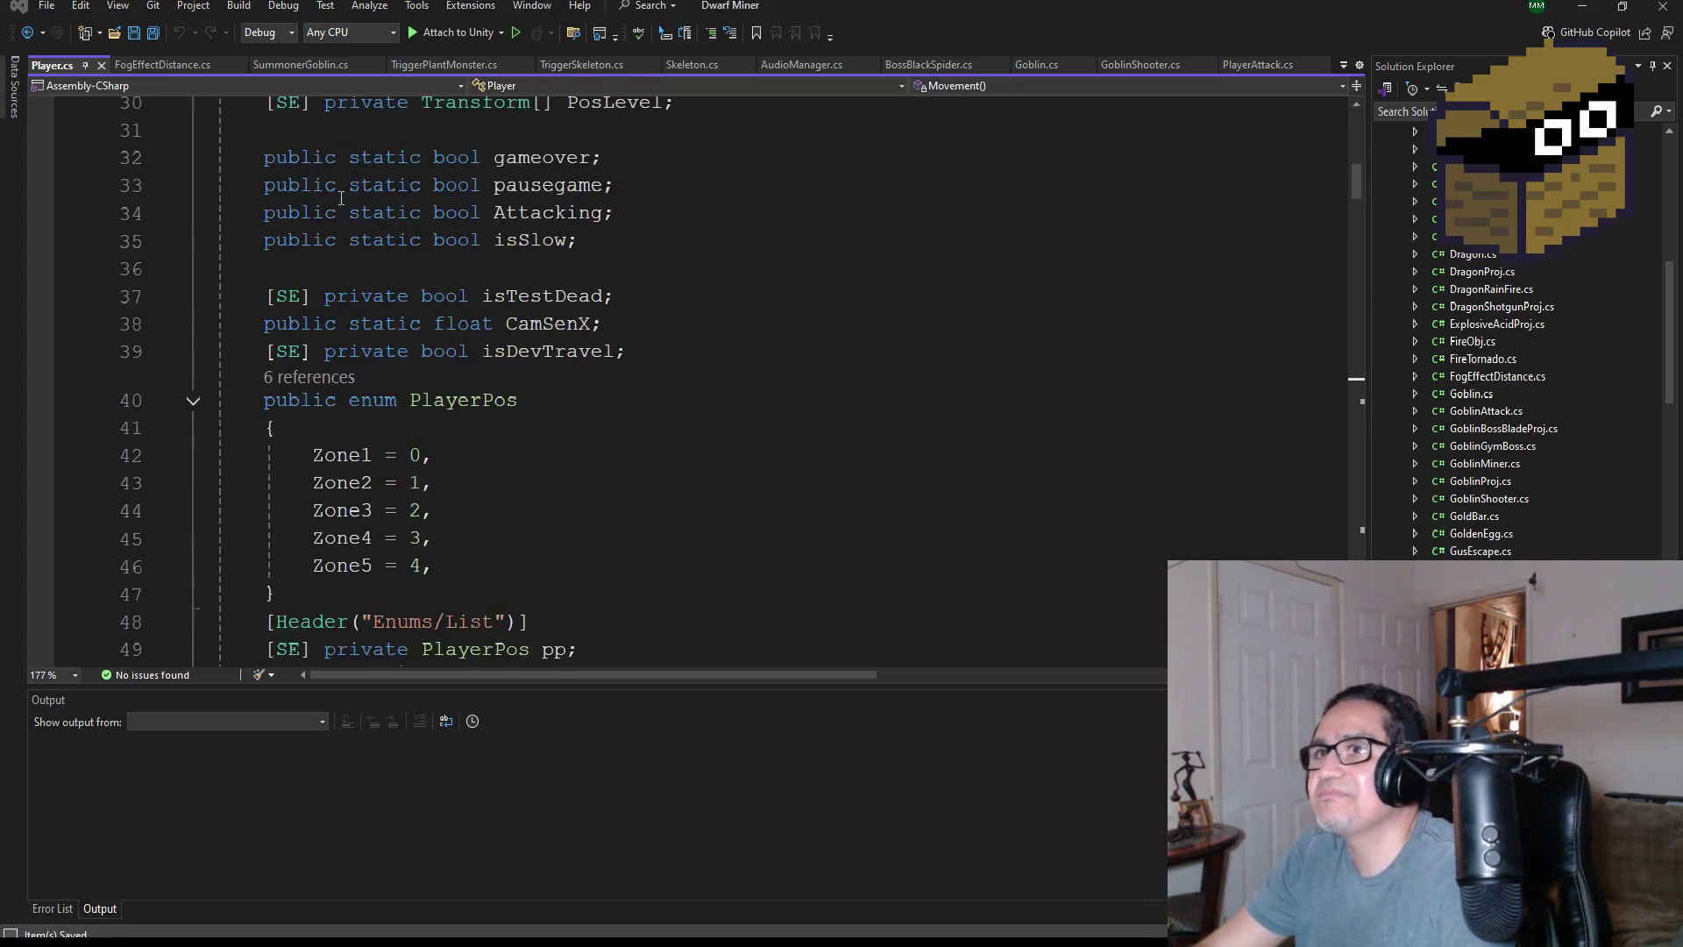
{"action": "scroll", "coordinate": [347, 205], "scroll_direction": "up", "scroll_amount": 4}
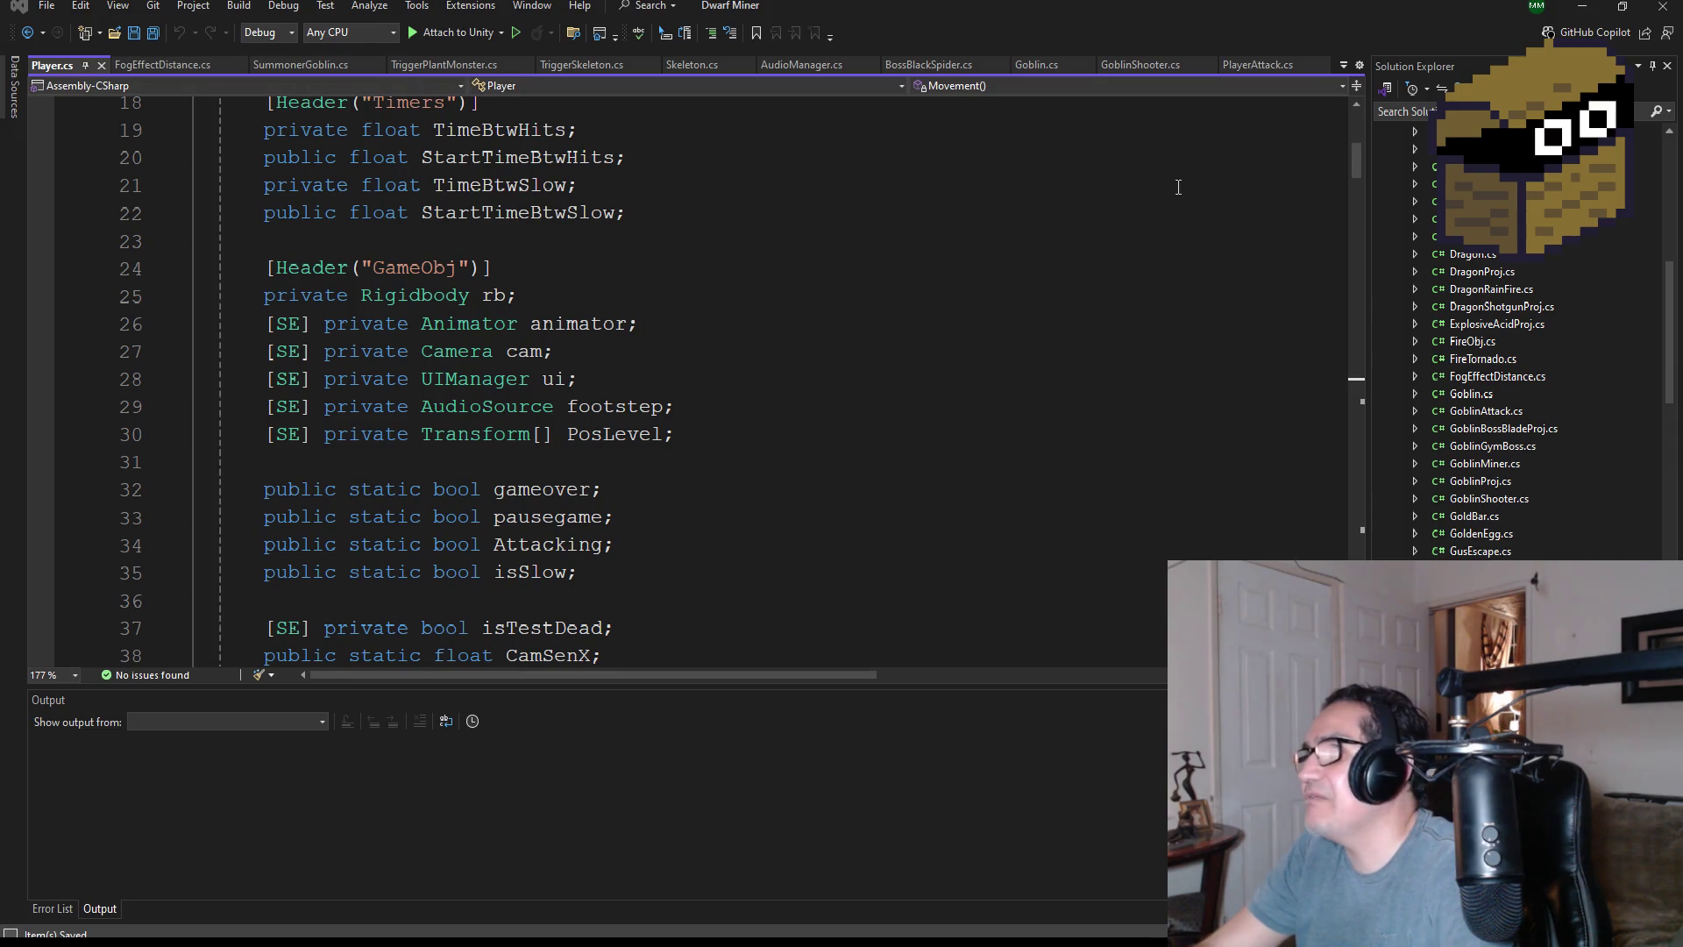
- Select the Goblin.cs code from the HP header through the Distance method
{"action": "left_click", "coordinate": [1042, 66]}
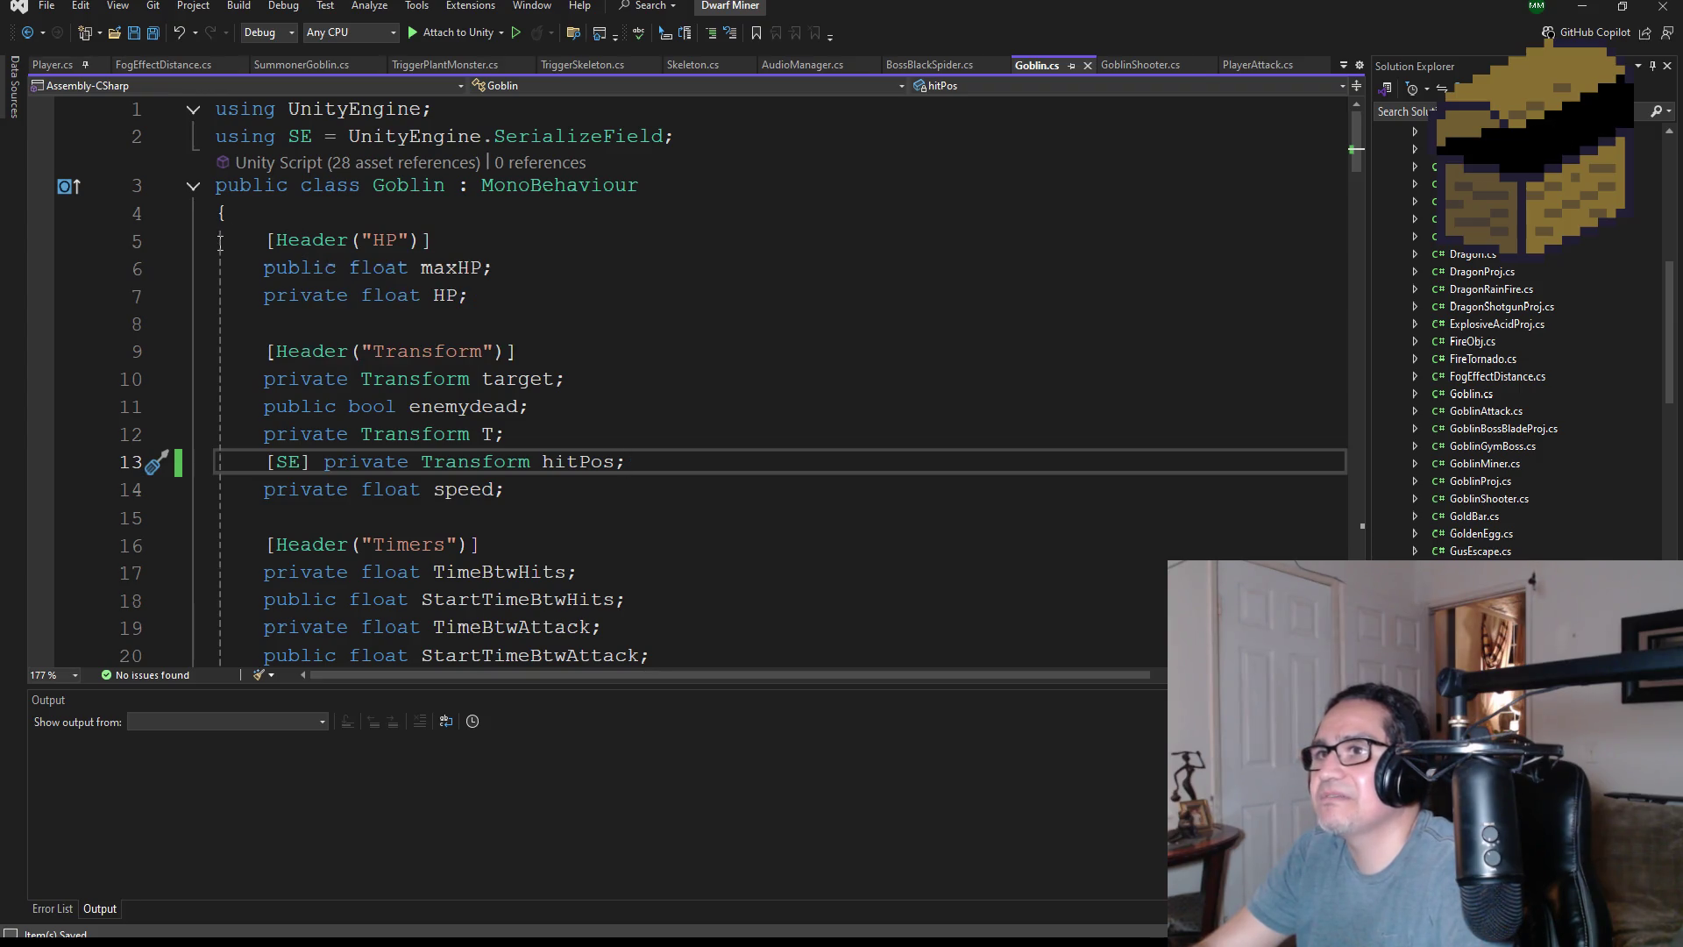
{"action": "key", "text": "Up"}
{"action": "key", "text": "Up"}
{"action": "key", "text": "Up"}
{"action": "scroll", "coordinate": [395, 371], "scroll_direction": "down", "scroll_amount": 20}
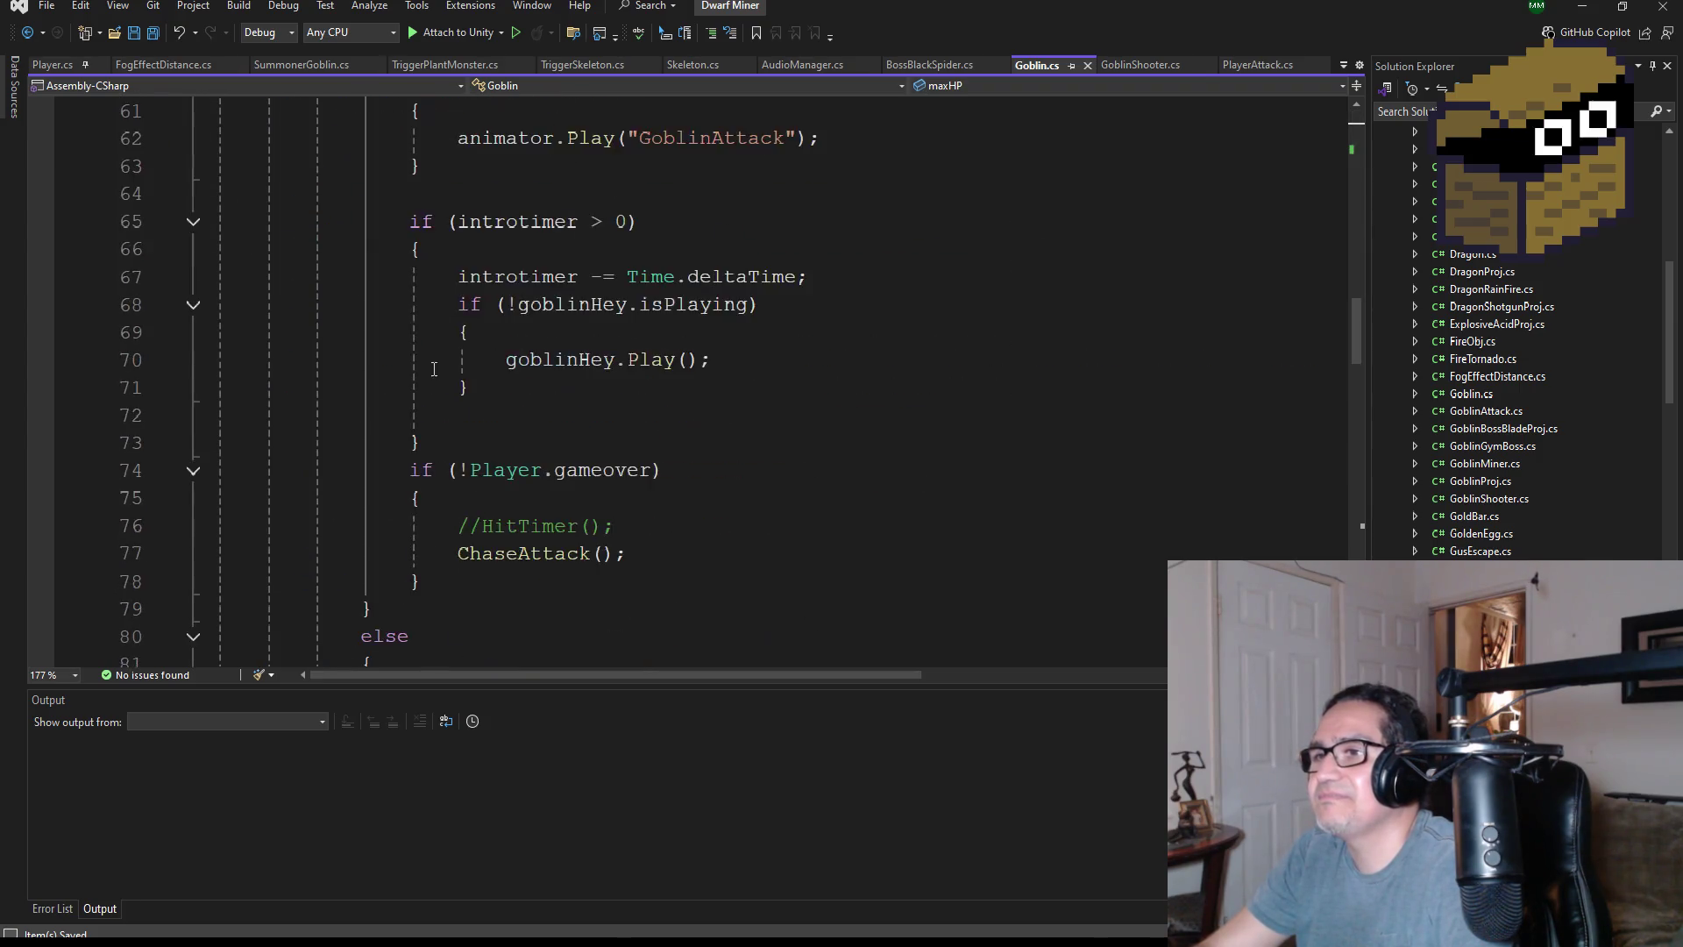
{"action": "scroll", "coordinate": [445, 345], "scroll_direction": "down", "scroll_amount": 13}
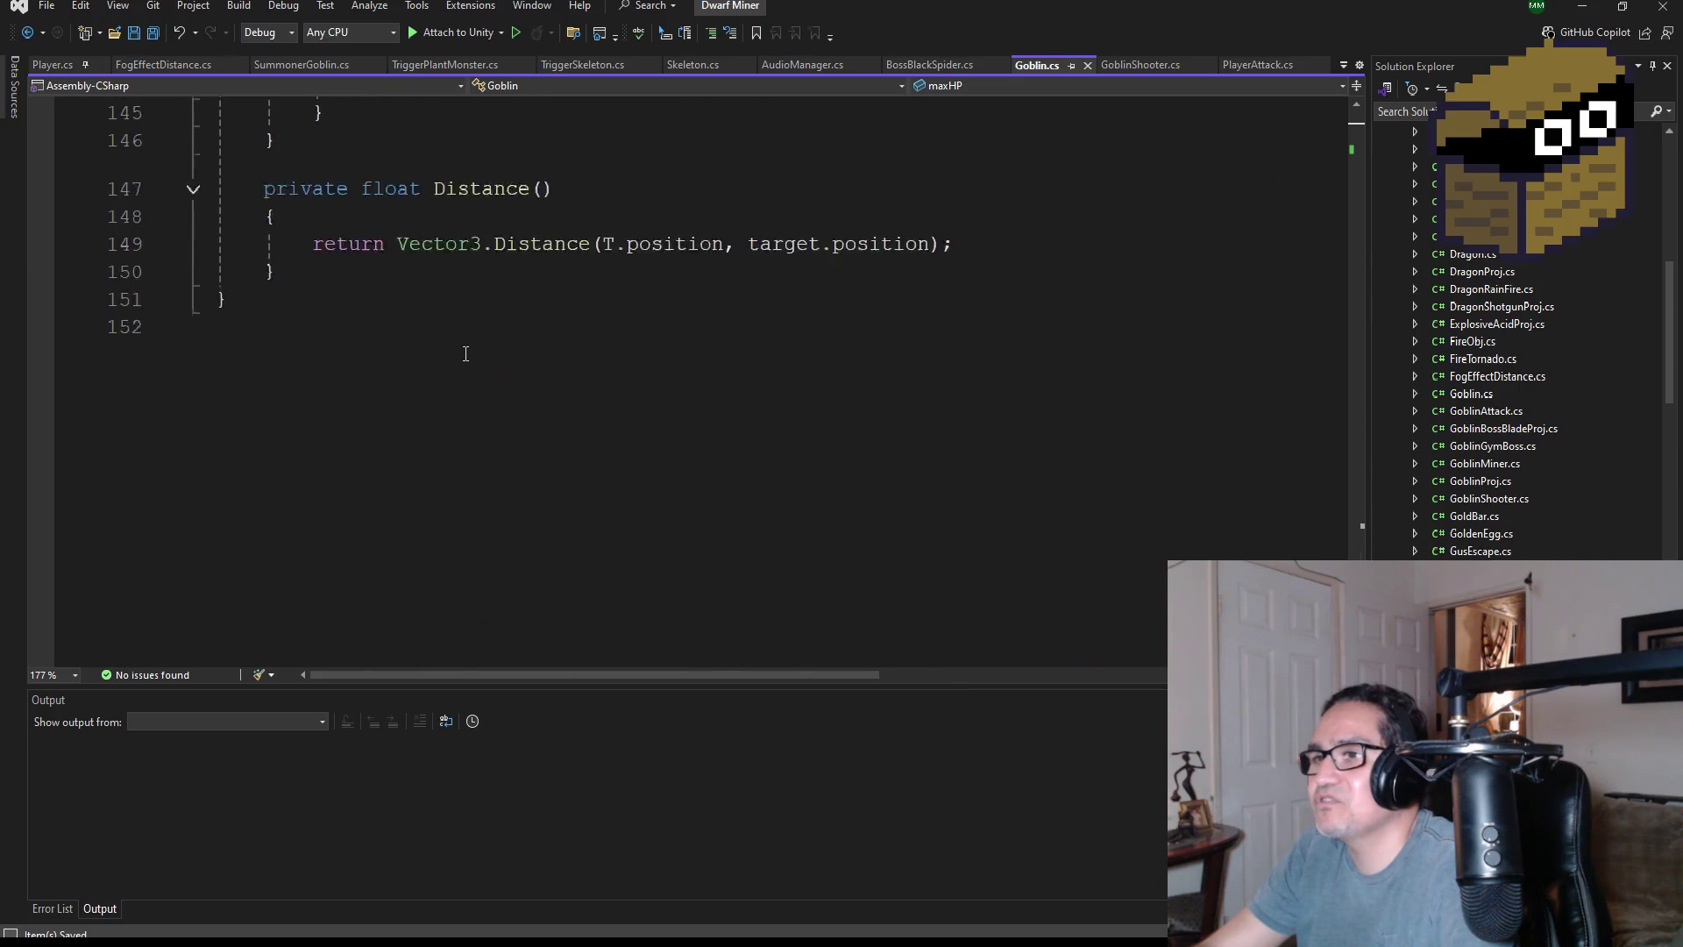
{"action": "left_click", "coordinate": [359, 276], "text": "shift"}
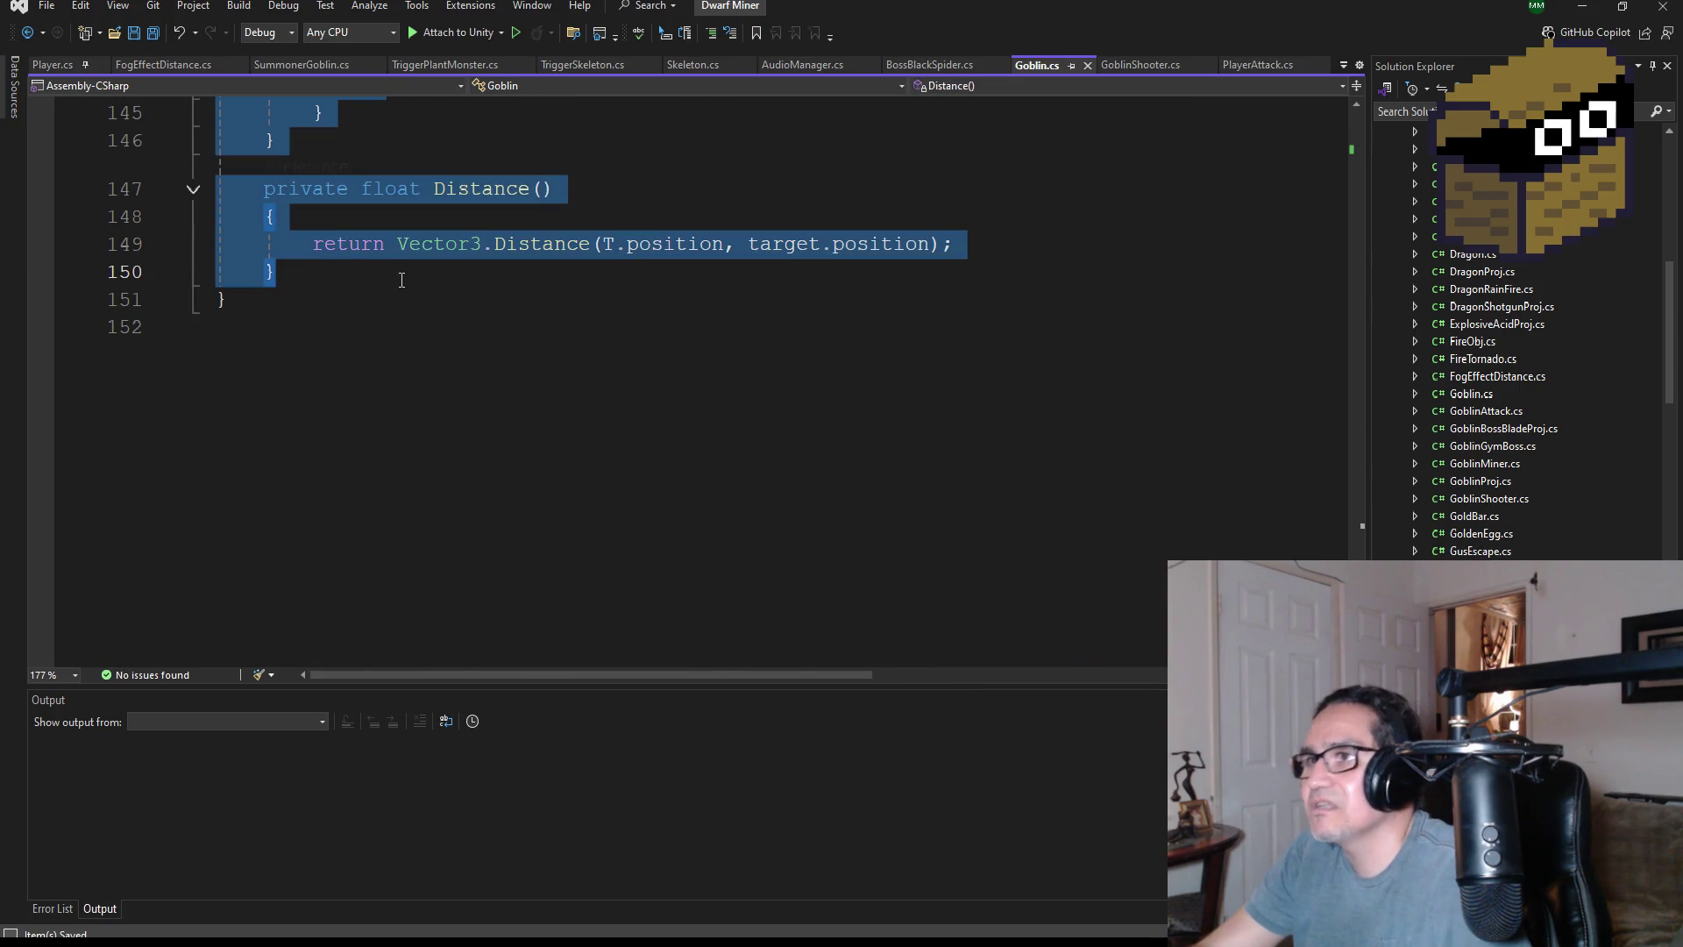
{"action": "scroll", "coordinate": [1503, 334], "scroll_direction": "up", "scroll_amount": 4}
{"action": "scroll", "coordinate": [1504, 409], "scroll_direction": "down", "scroll_amount": 4}
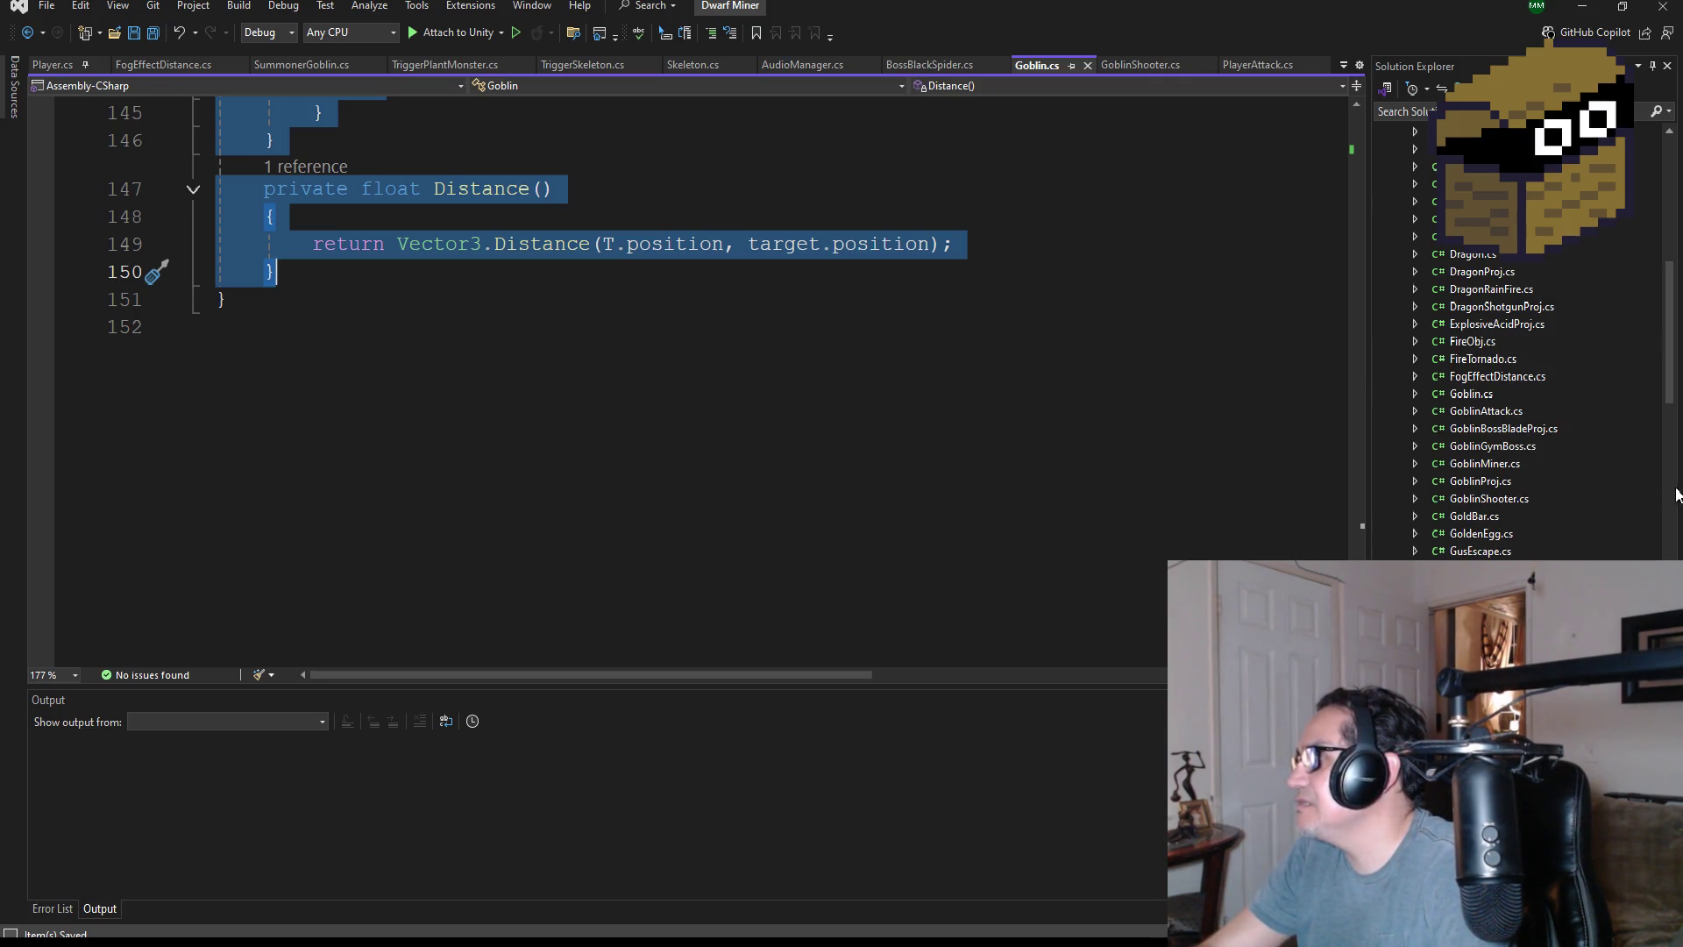
- Replace GoblinMiner.cs's template comment, Start and Update methods with the Goblin code, and save
{"action": "double_click", "coordinate": [1517, 462]}
{"action": "left_click", "coordinate": [345, 559]}
{"action": "mouse_move", "coordinate": [345, 559]}
{"action": "left_mouse_down"}
{"action": "mouse_move", "coordinate": [215, 290]}
{"action": "mouse_move", "coordinate": [215, 241]}
{"action": "left_mouse_up"}
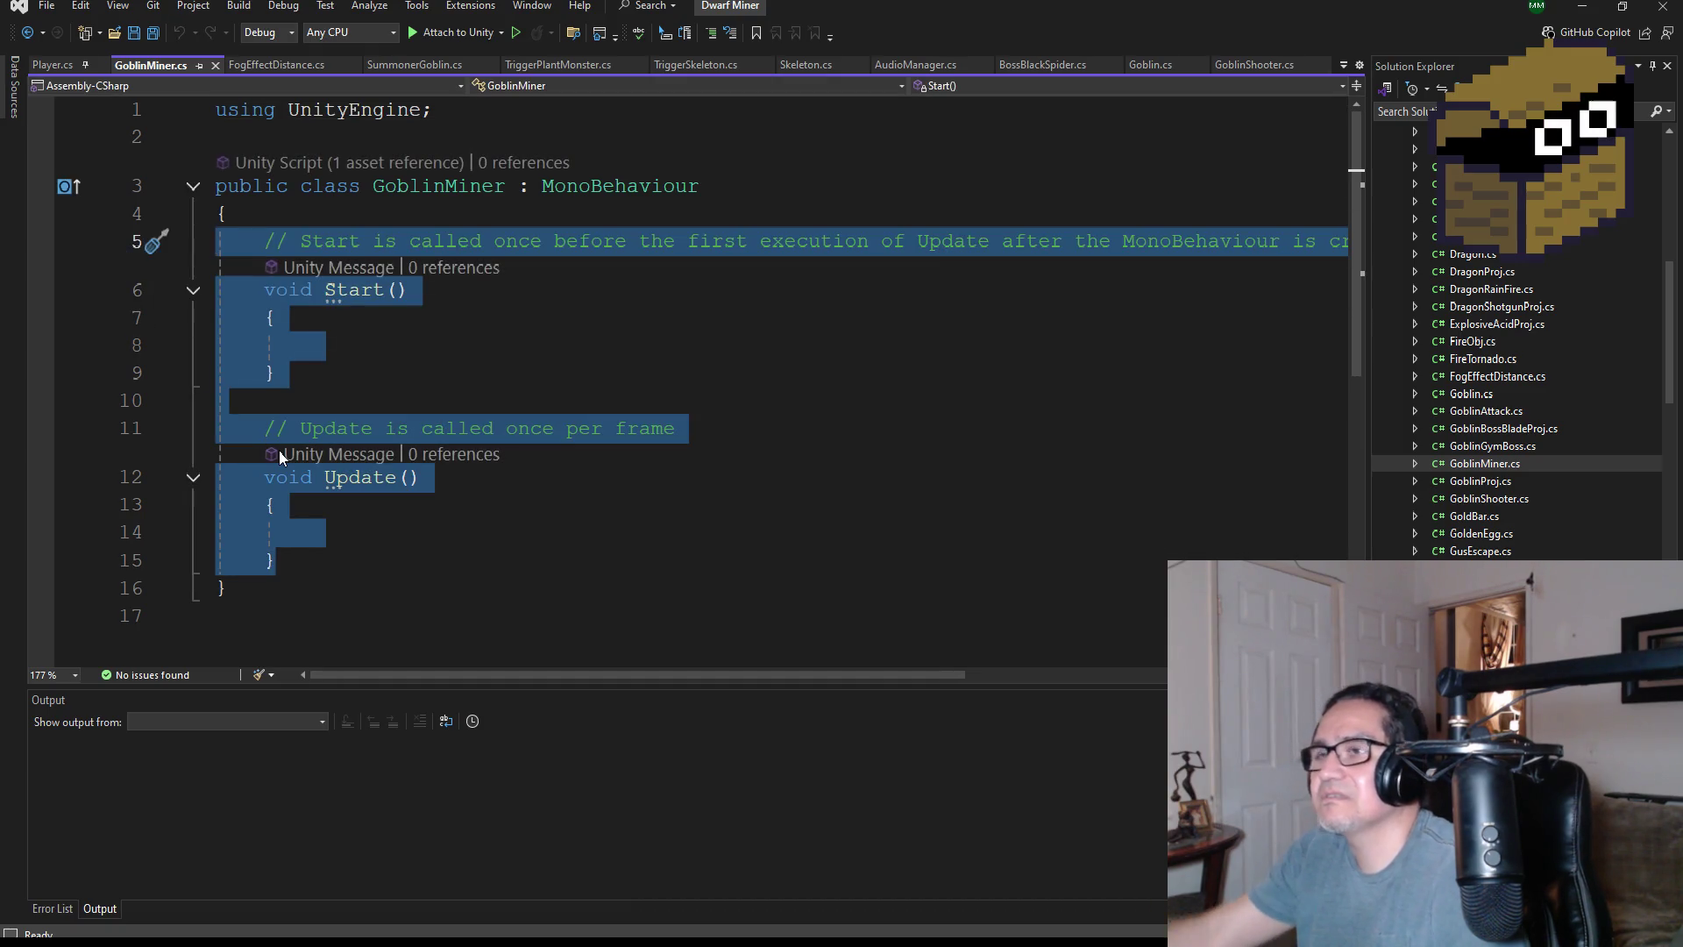
{"action": "key", "text": "Delete"}
{"action": "key", "text": "ctrl+v"}
{"action": "scroll", "coordinate": [448, 392], "scroll_direction": "up", "scroll_amount": 12}
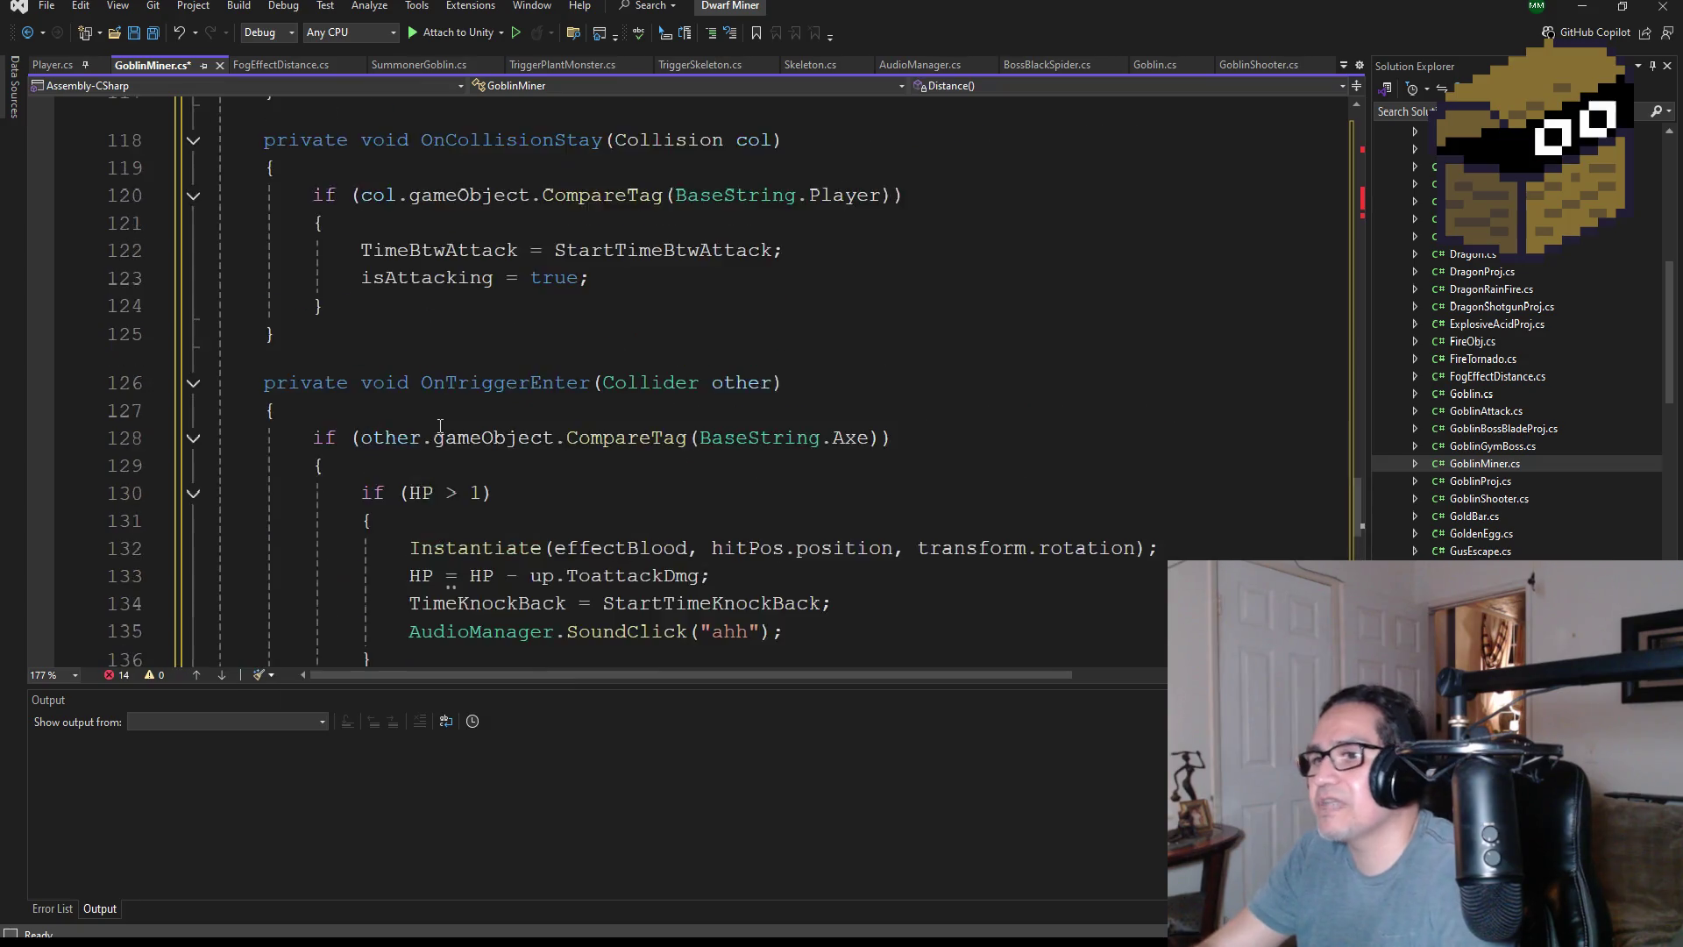
{"action": "scroll", "coordinate": [448, 393], "scroll_direction": "up", "scroll_amount": 20}
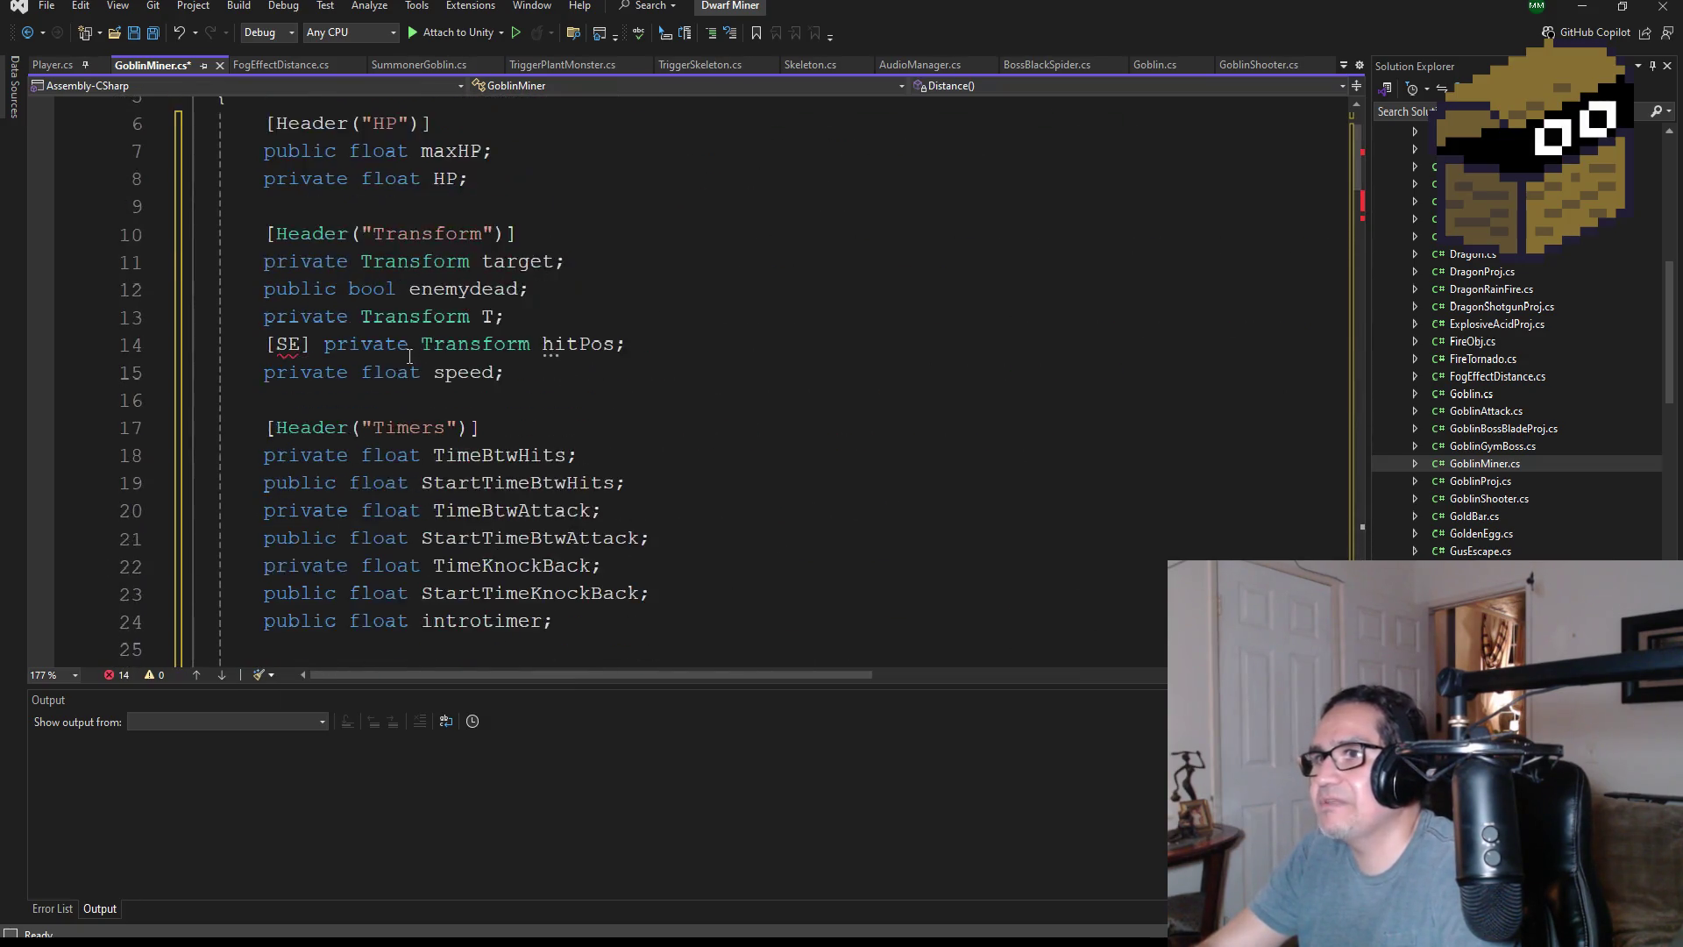
{"action": "key", "text": "ctrl+s"}
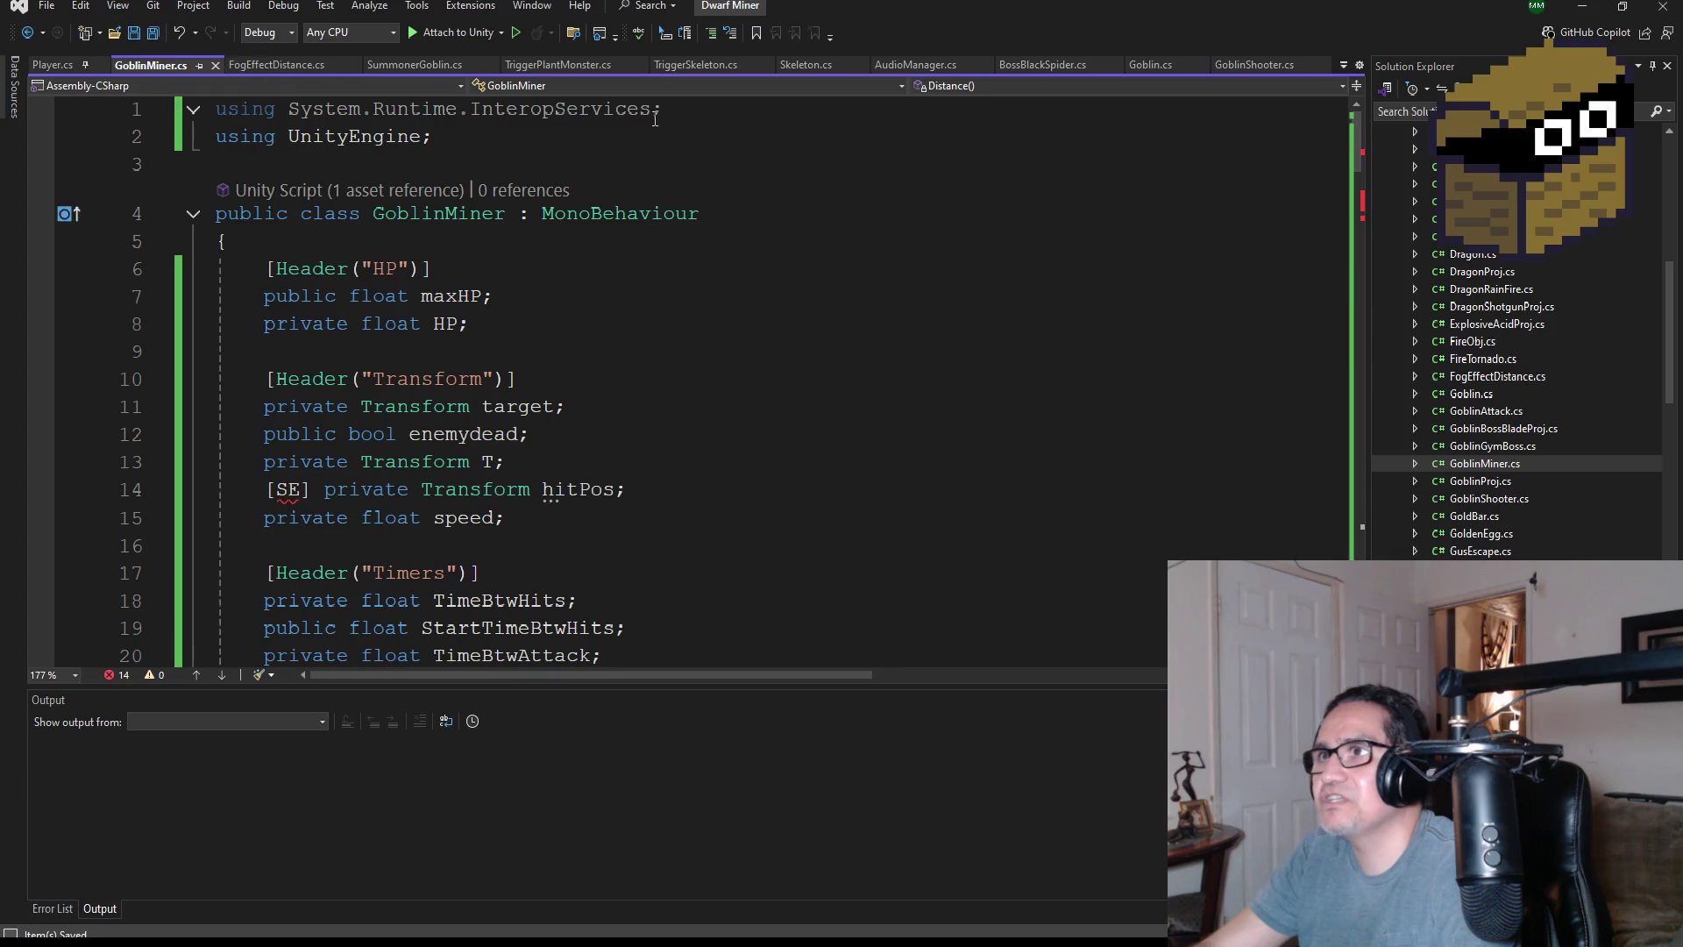
- Remove the unused InteropServices using from GoblinMiner.cs and the GraphicsBuffer using from FogEffectDistance.cs
{"action": "left_click_drag", "start_coordinate": [705, 107], "coordinate": [214, 93]}
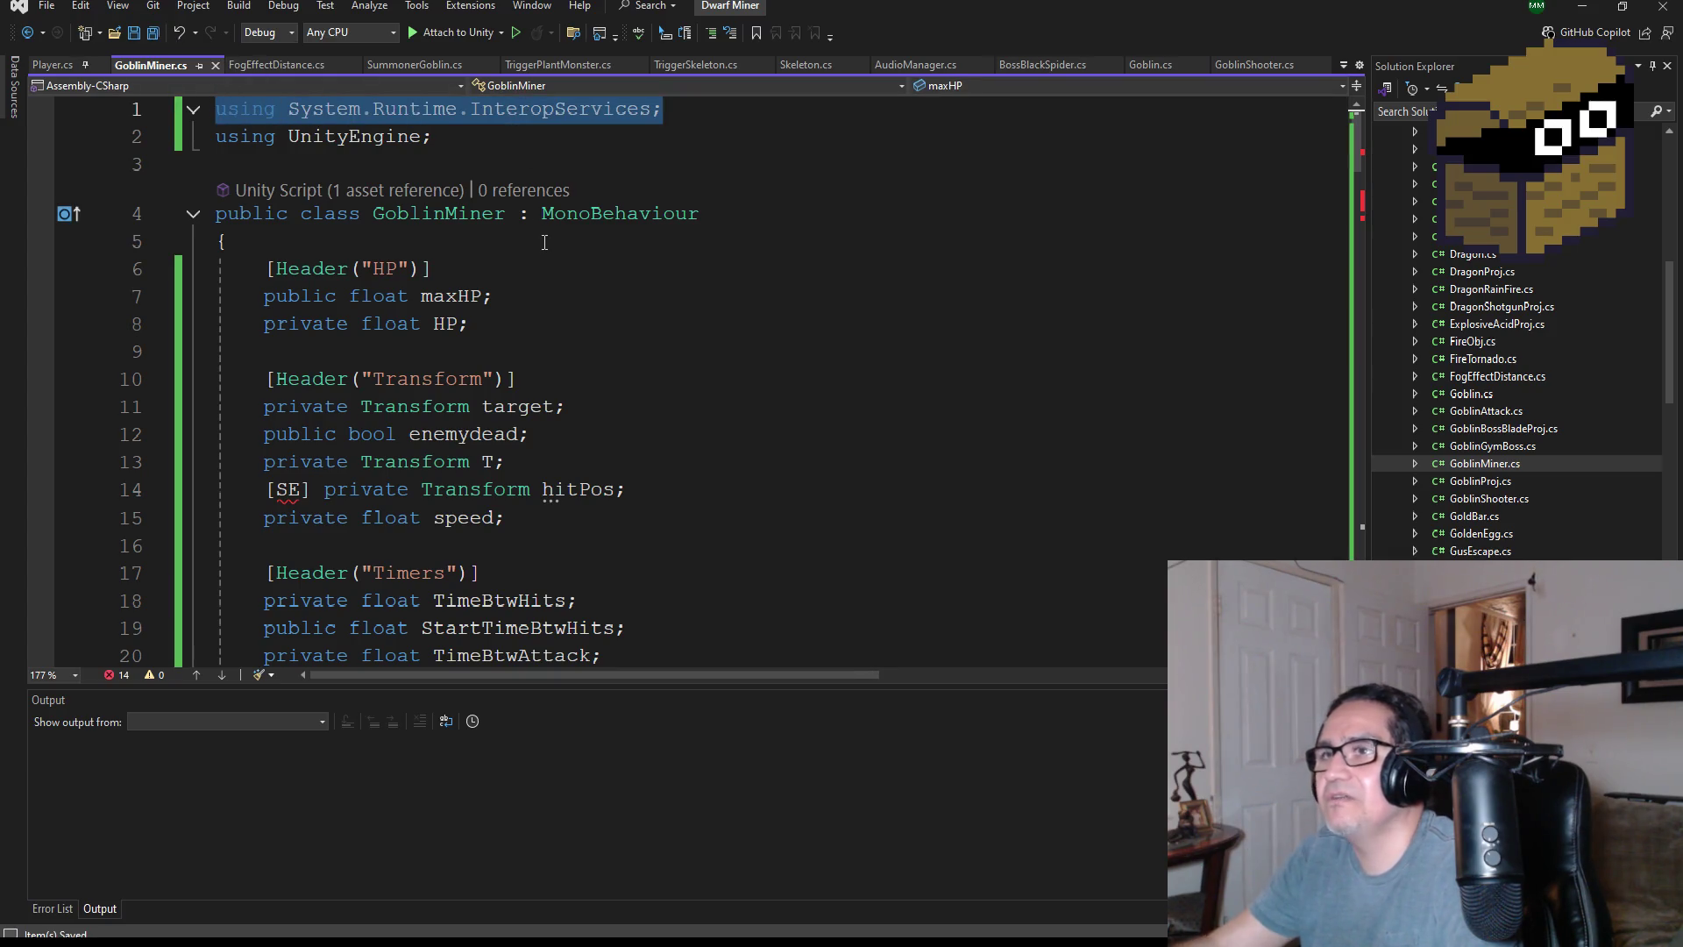
{"action": "key", "text": "Delete"}
{"action": "key", "text": "Delete"}
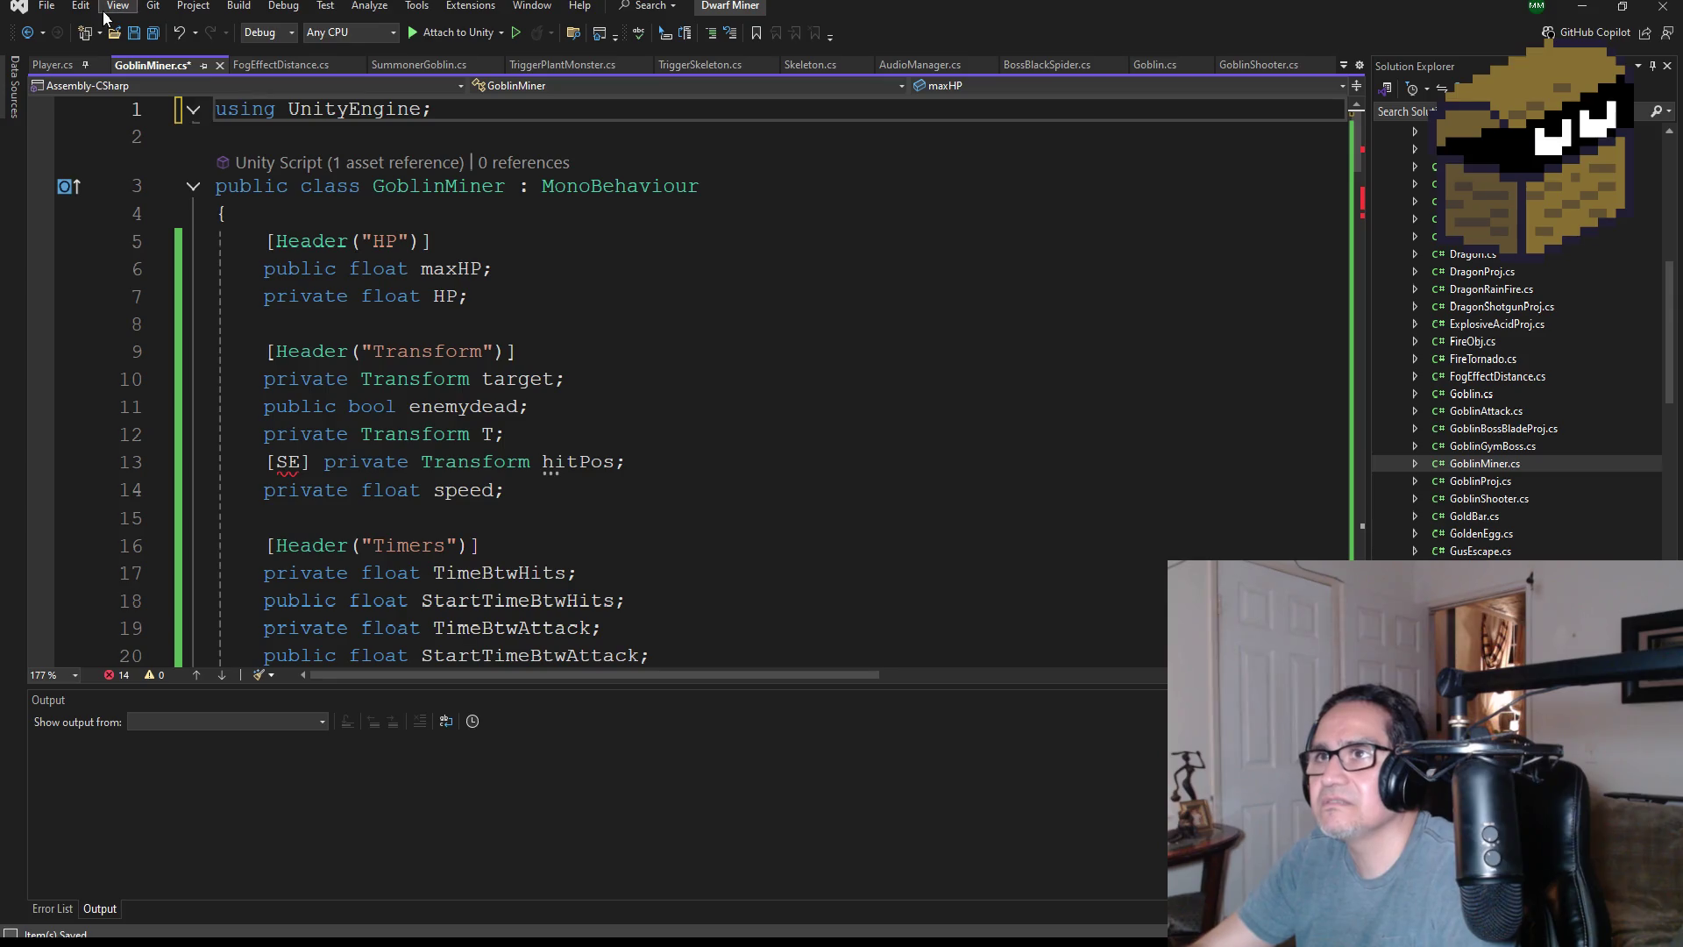
{"action": "left_click", "coordinate": [152, 33]}
{"action": "left_click", "coordinate": [281, 66]}
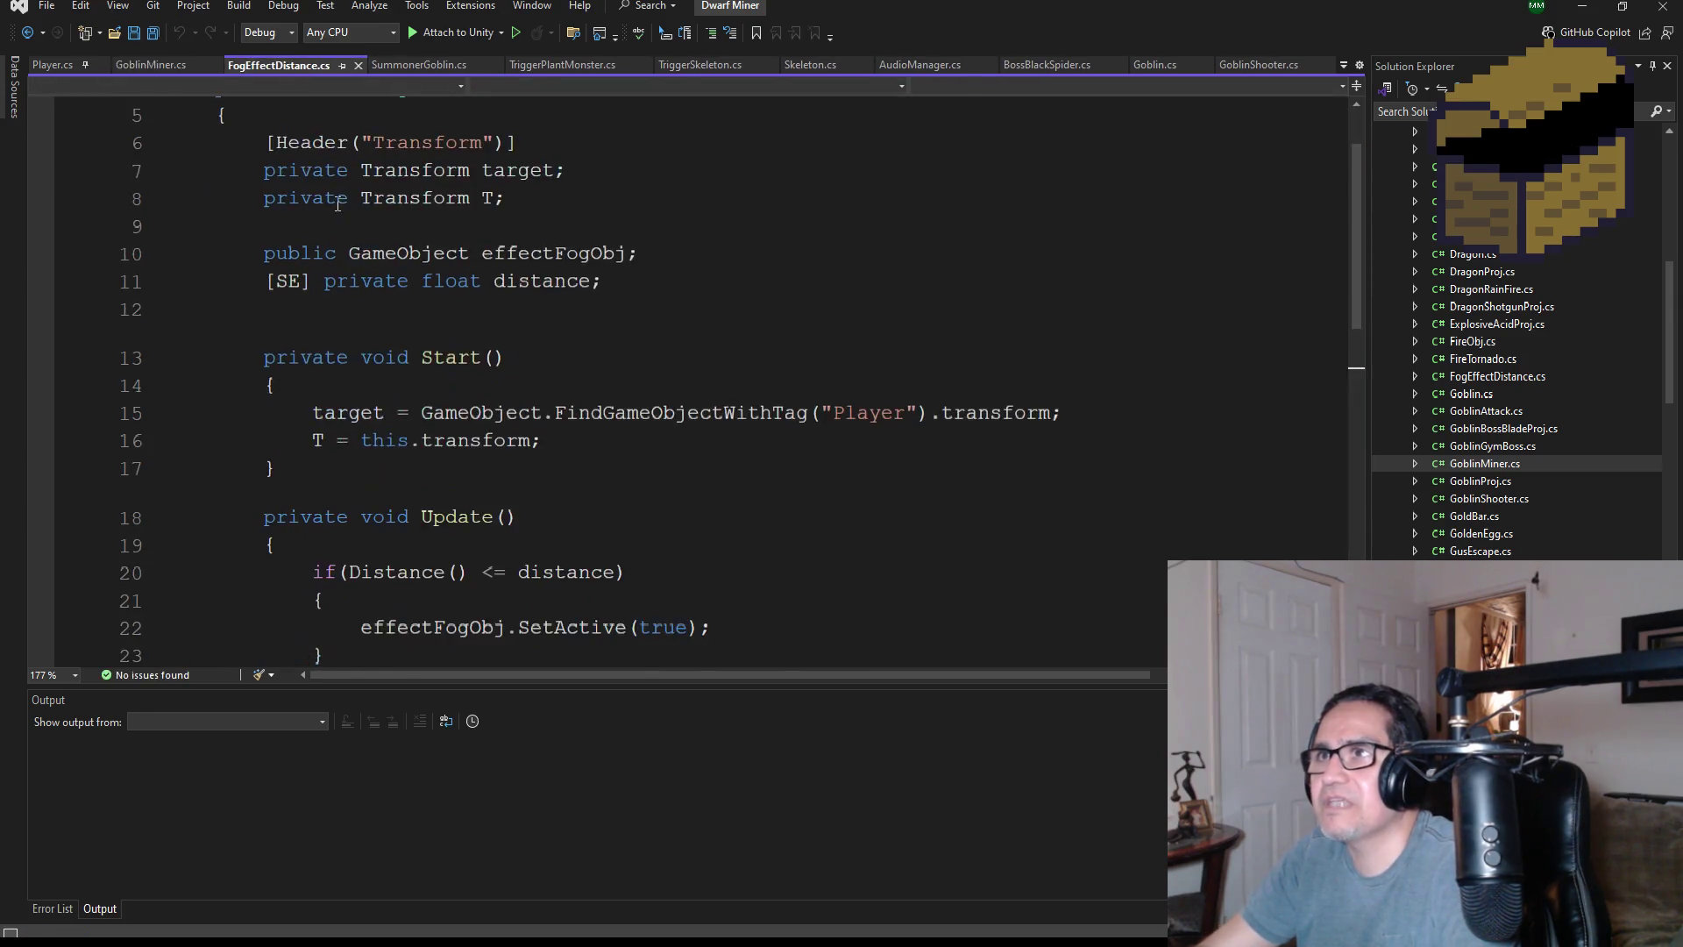
{"action": "scroll", "coordinate": [368, 193], "scroll_direction": "up", "scroll_amount": 2}
{"action": "left_click_drag", "start_coordinate": [702, 138], "coordinate": [215, 137]}
{"action": "key", "text": "Delete"}
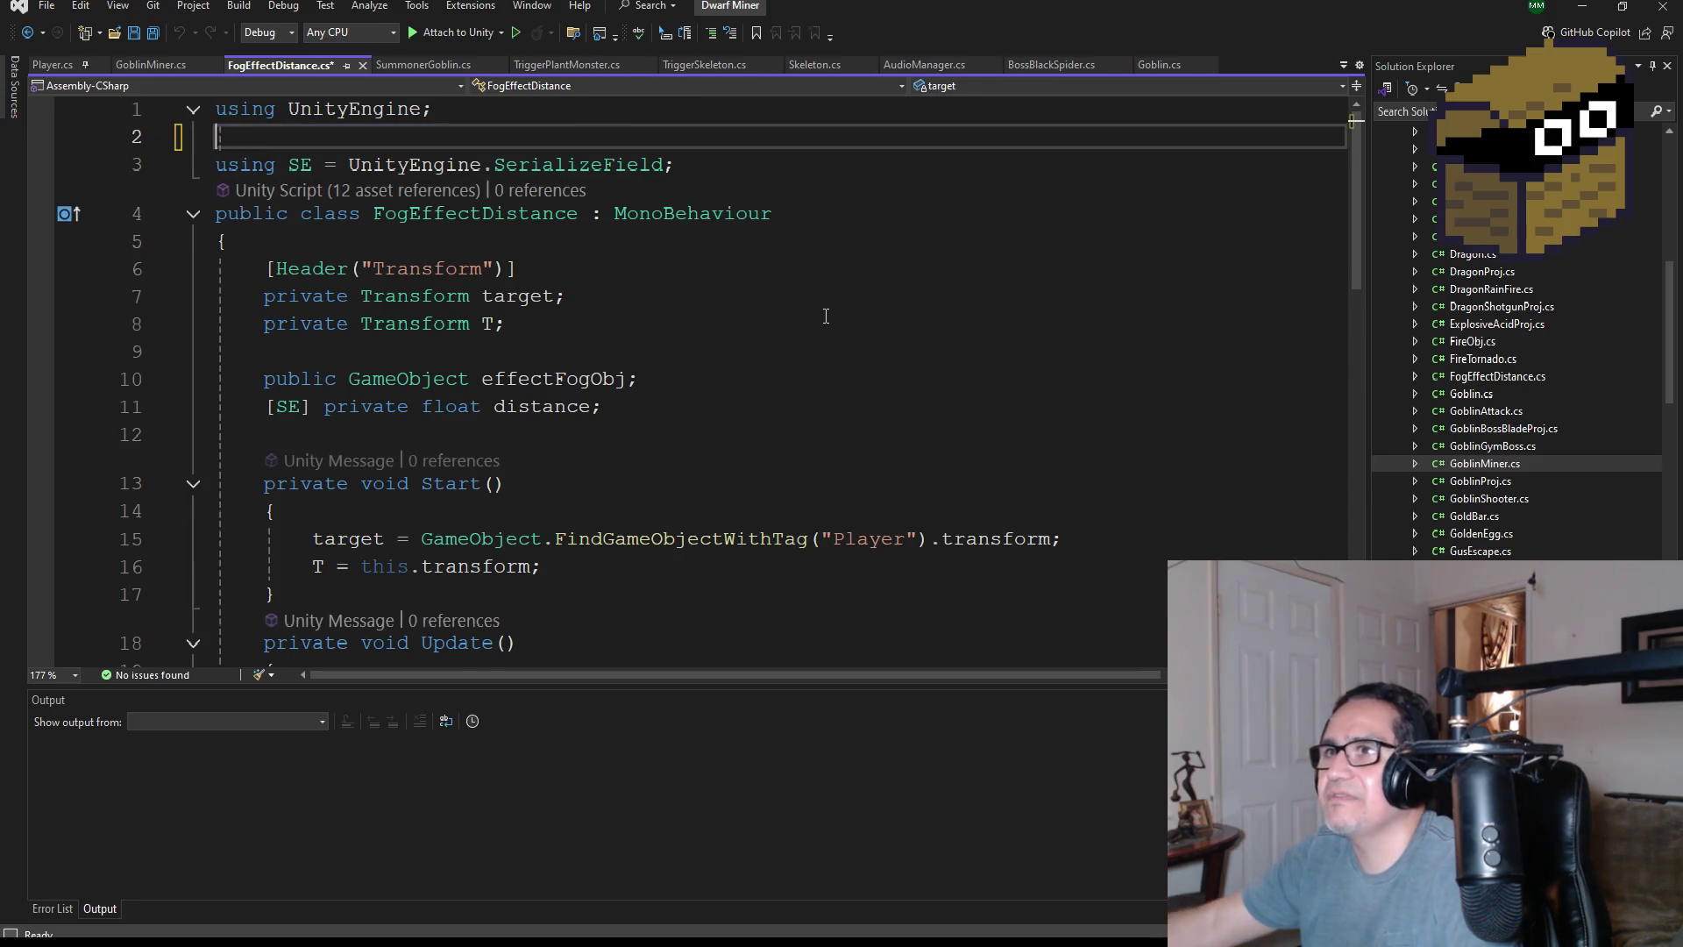
{"action": "key", "text": "Delete"}
- Copy the using SE = UnityEngine.SerializeField alias onto line 2 of GoblinMiner.cs and save all
{"action": "left_click_drag", "start_coordinate": [676, 137], "coordinate": [219, 140]}
{"action": "key", "text": "ctrl+c"}
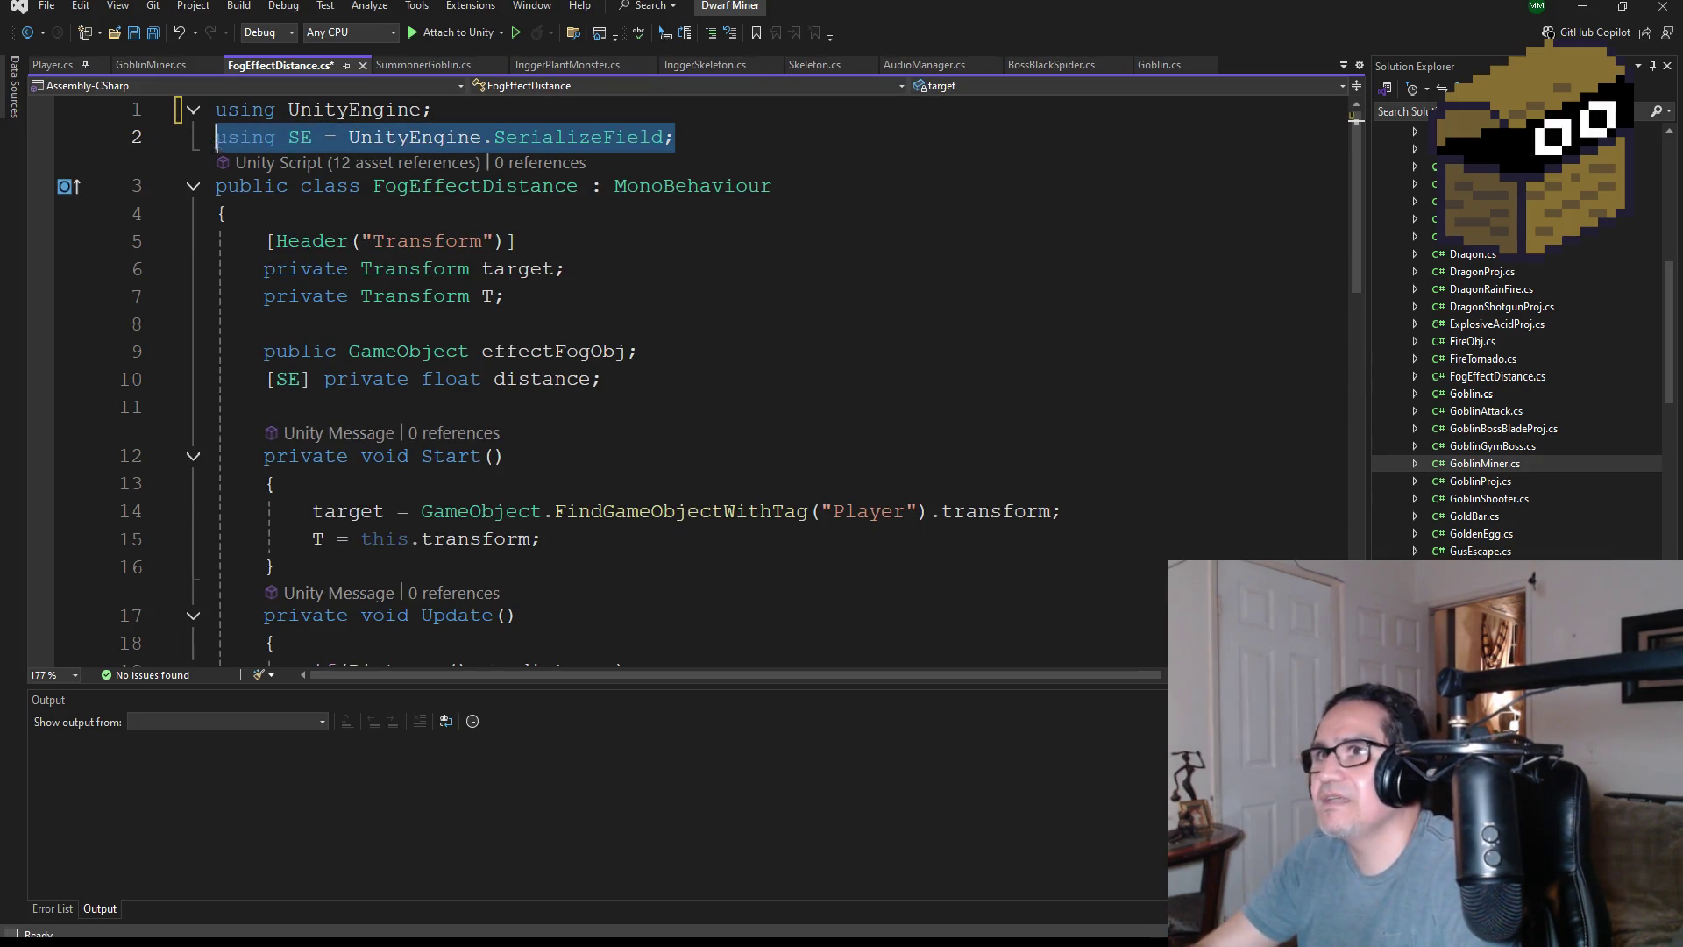
{"action": "left_click", "coordinate": [153, 64]}
{"action": "left_click", "coordinate": [274, 138]}
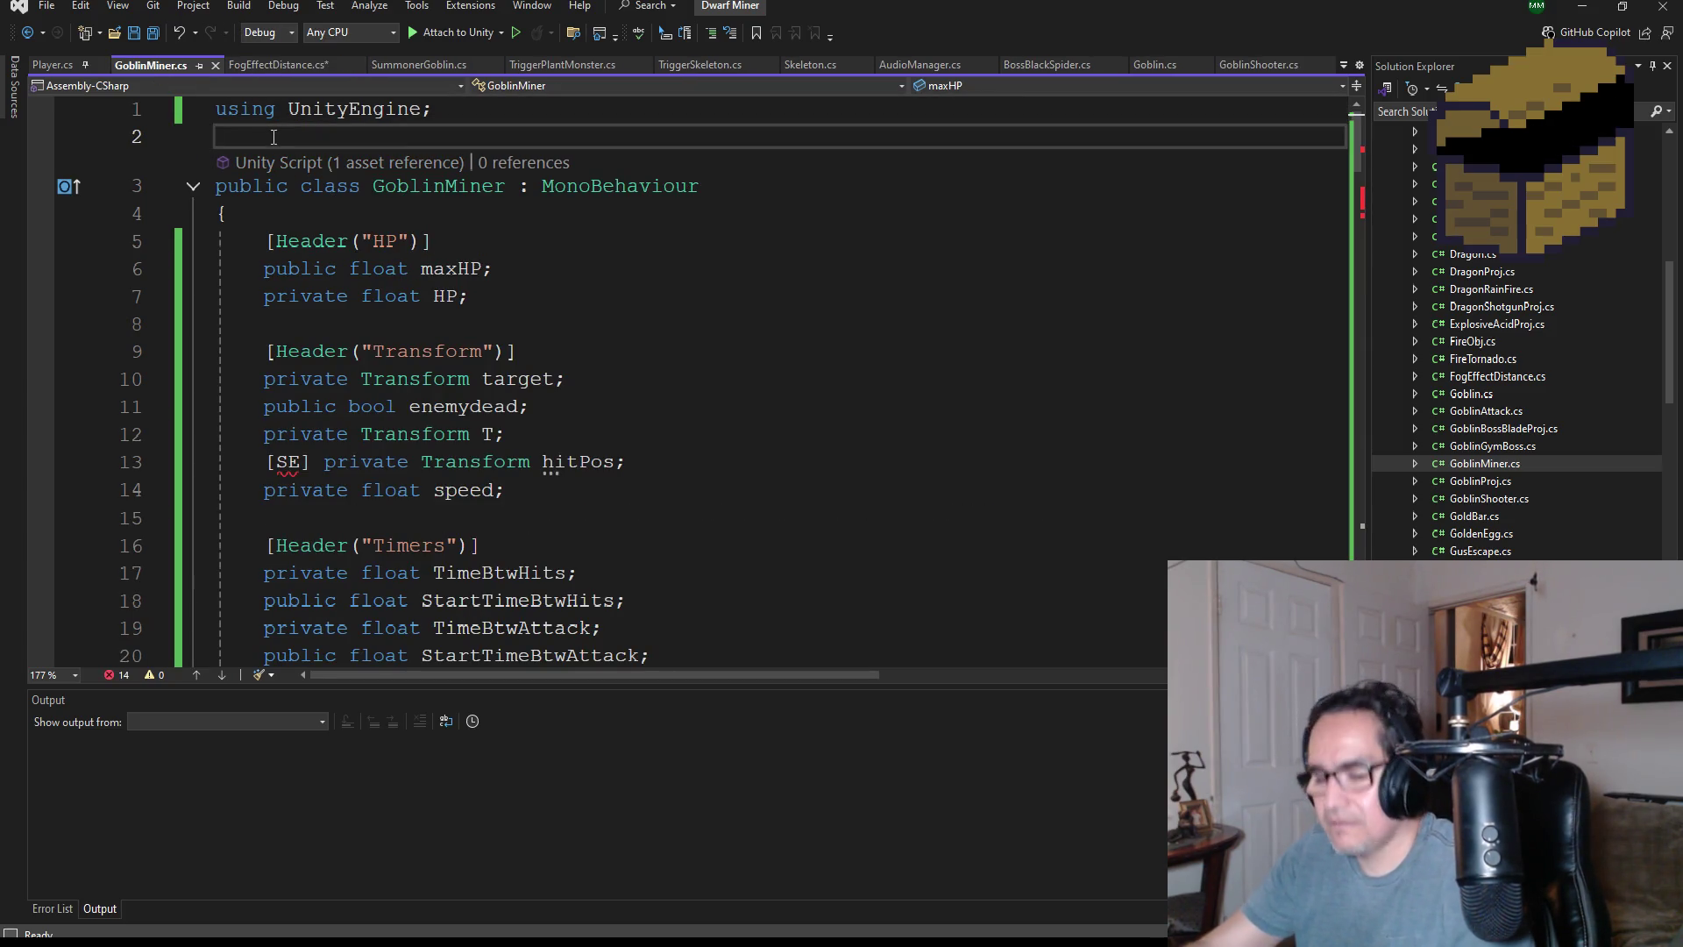
{"action": "key", "text": "ctrl+v"}
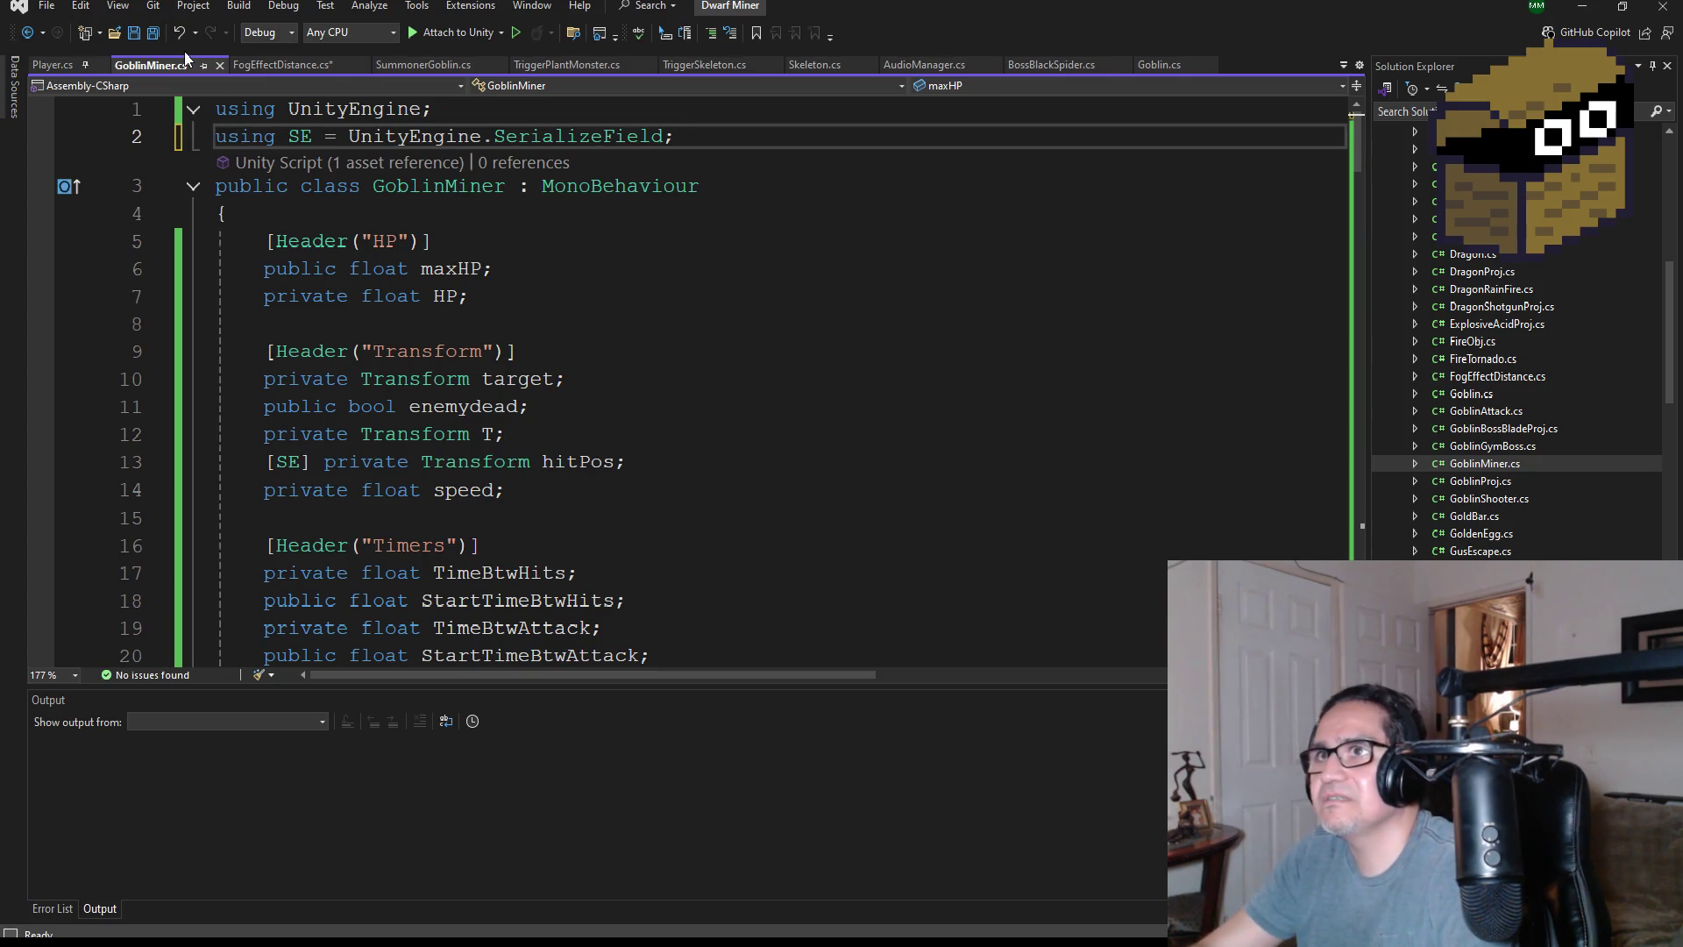
{"action": "left_click", "coordinate": [155, 35]}
{"action": "scroll", "coordinate": [520, 408], "scroll_direction": "down", "scroll_amount": 7}
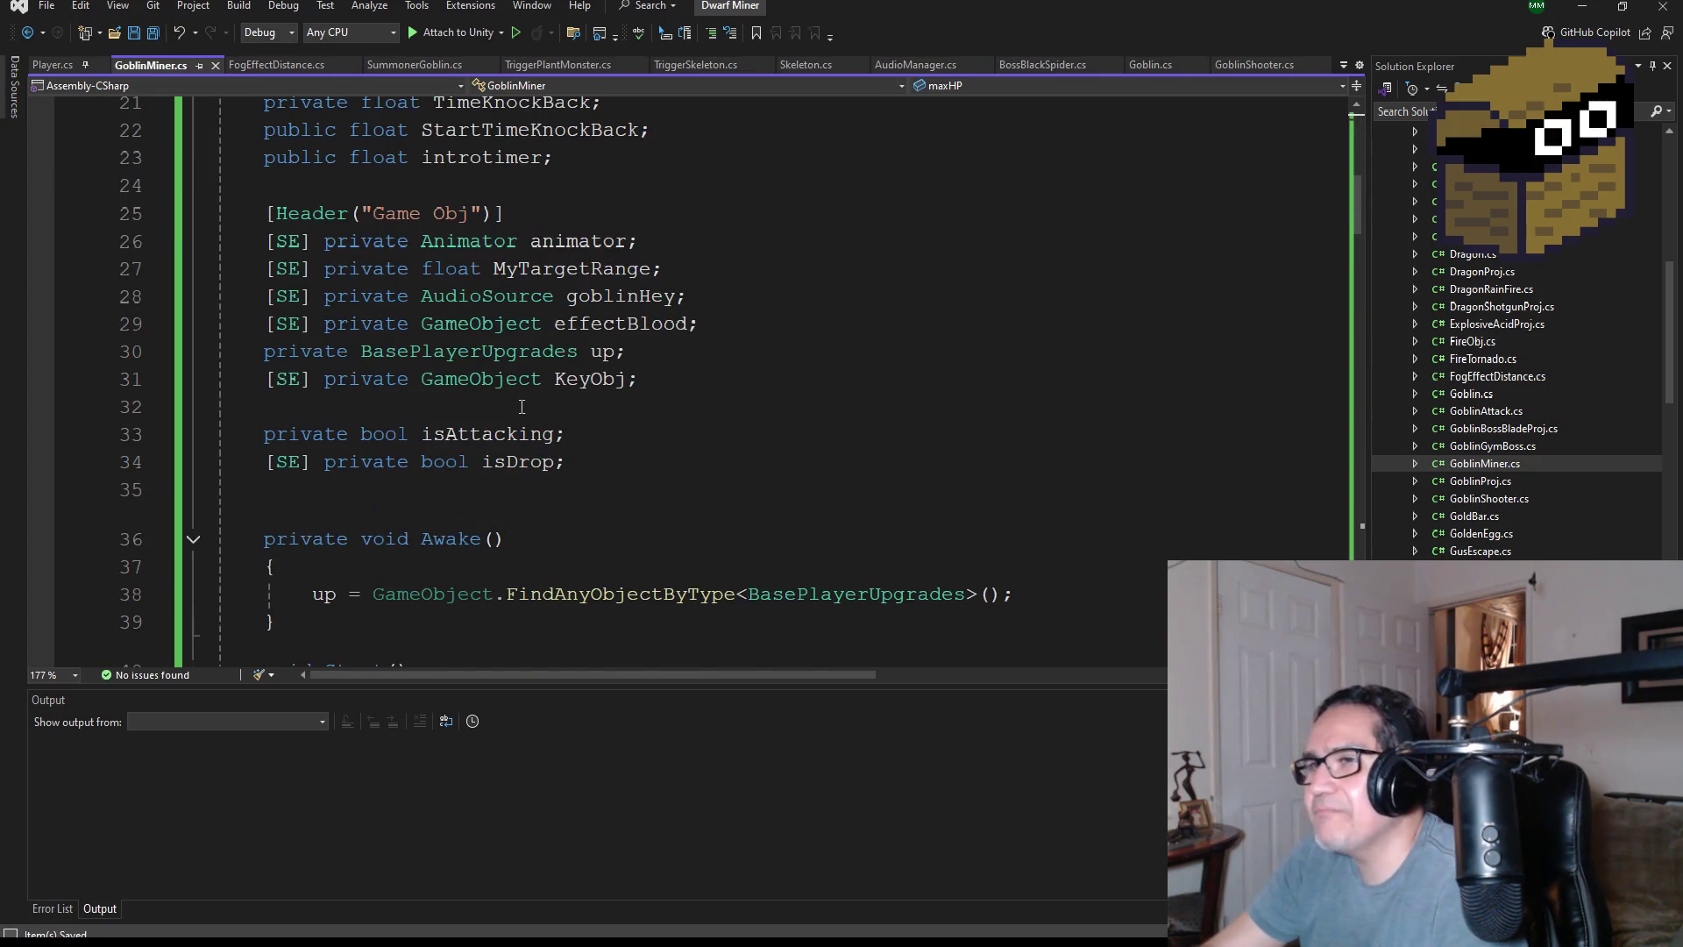
{"action": "scroll", "coordinate": [533, 400], "scroll_direction": "down", "scroll_amount": 4}
{"action": "scroll", "coordinate": [770, 506], "scroll_direction": "down", "scroll_amount": 2}
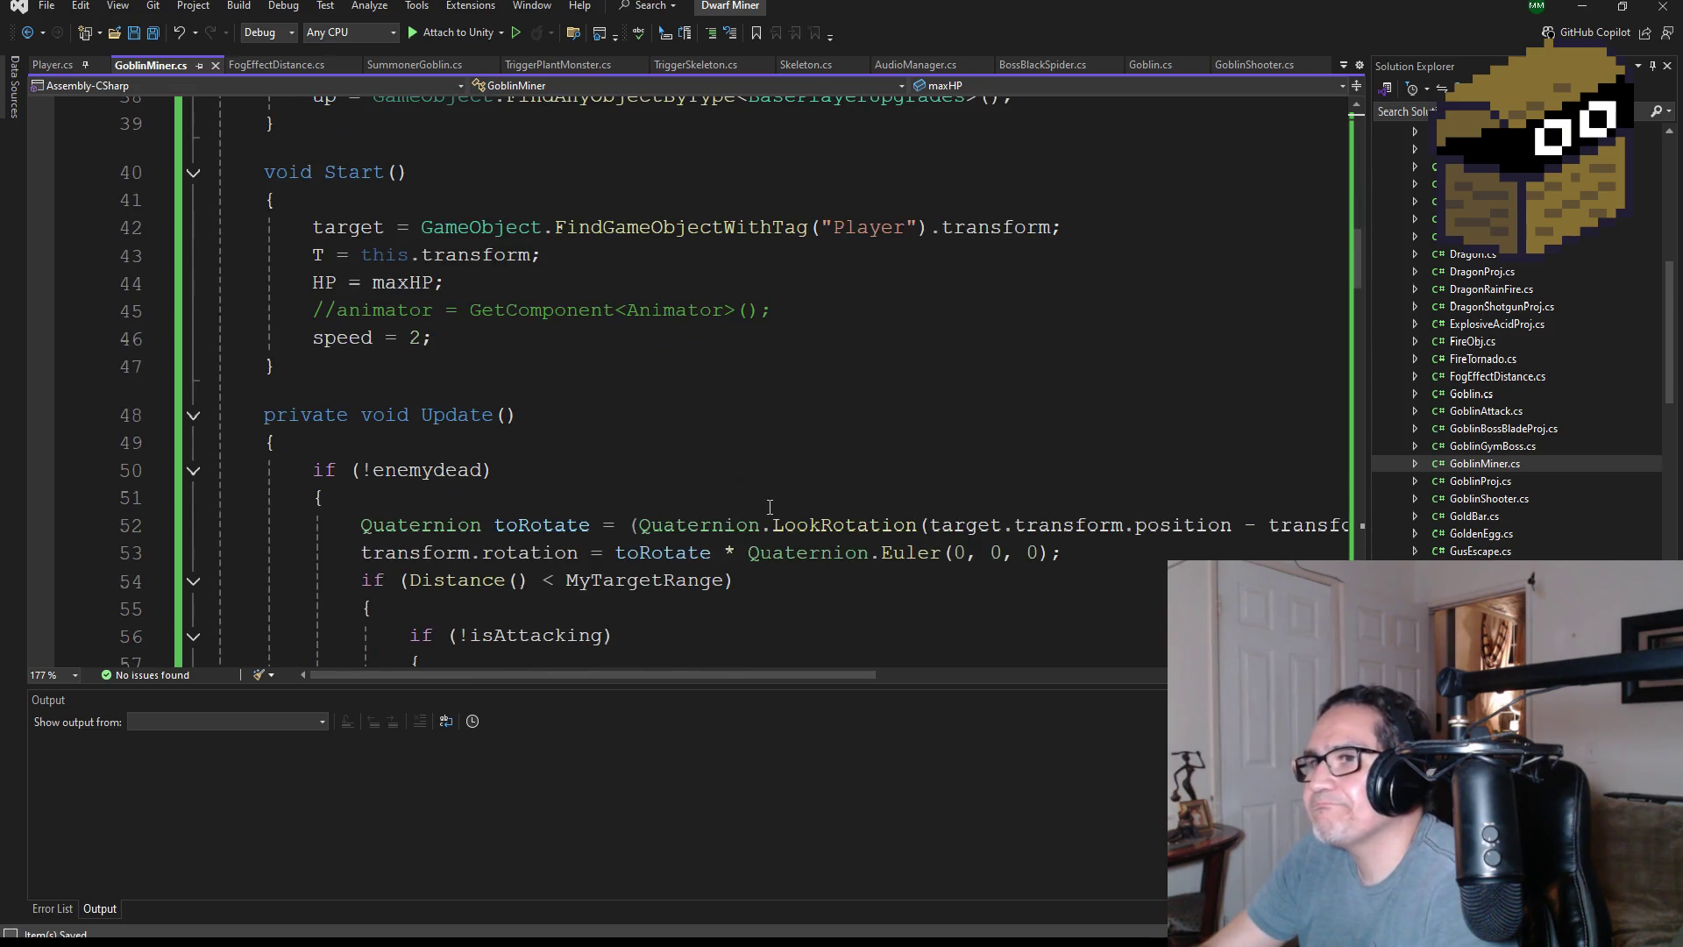
{"action": "scroll", "coordinate": [671, 453], "scroll_direction": "down", "scroll_amount": 7}
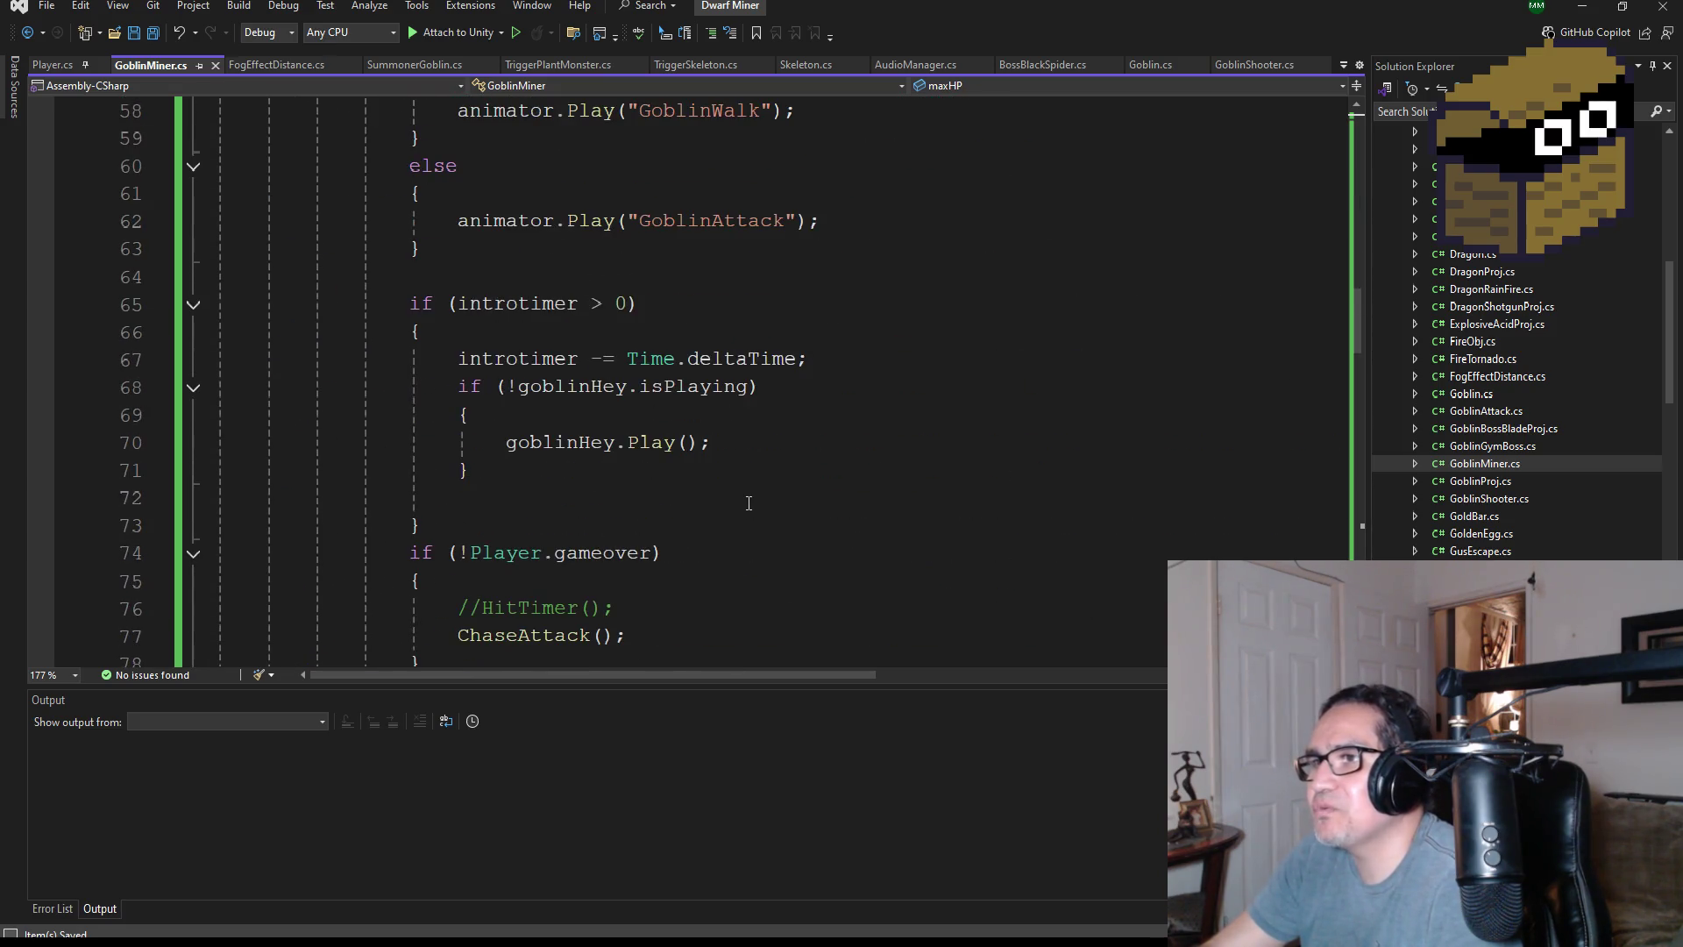
{"action": "scroll", "coordinate": [745, 491], "scroll_direction": "up", "scroll_amount": 3}
{"action": "double_click", "coordinate": [715, 471]}
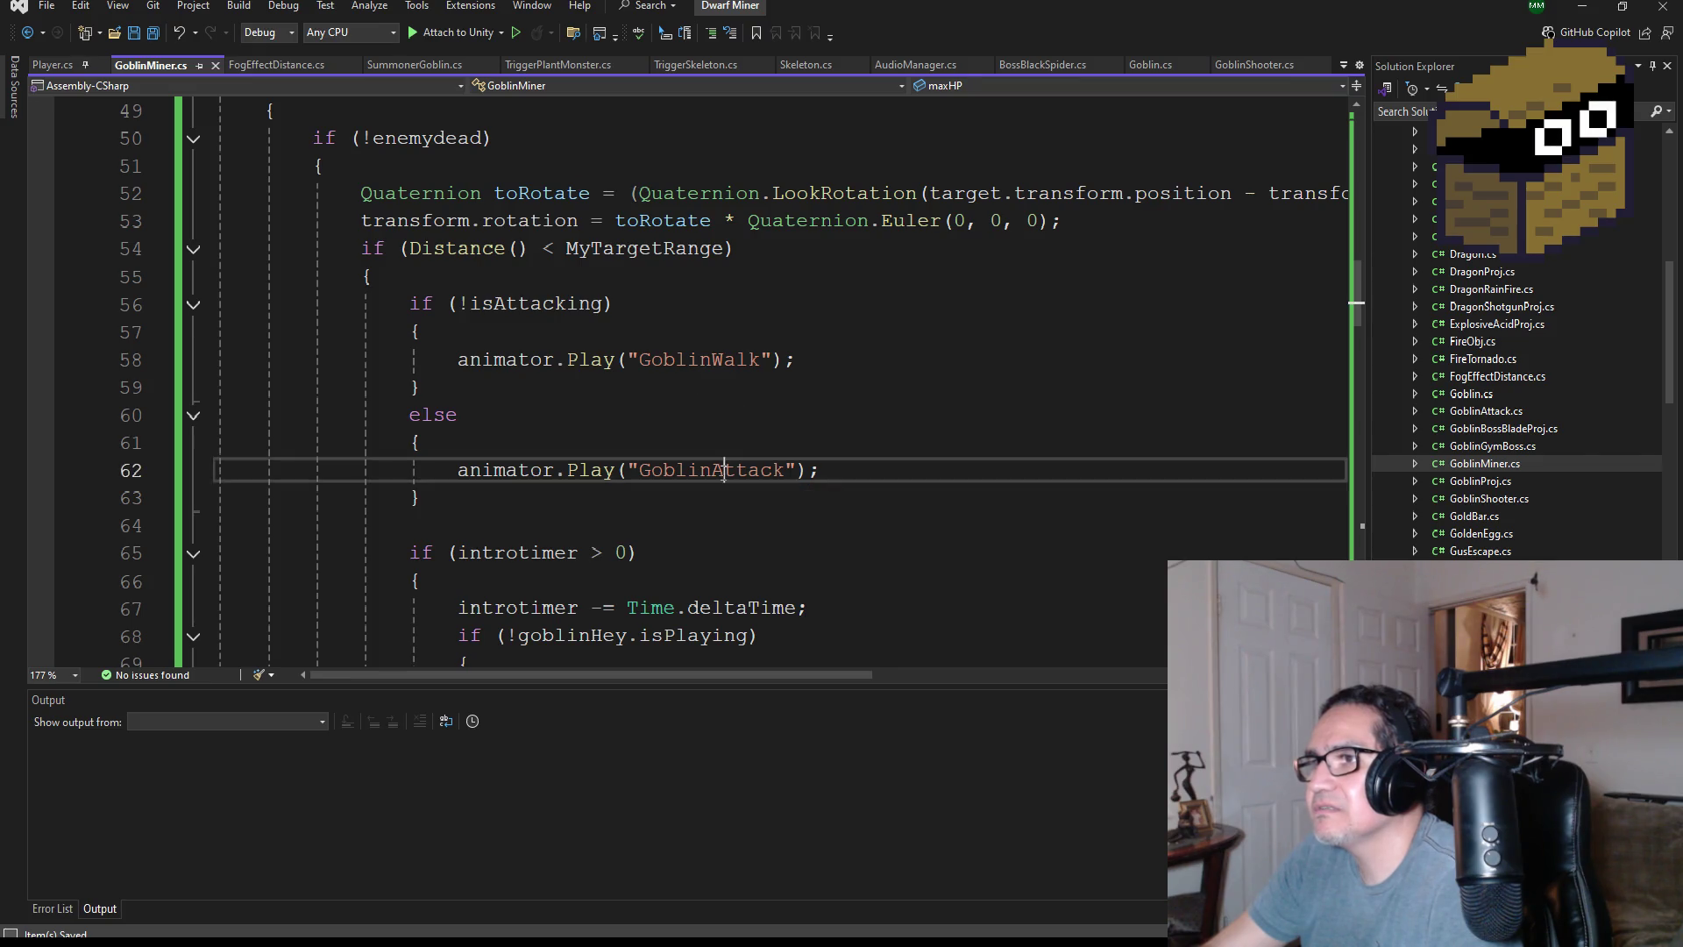
{"action": "scroll", "coordinate": [754, 509], "scroll_direction": "down", "scroll_amount": 7}
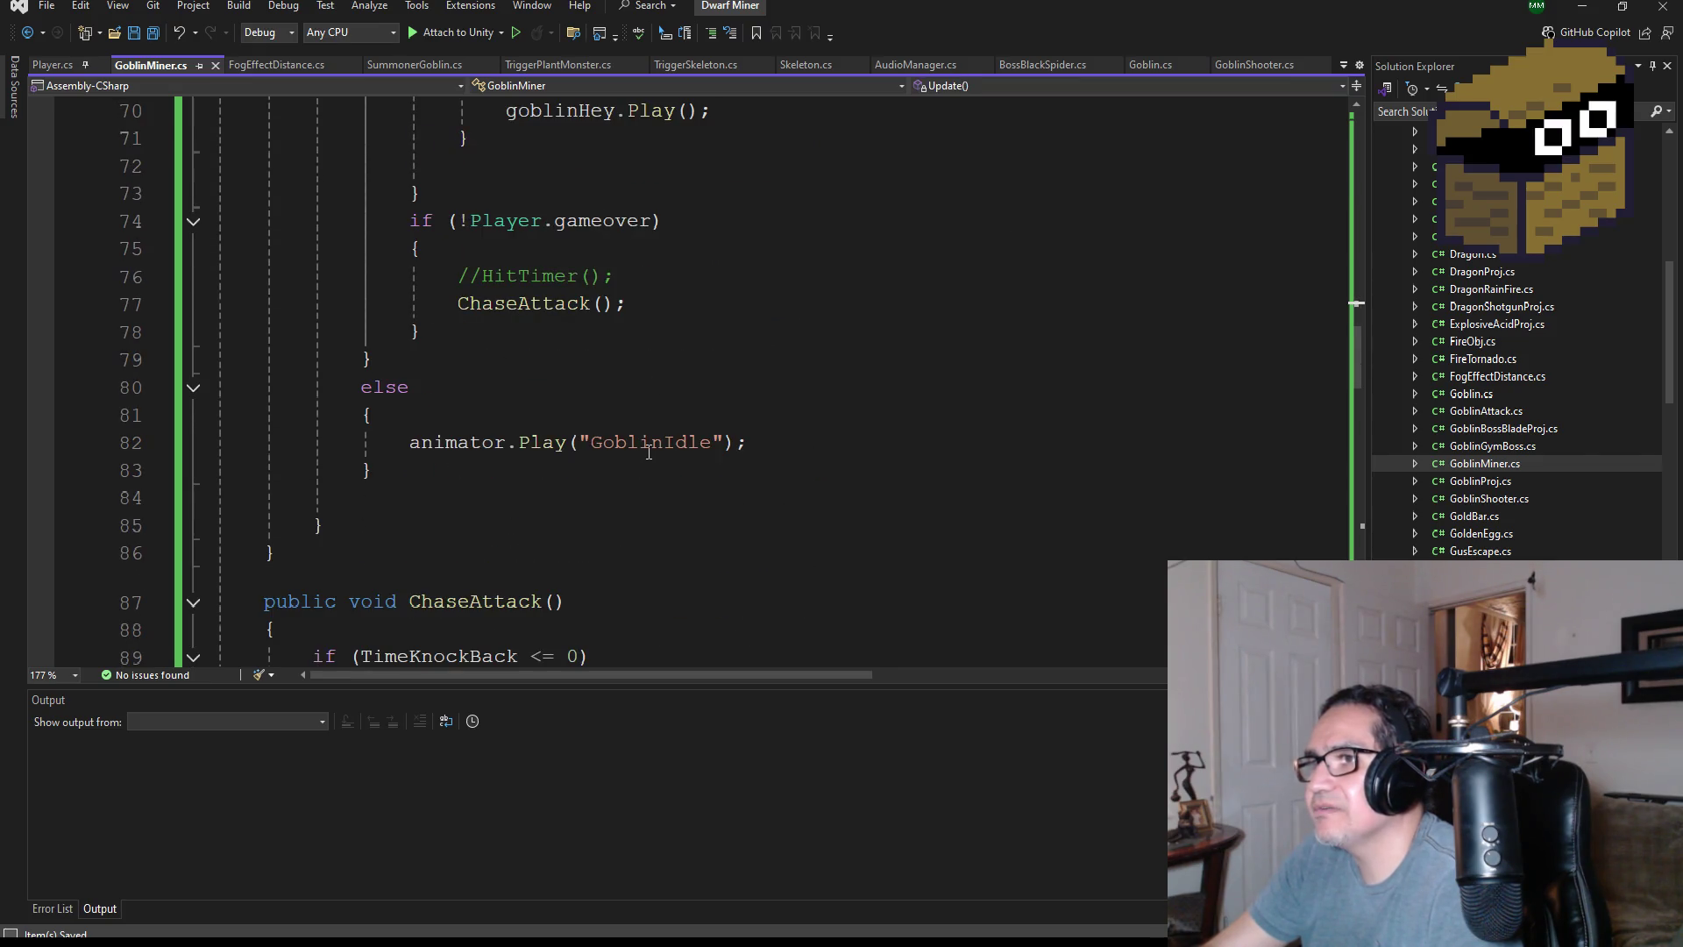
{"action": "double_click", "coordinate": [649, 446]}
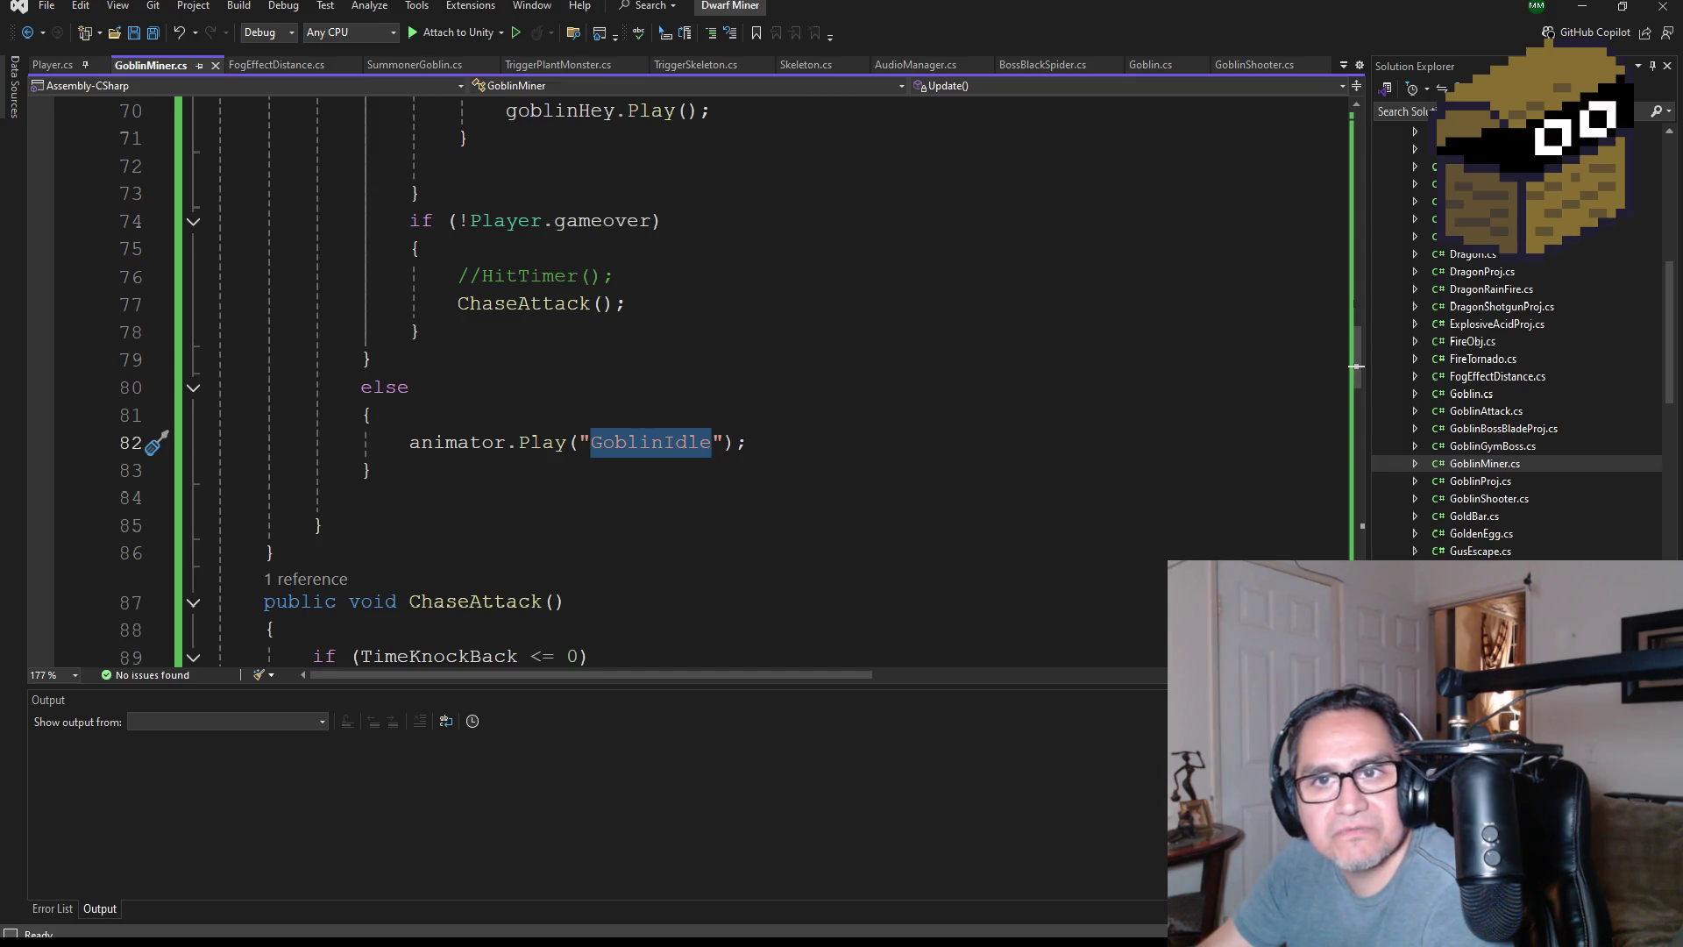
{"action": "key", "text": "alt+Tab"}
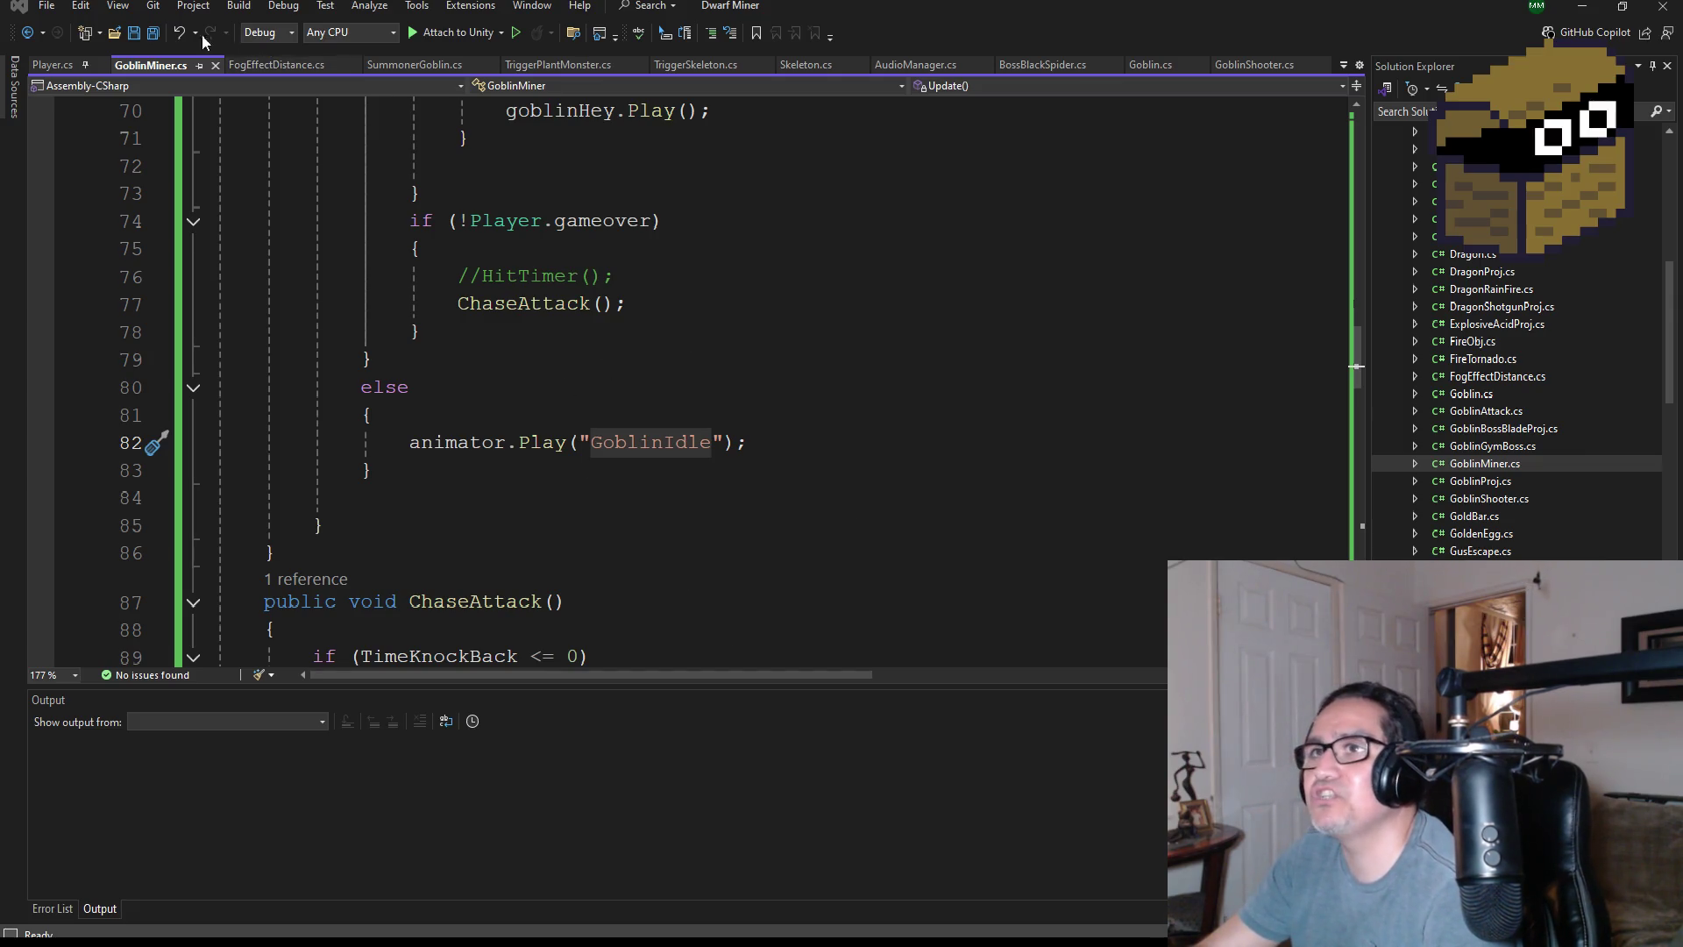
{"action": "left_click", "coordinate": [152, 32]}
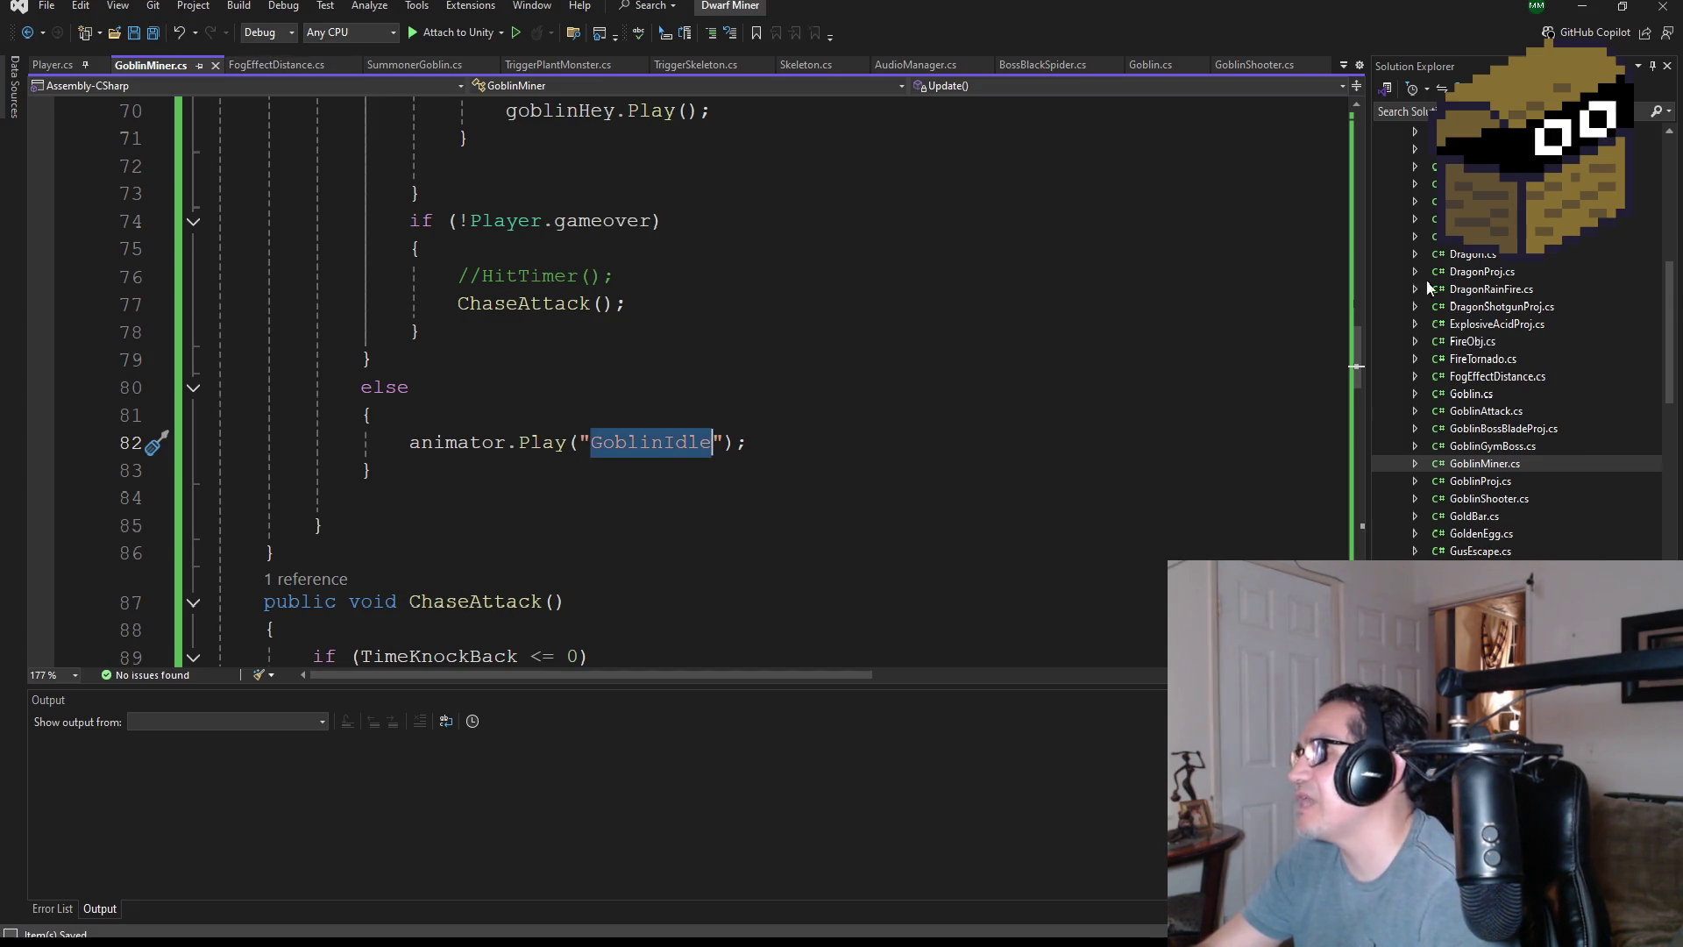
{"action": "scroll", "coordinate": [702, 359], "scroll_direction": "up", "scroll_amount": 9}
{"action": "scroll", "coordinate": [760, 510], "scroll_direction": "down", "scroll_amount": 2}
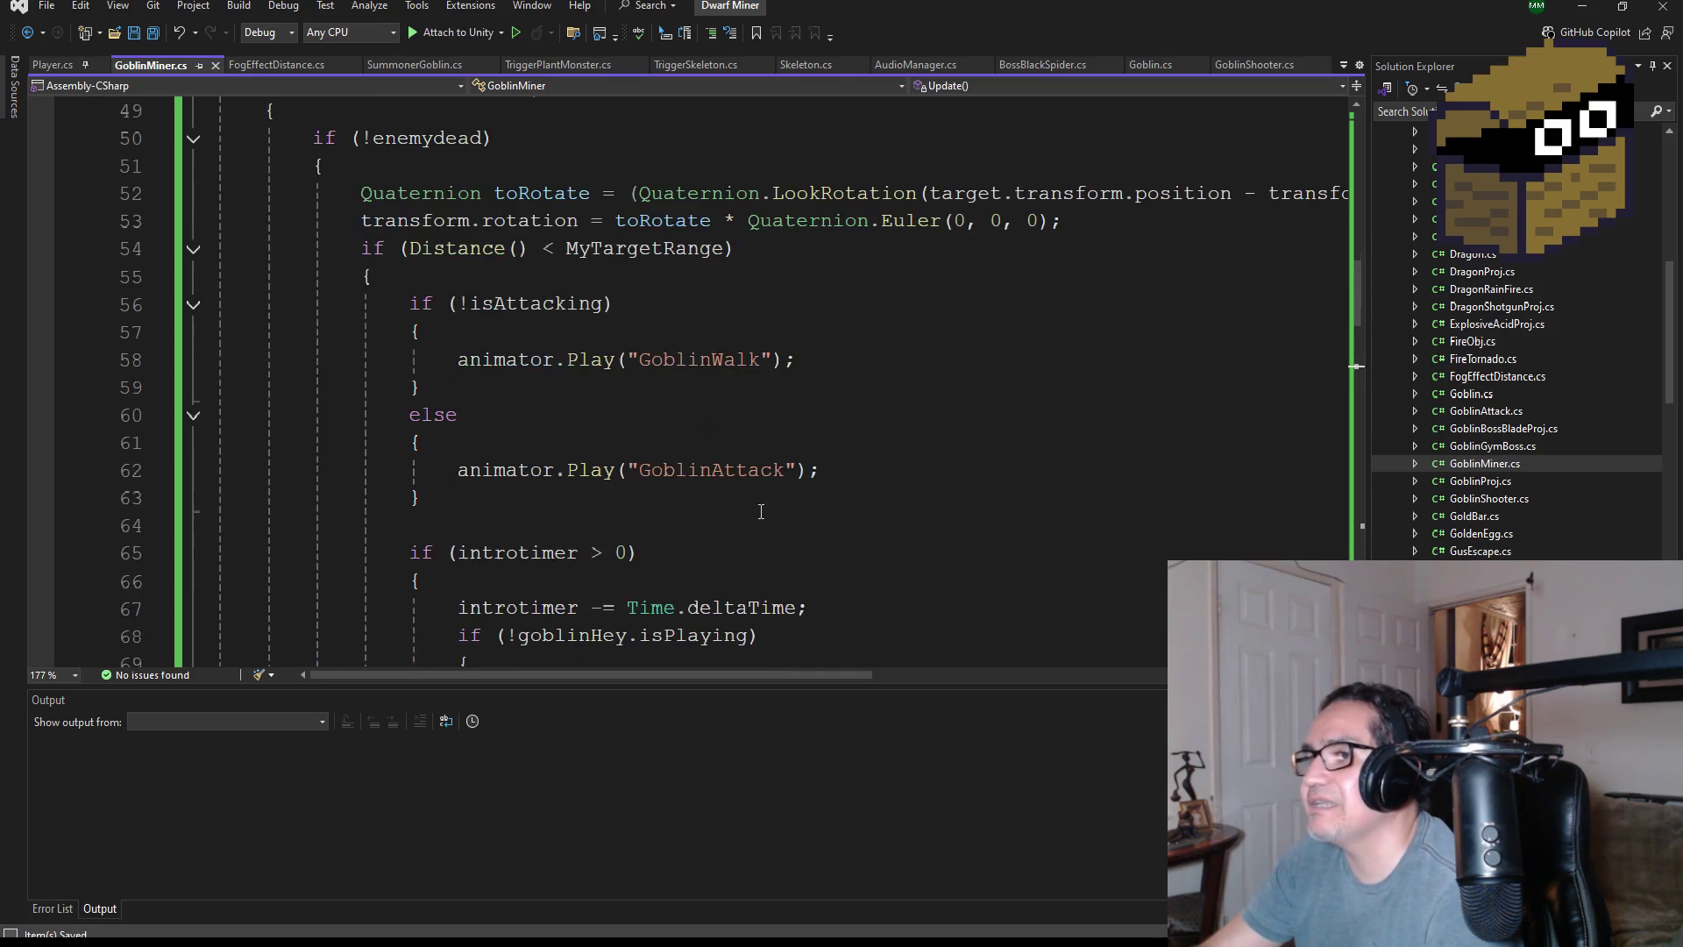
{"action": "double_click", "coordinate": [702, 360]}
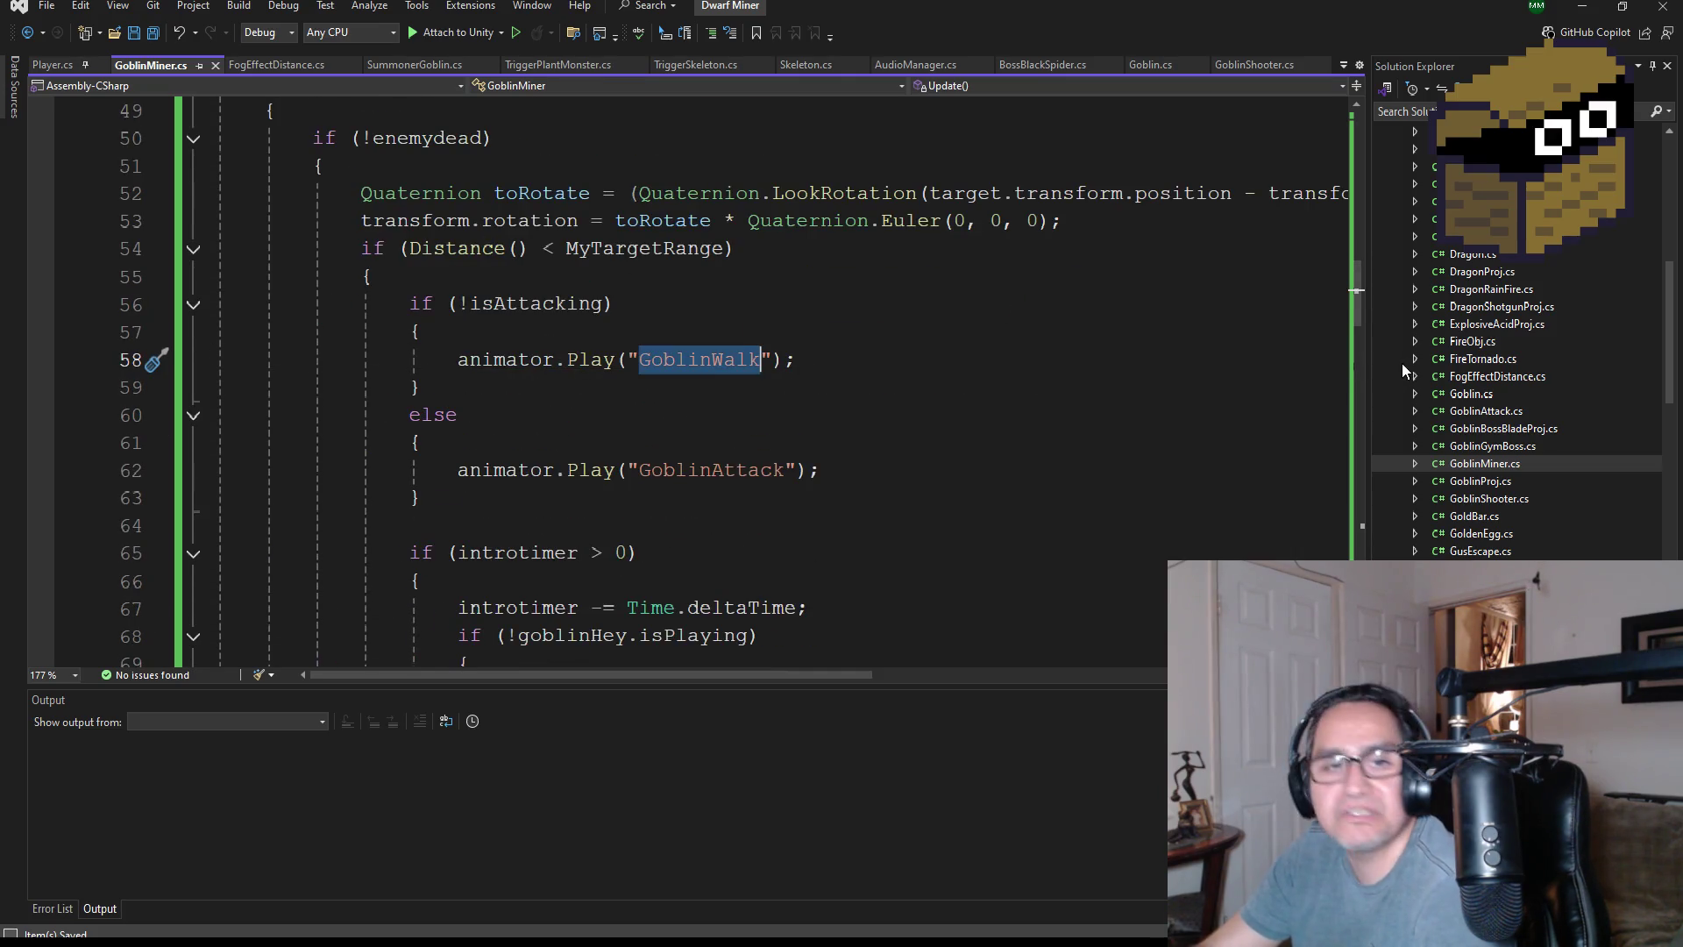
{"action": "scroll", "coordinate": [1482, 272], "scroll_direction": "up", "scroll_amount": 12}
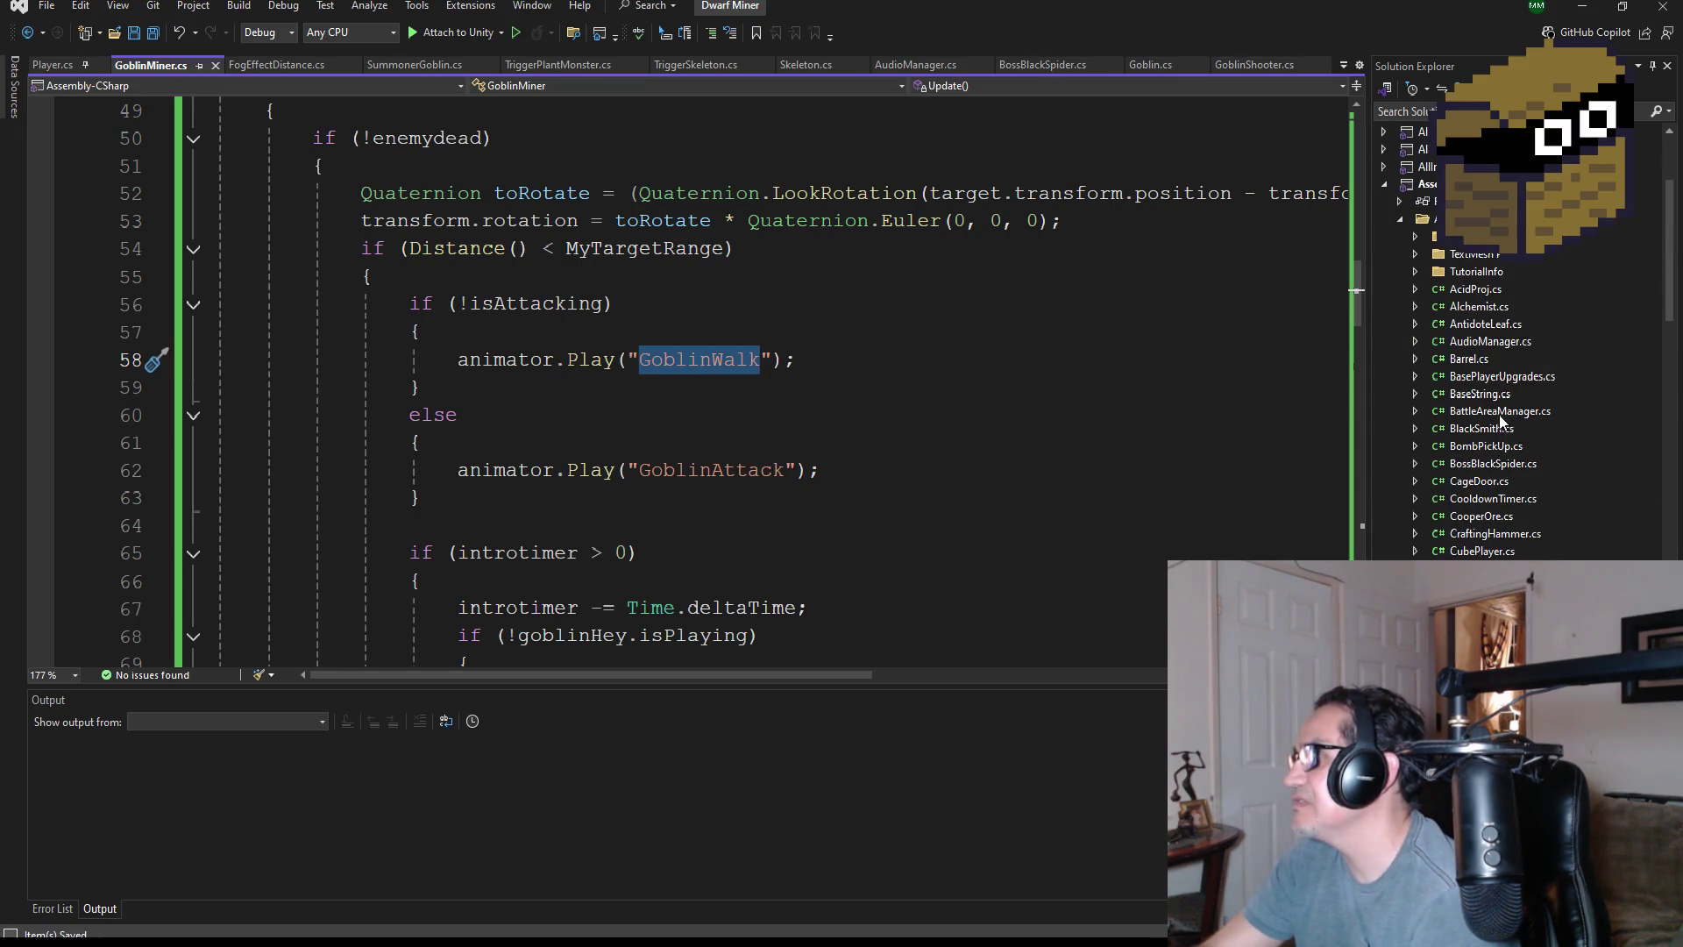
{"action": "double_click", "coordinate": [1482, 394]}
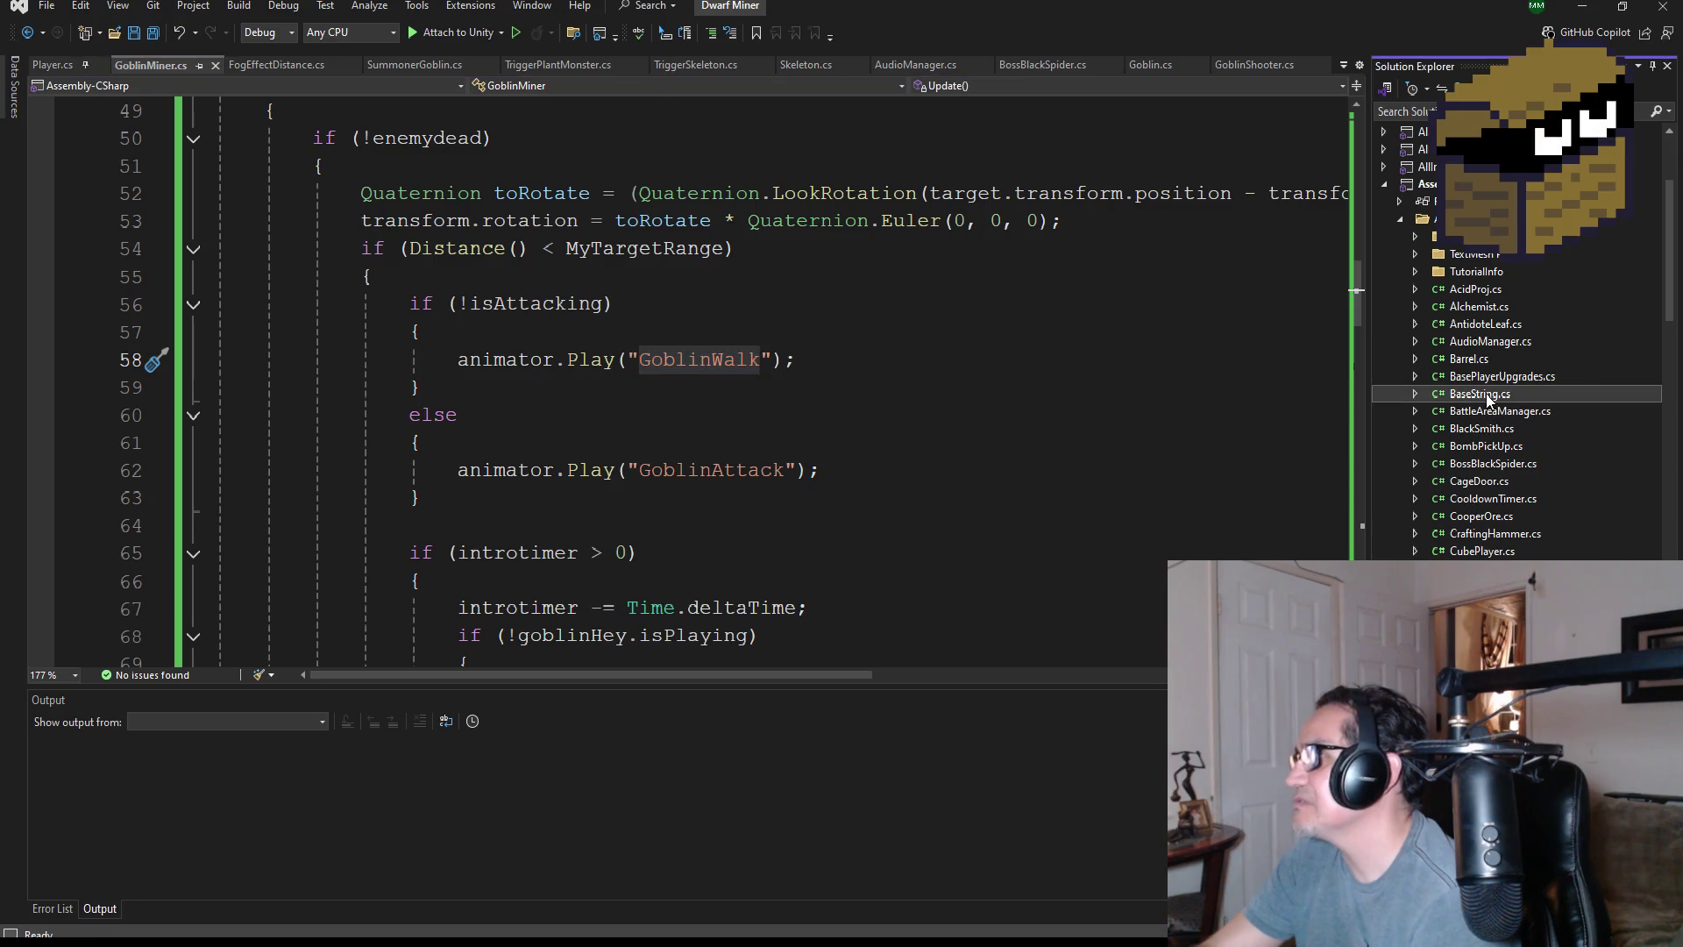
{"action": "scroll", "coordinate": [544, 298], "scroll_direction": "up", "scroll_amount": 4}
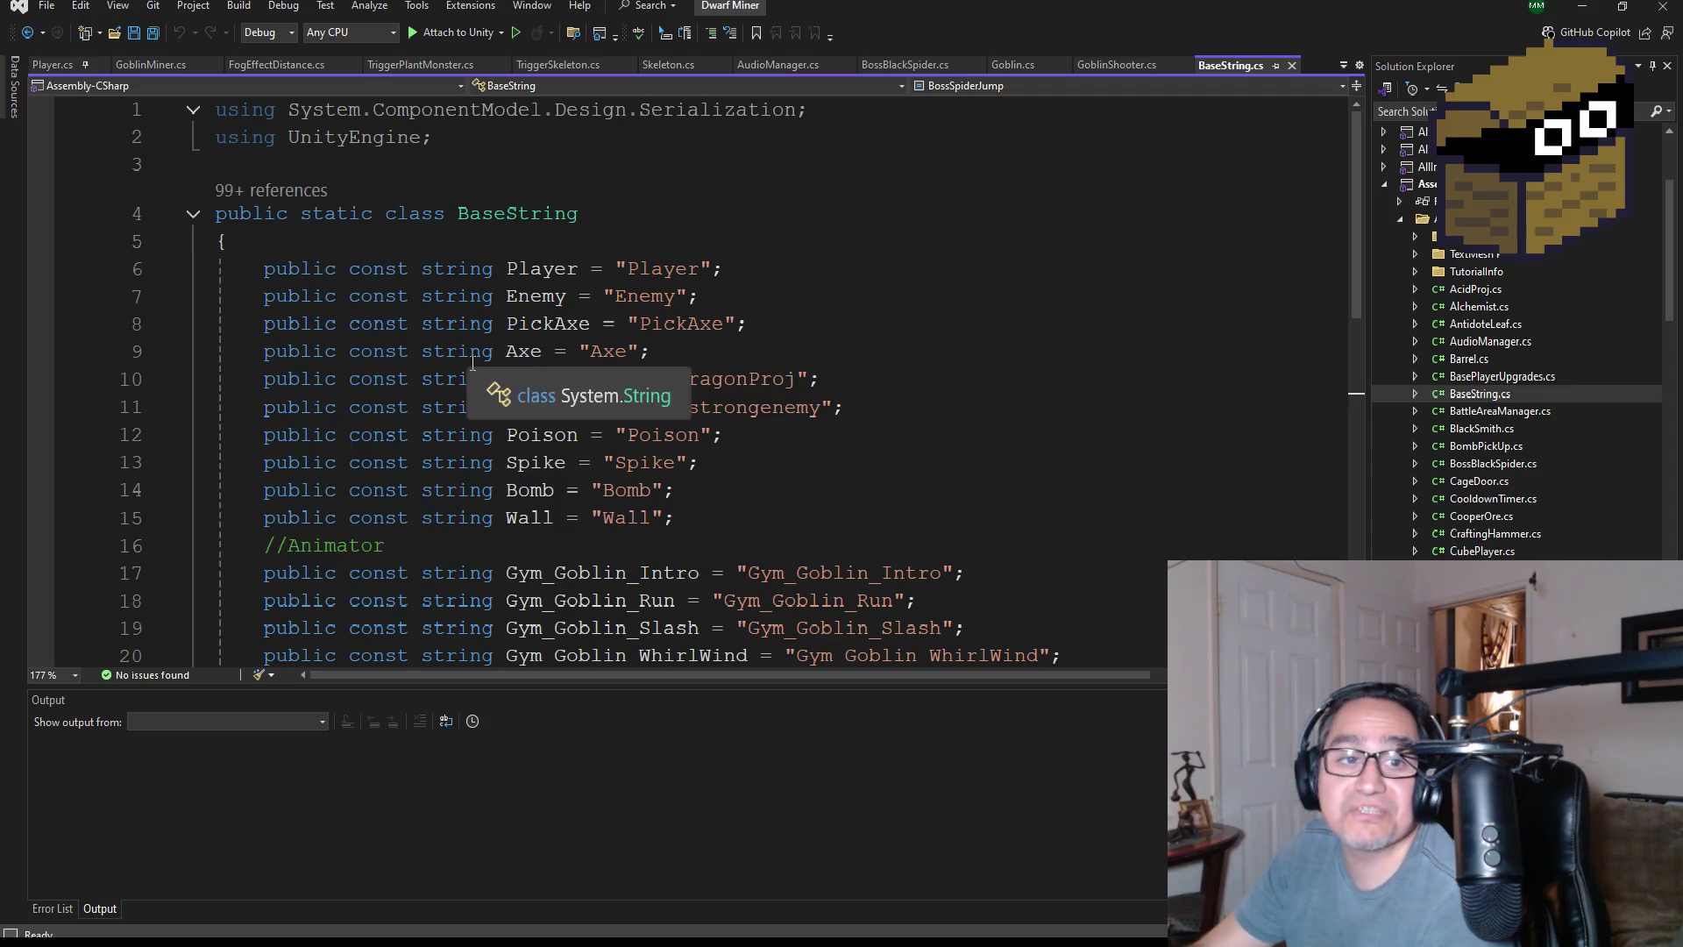
{"action": "scroll", "coordinate": [585, 296], "scroll_direction": "down", "scroll_amount": 1}
{"action": "scroll", "coordinate": [506, 266], "scroll_direction": "up", "scroll_amount": 1}
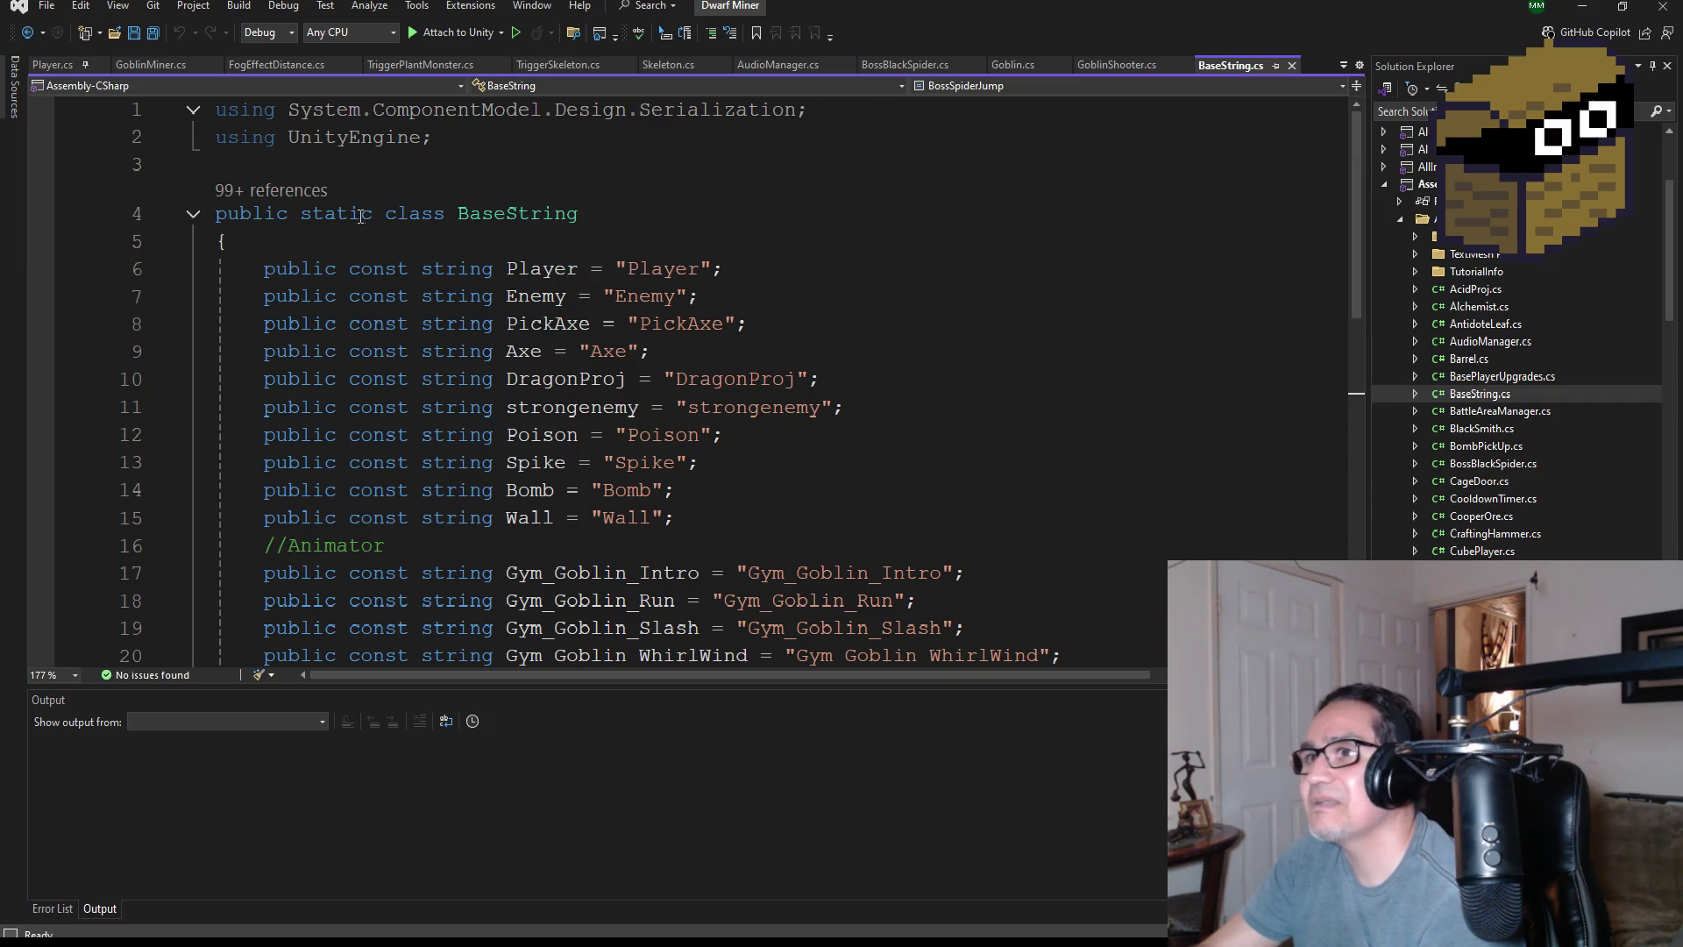
{"action": "double_click", "coordinate": [518, 215]}
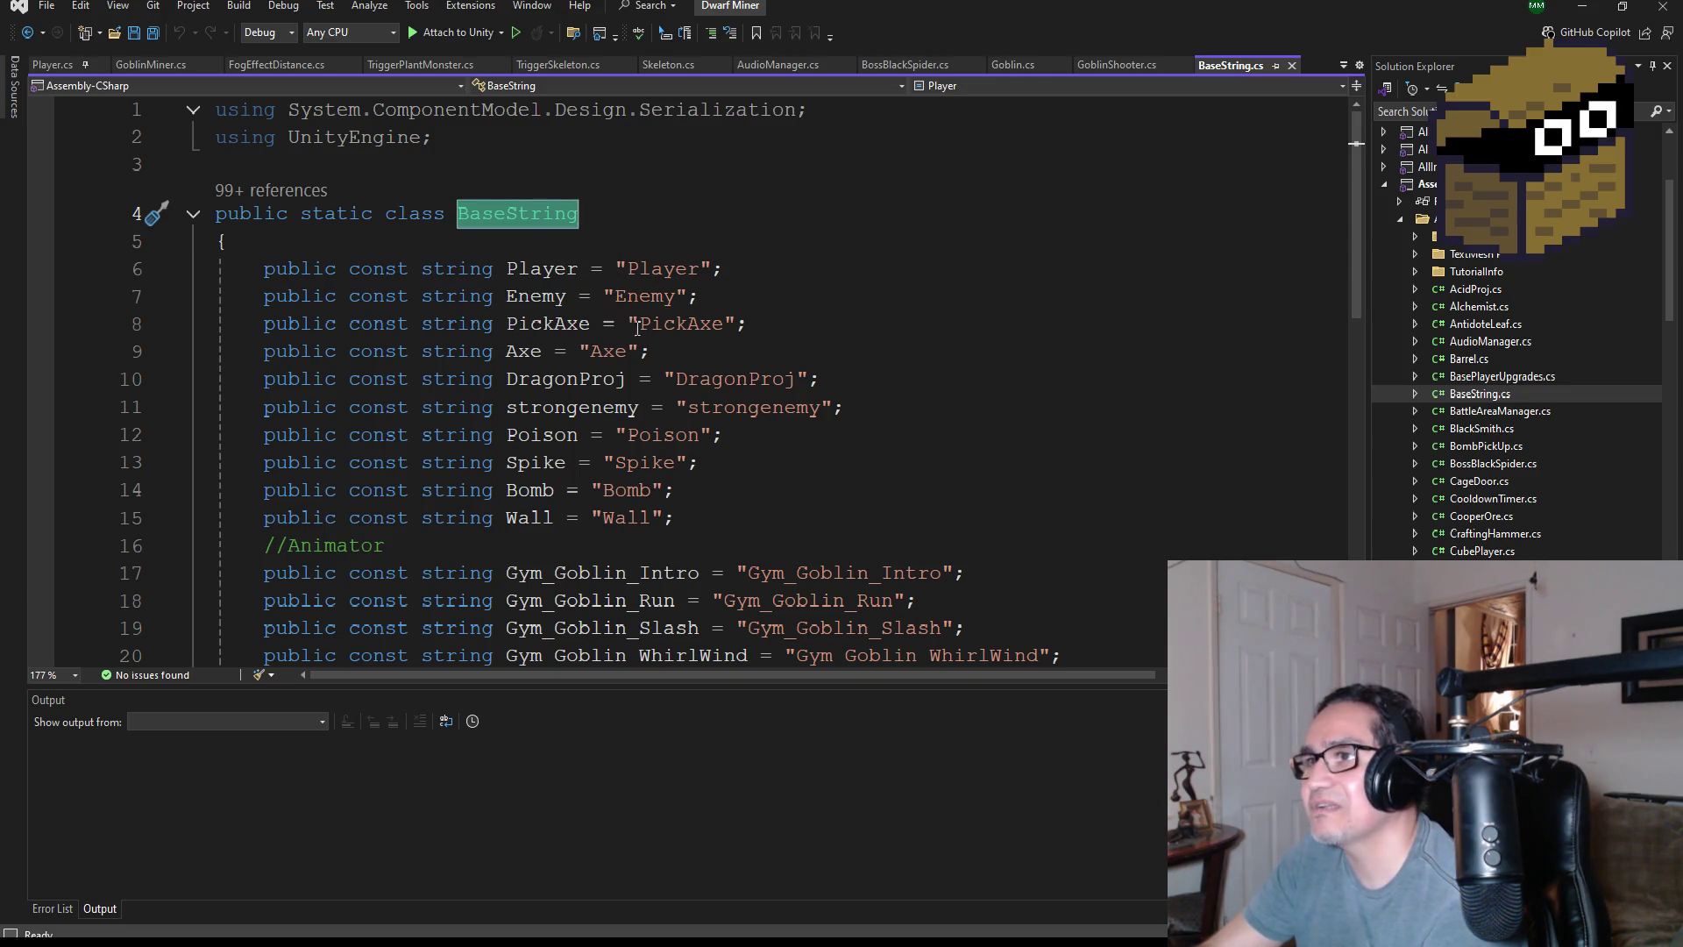
{"action": "scroll", "coordinate": [677, 527], "scroll_direction": "down", "scroll_amount": 4}
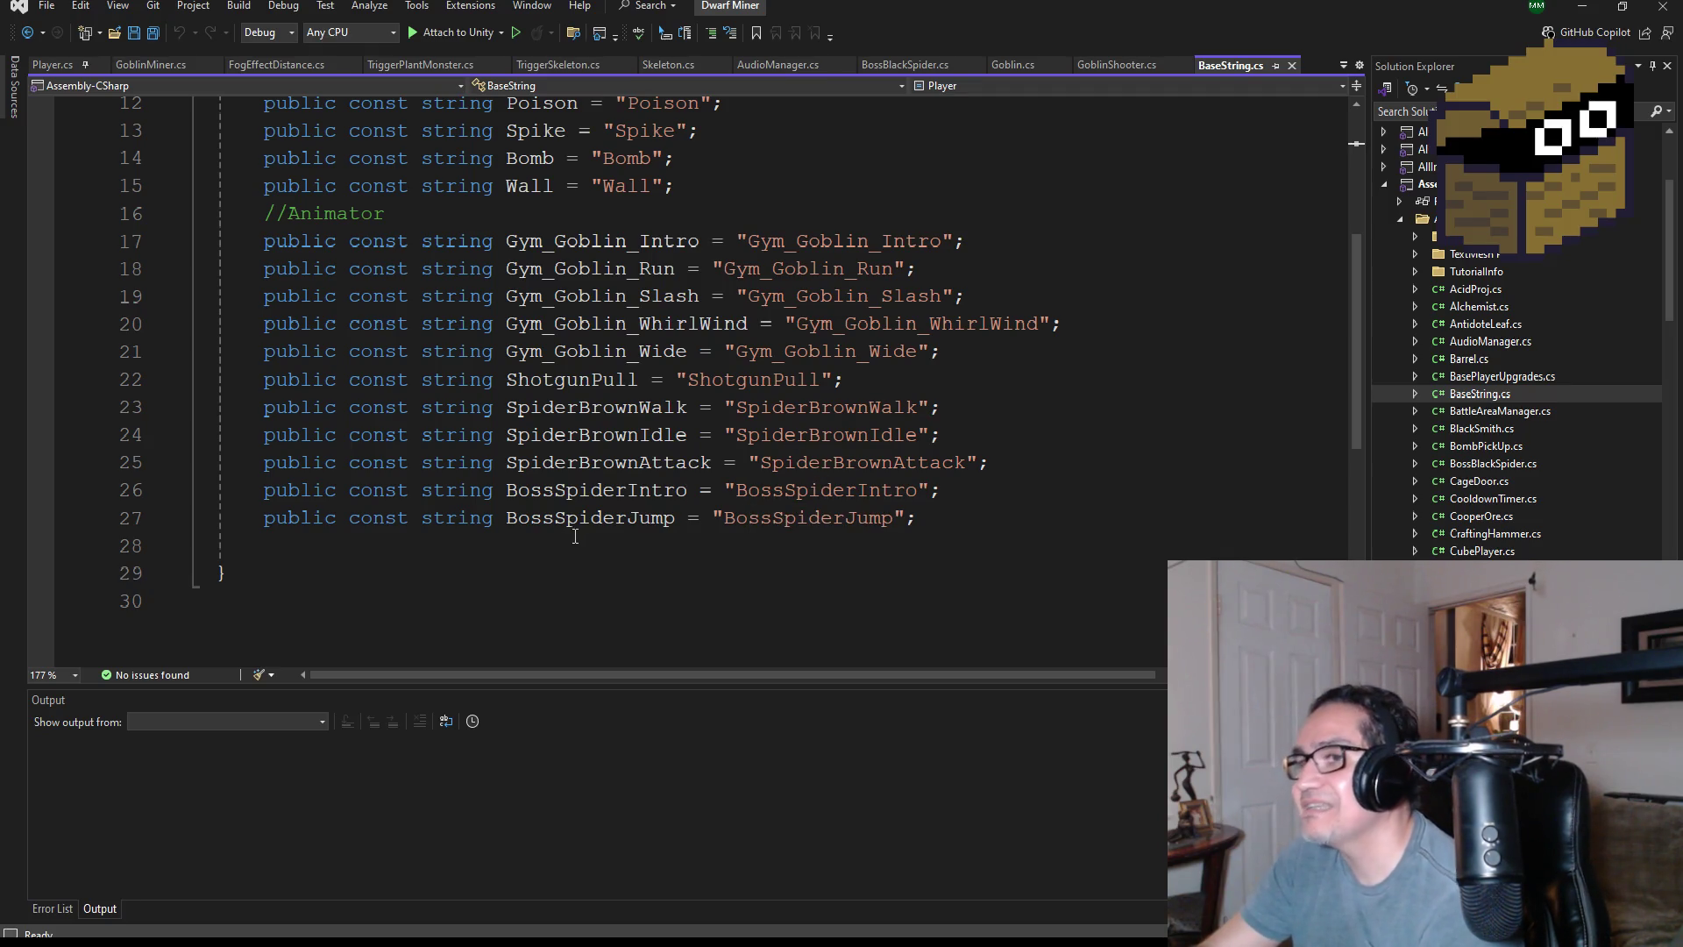
{"action": "scroll", "coordinate": [462, 423], "scroll_direction": "up", "scroll_amount": 1}
{"action": "scroll", "coordinate": [836, 475], "scroll_direction": "down", "scroll_amount": 1}
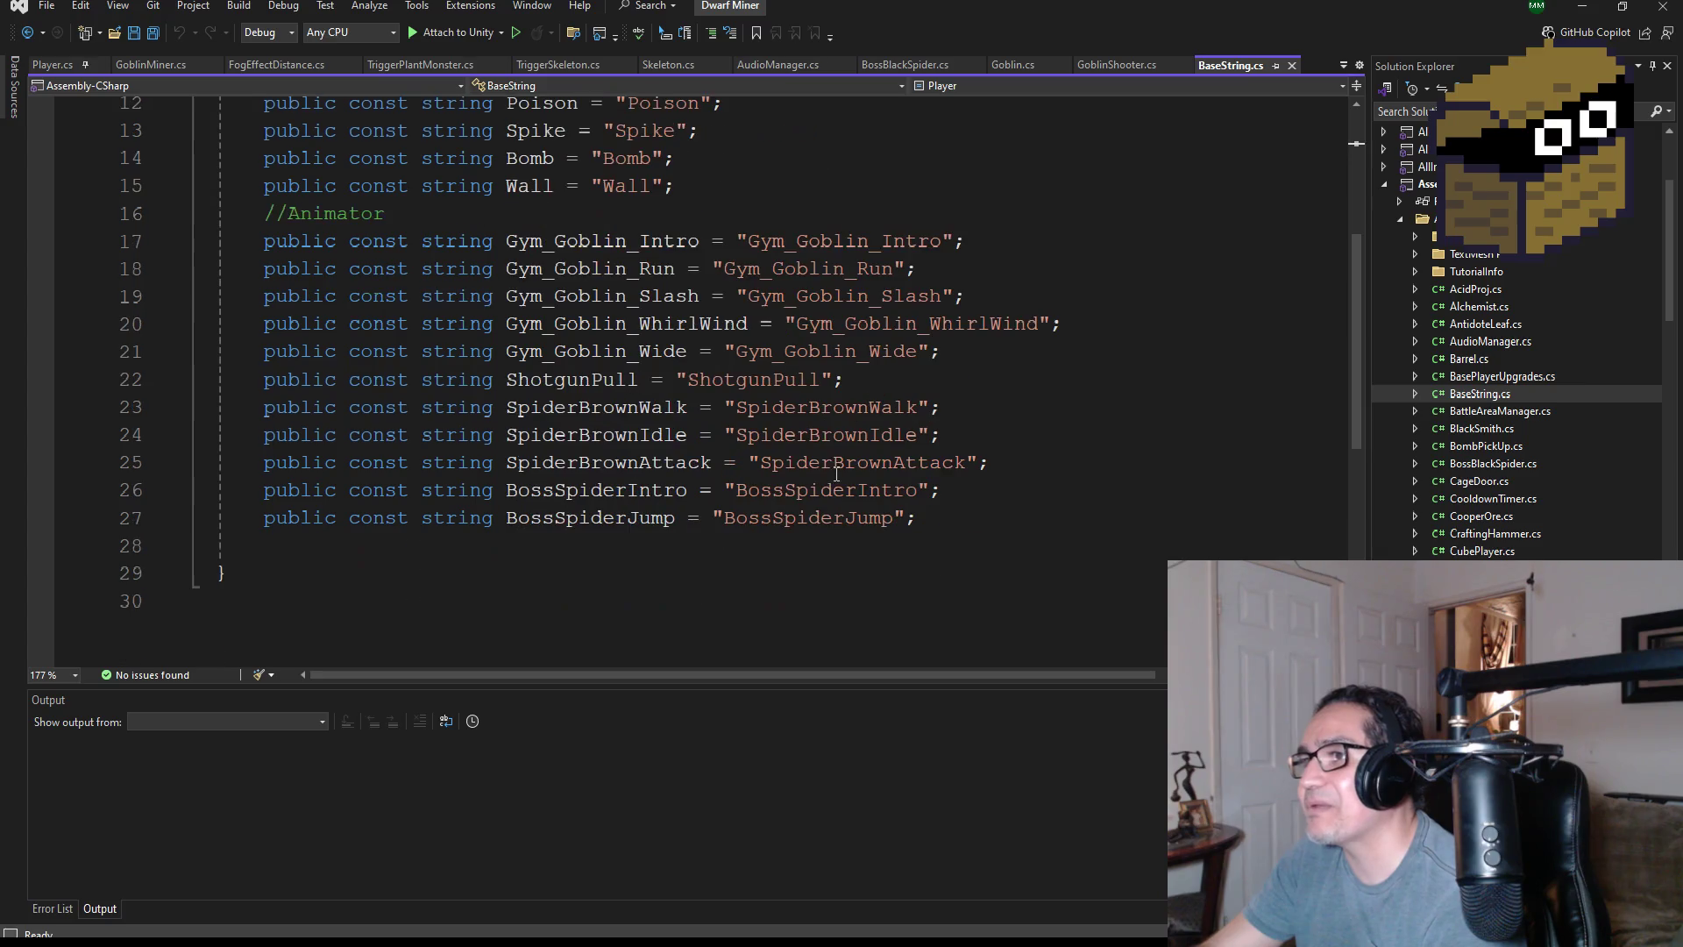
{"action": "left_click", "coordinate": [975, 519]}
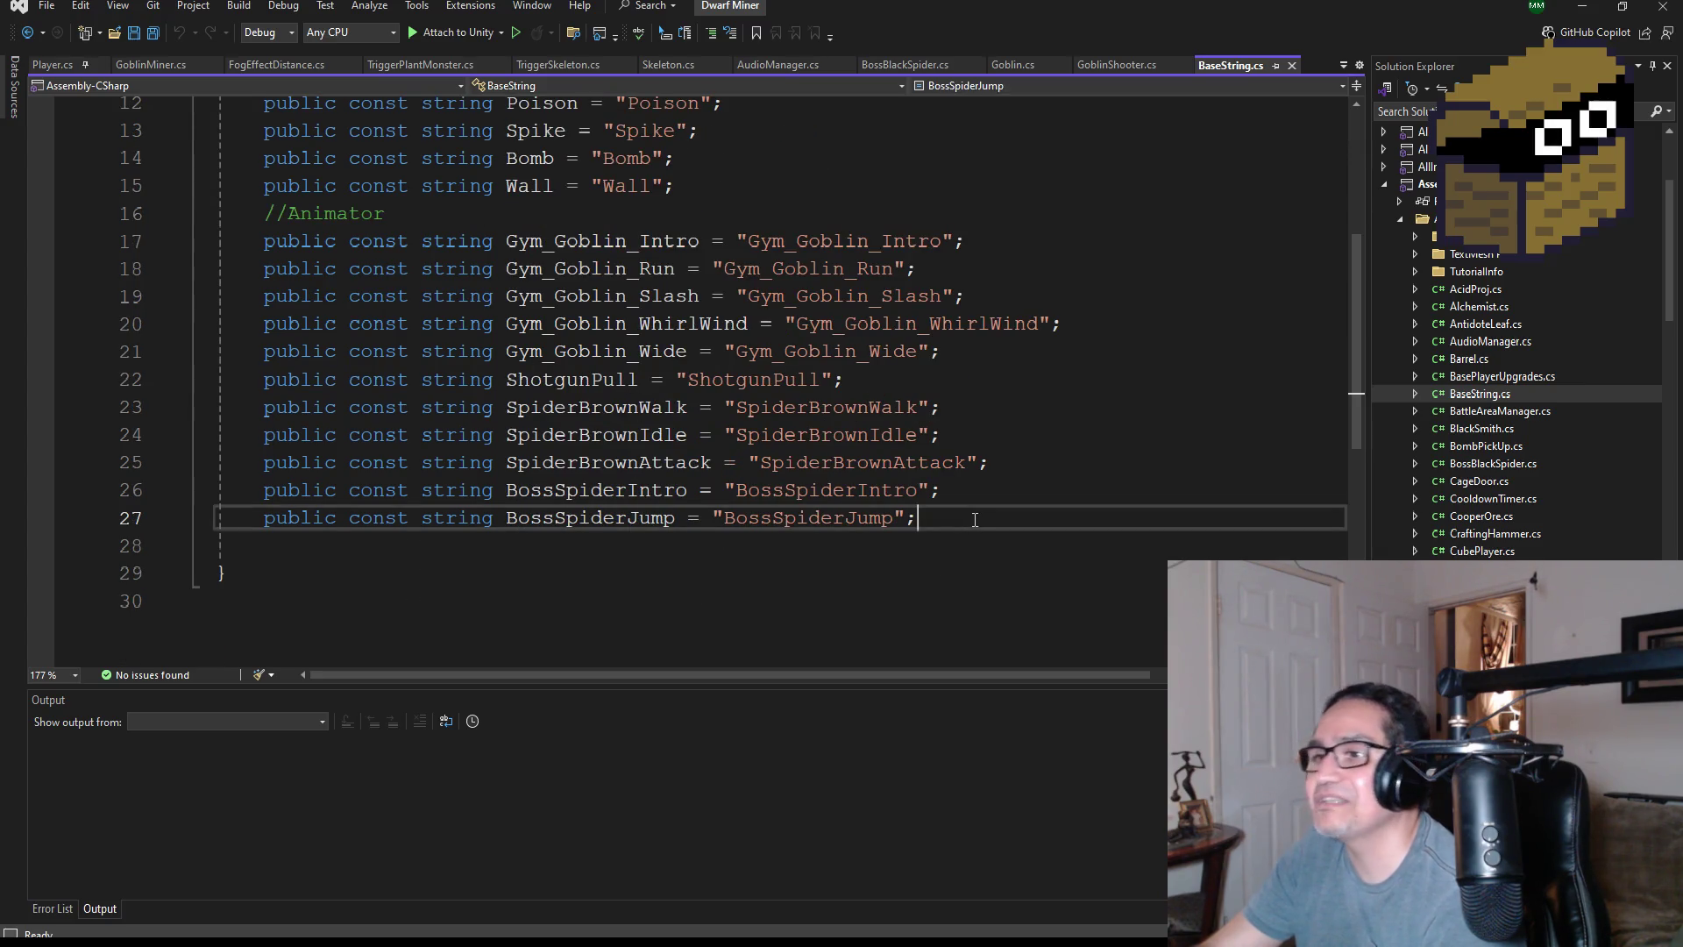
{"action": "key", "text": "Down"}
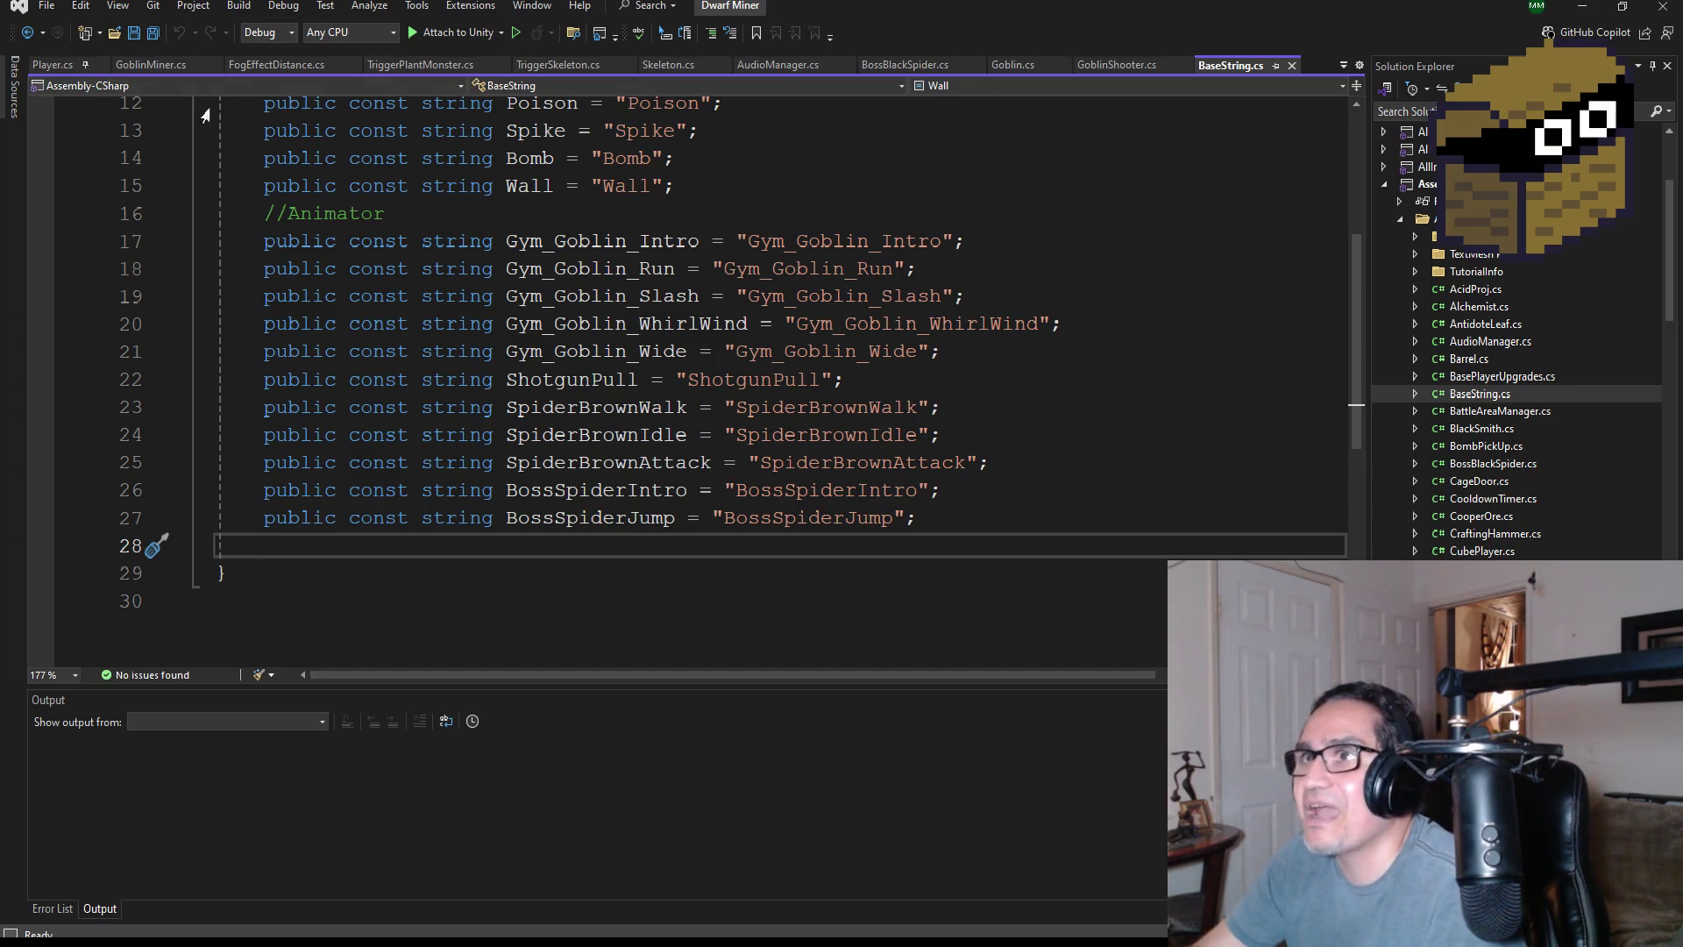
{"action": "left_click", "coordinate": [136, 76]}
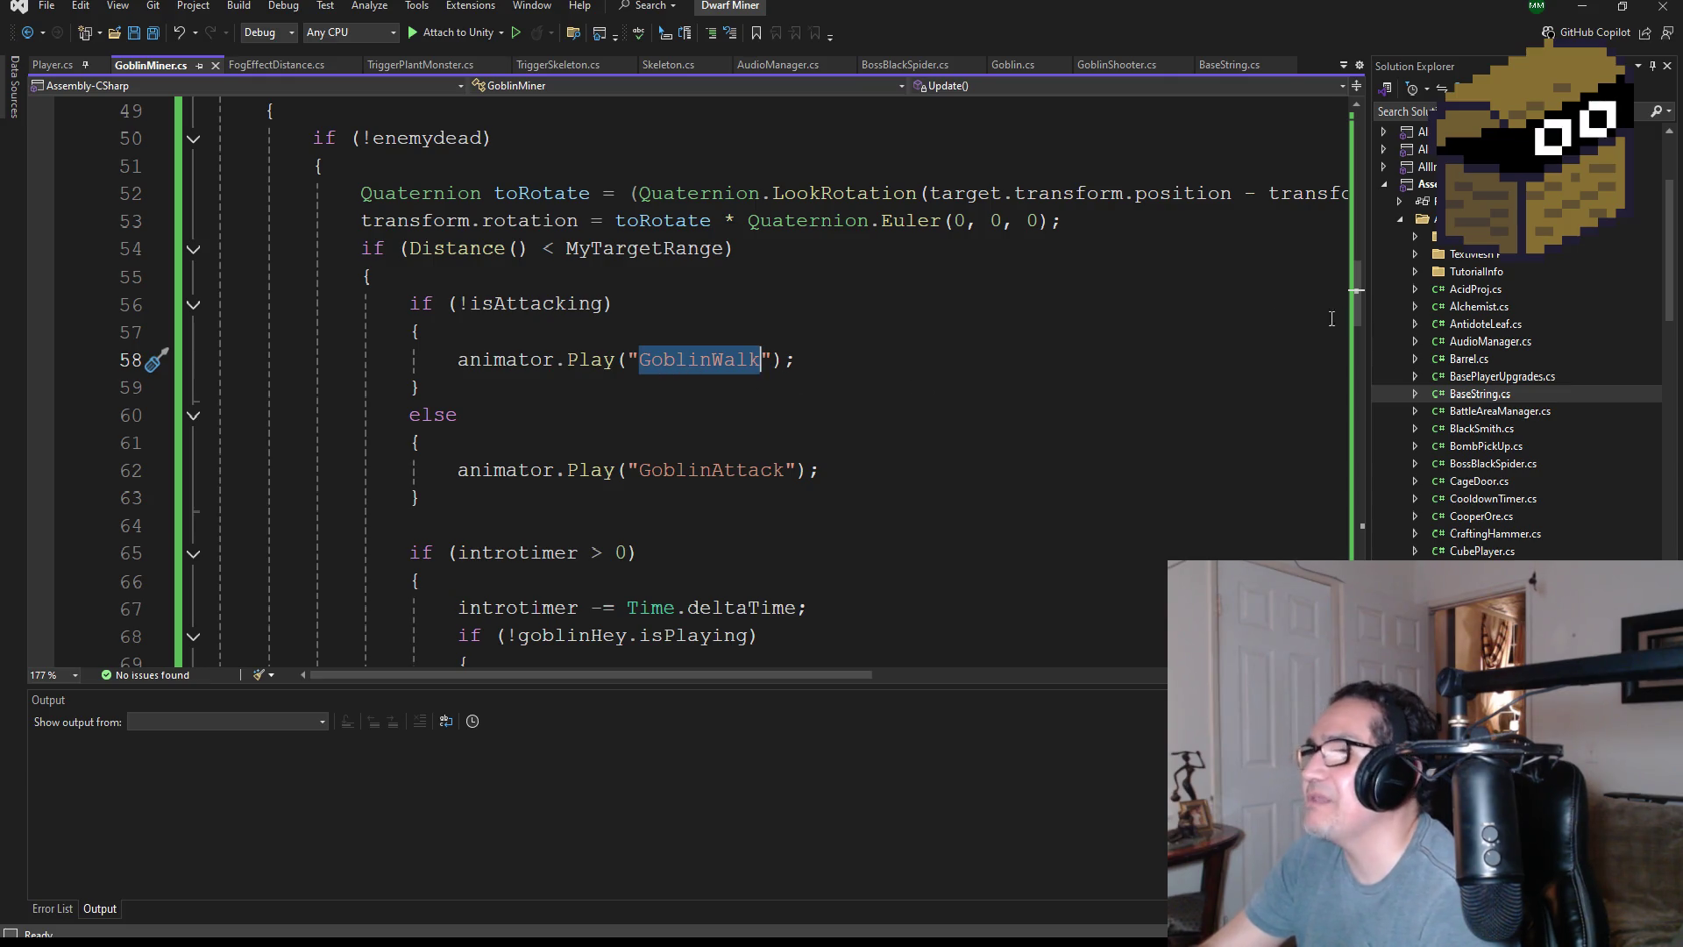
{"action": "double_click", "coordinate": [737, 470]}
{"action": "left_click", "coordinate": [719, 368]}
{"action": "double_click", "coordinate": [719, 368]}
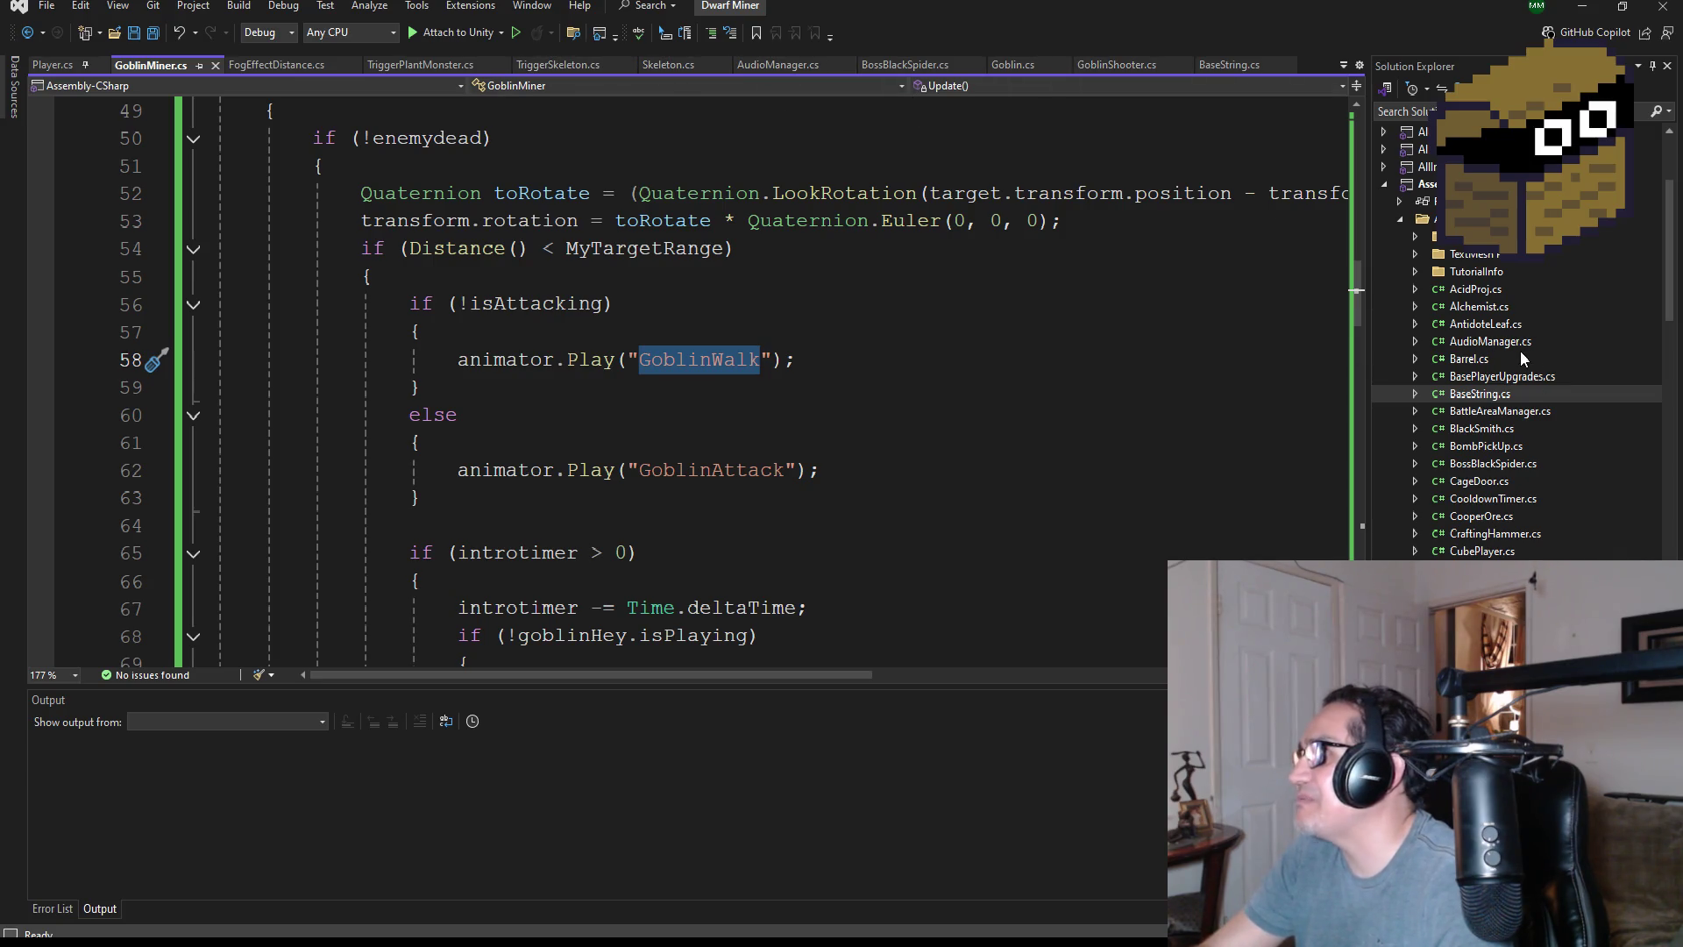
{"action": "double_click", "coordinate": [1493, 395]}
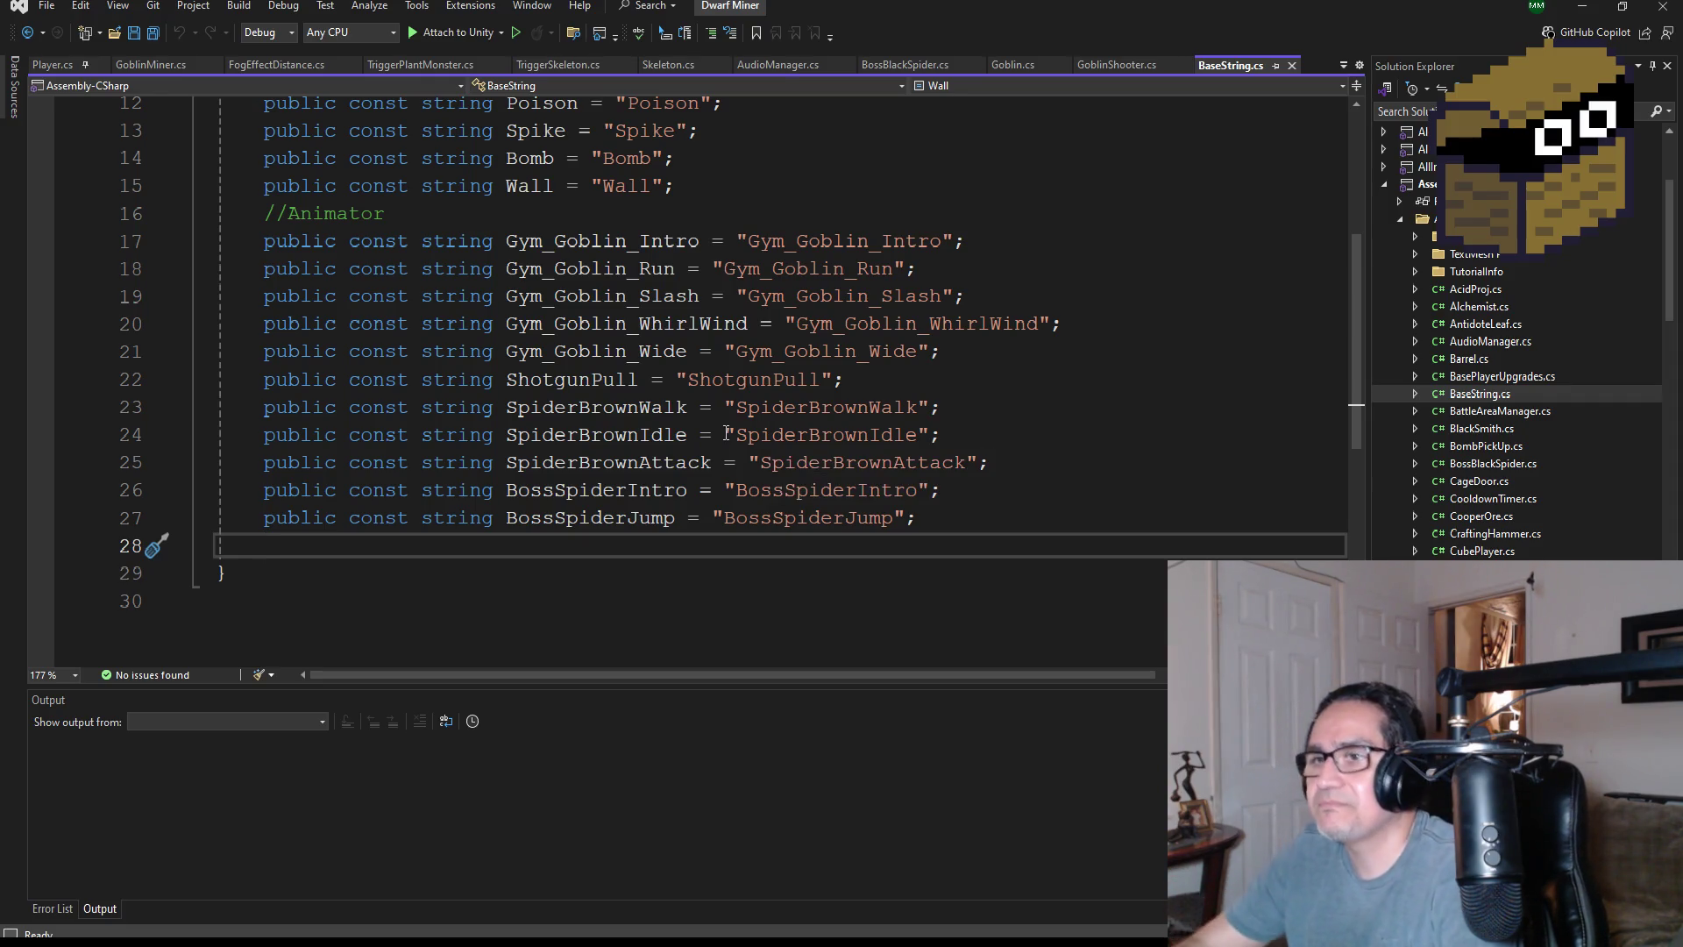
{"action": "mouse_move", "coordinate": [692, 433]}
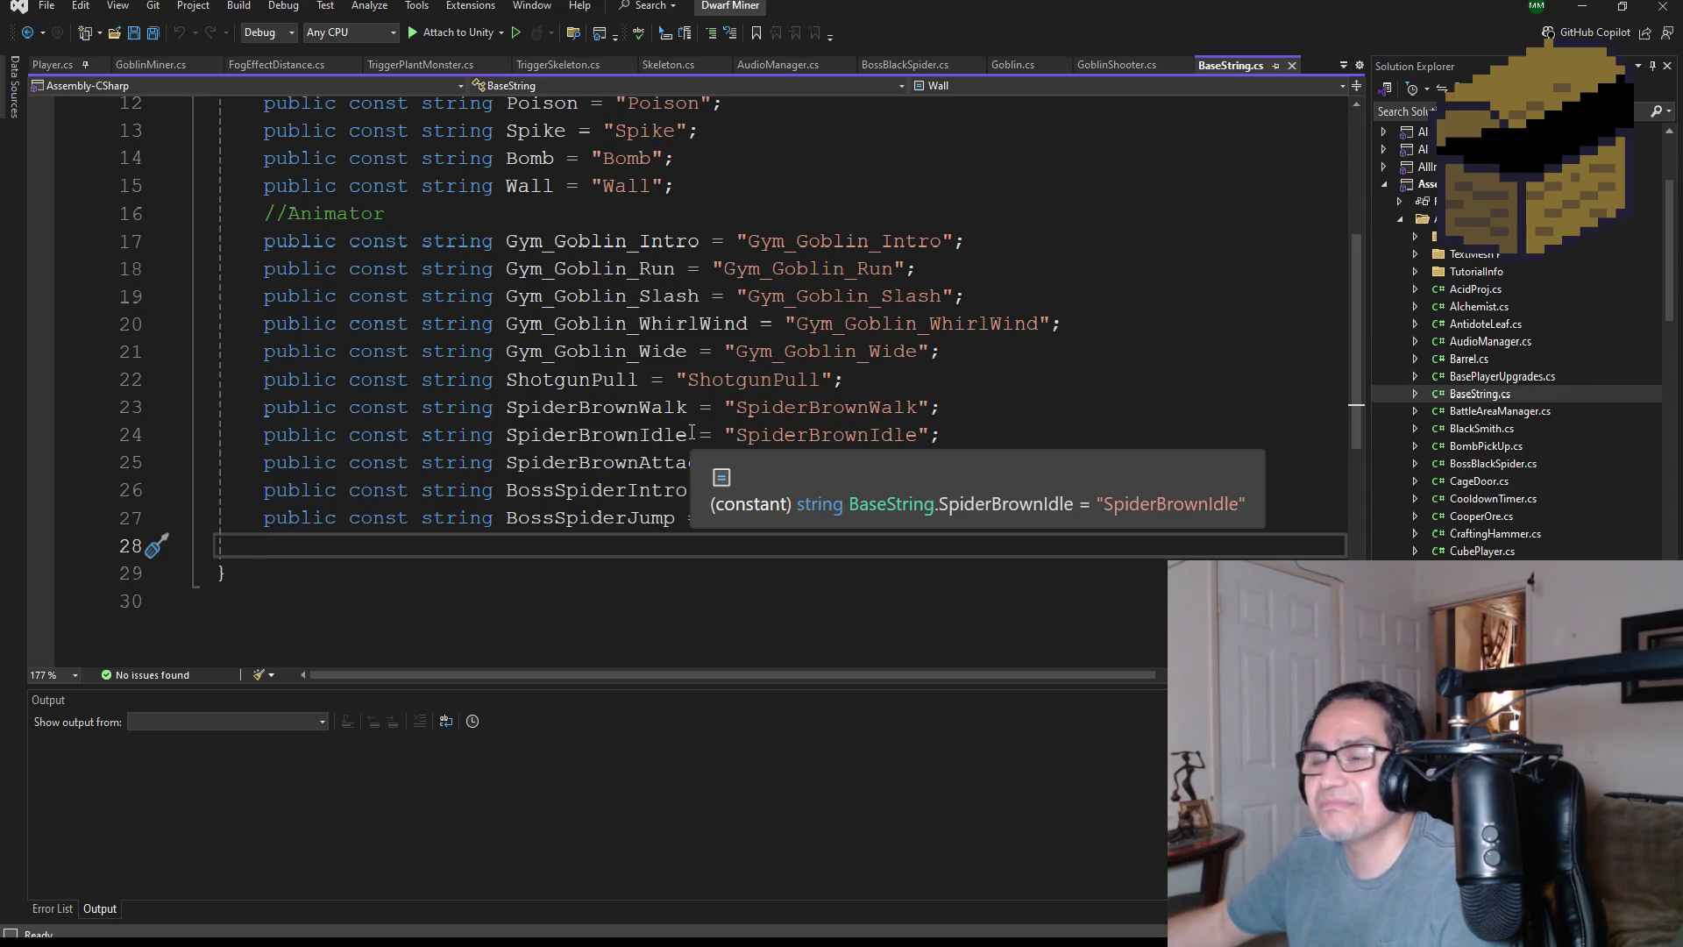
- Type the name GoblinWalk on a new line below the constants in BaseString.cs
{"action": "key", "text": "Return"}
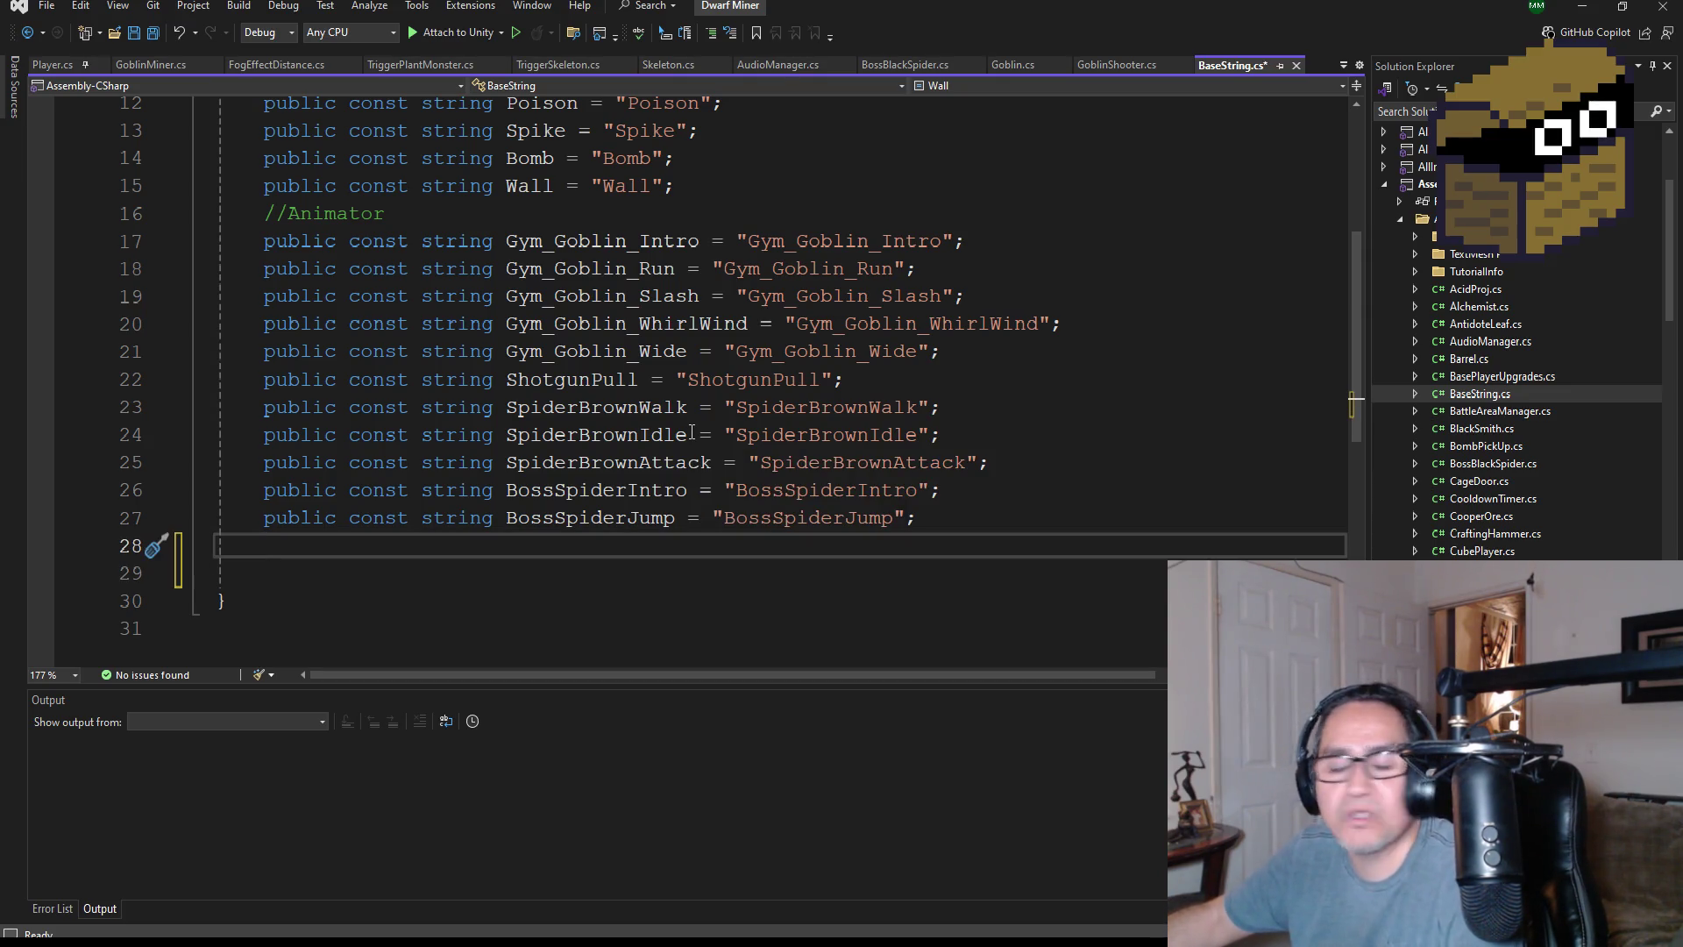
{"action": "type", "text": "p"}
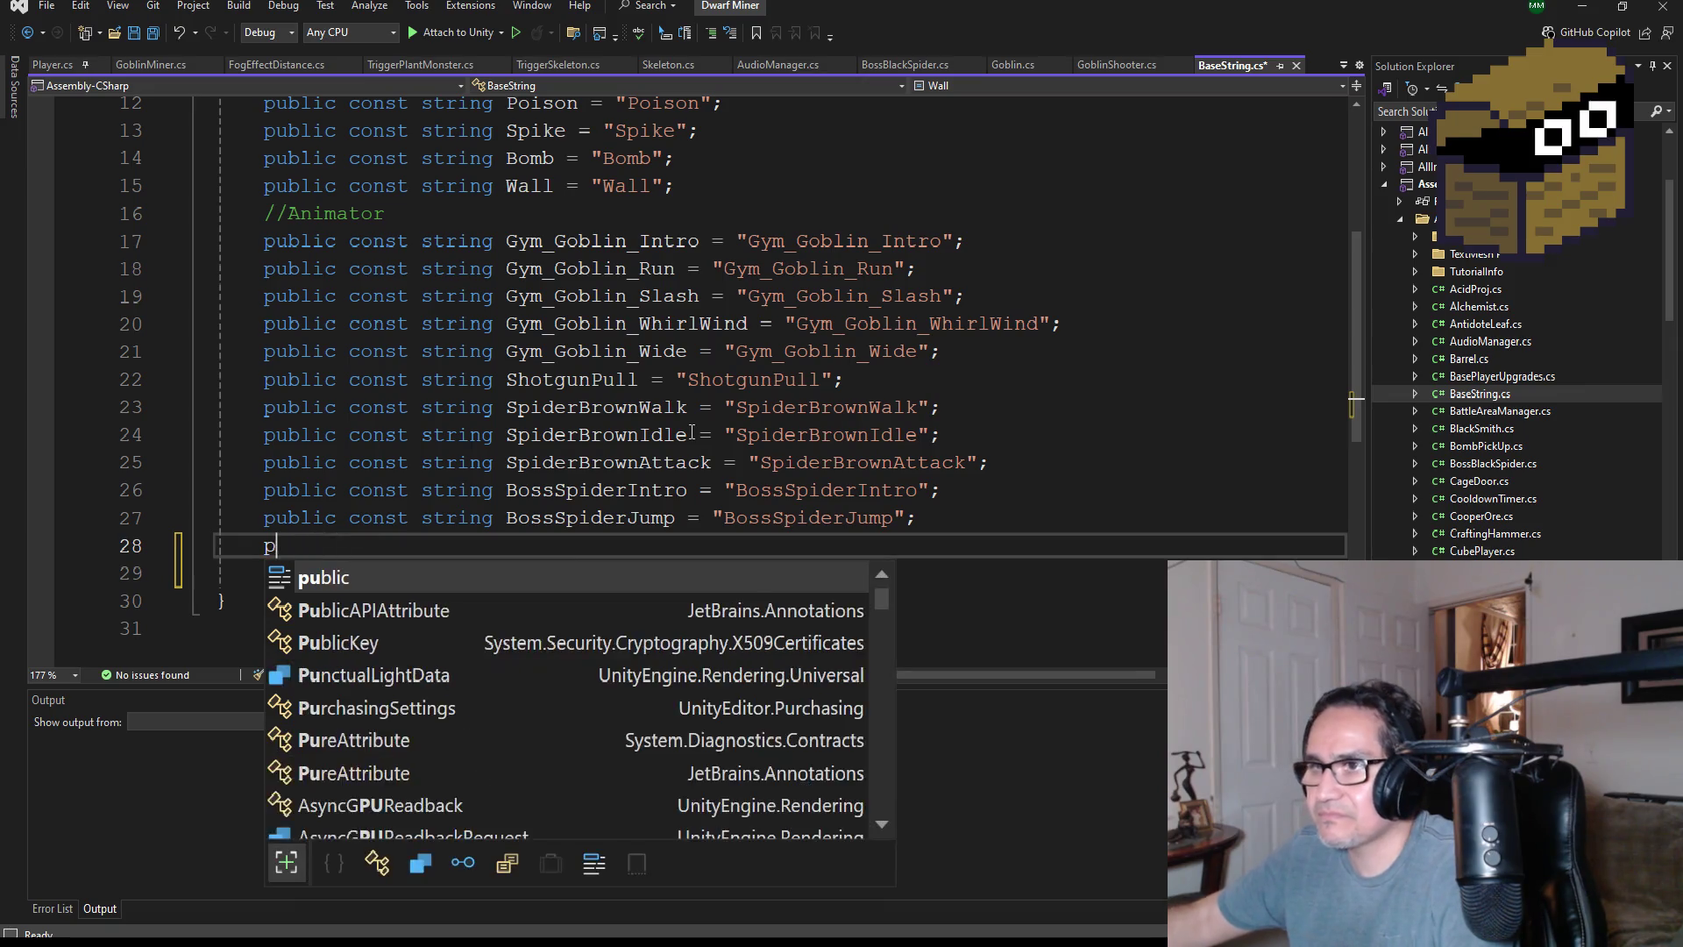
{"action": "key", "text": "BackSpace"}
{"action": "type", "text": "GoblinWalk"}
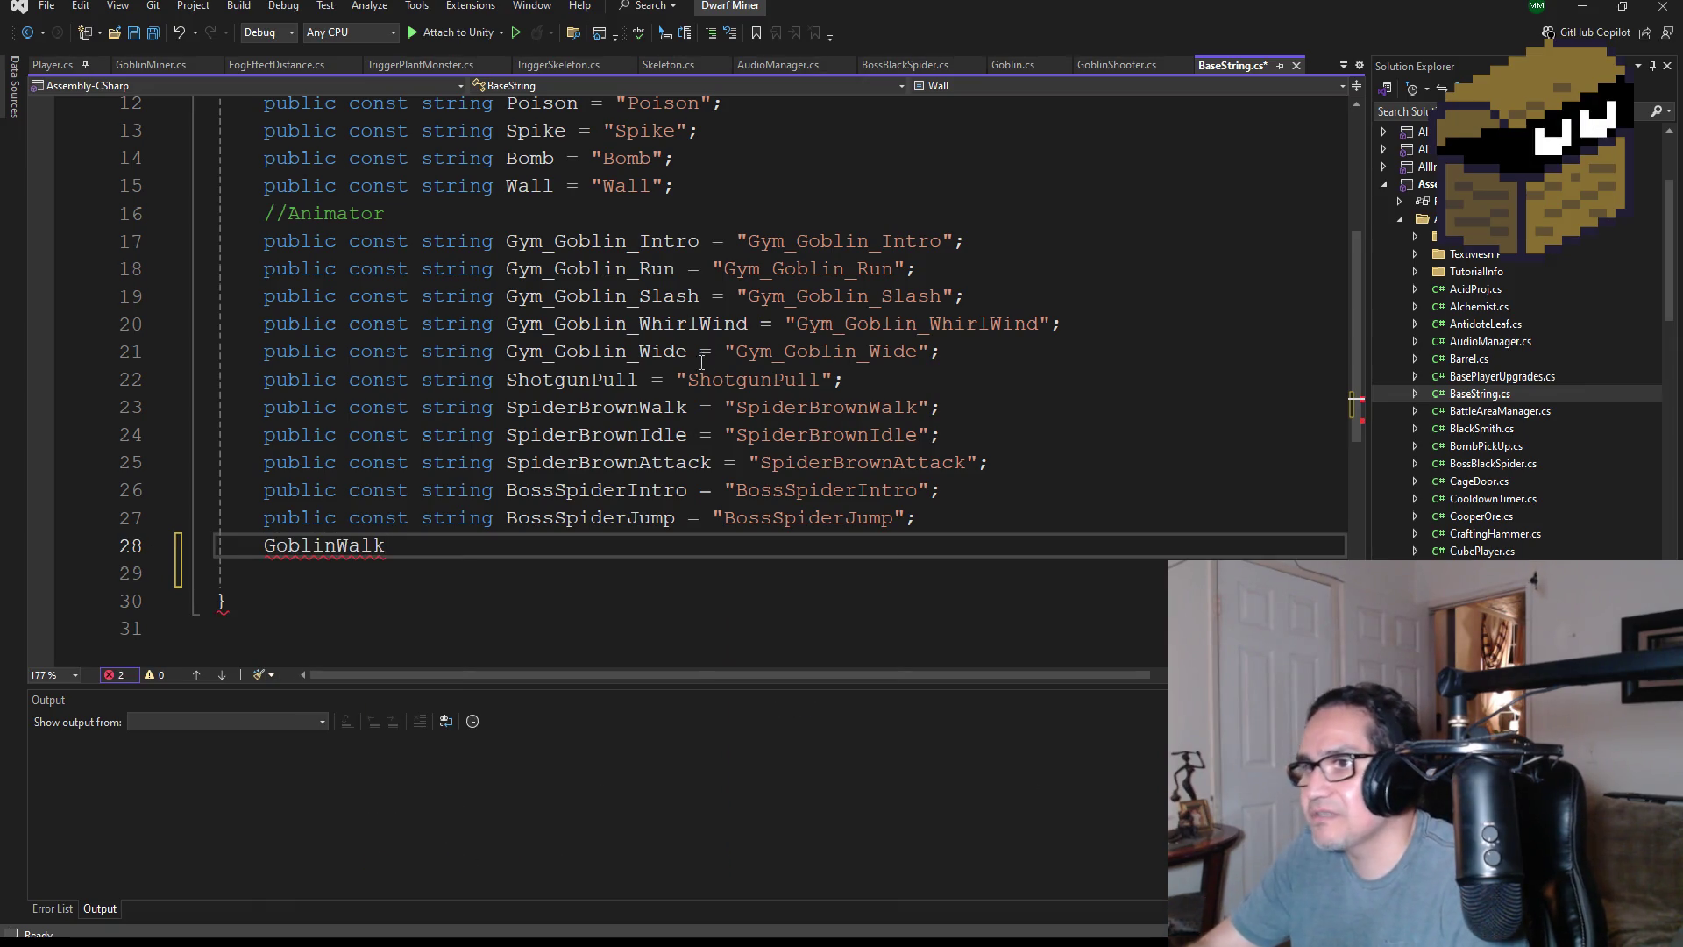
{"action": "key", "text": "ctrl+BackSpace"}
{"action": "key", "text": "Return"}
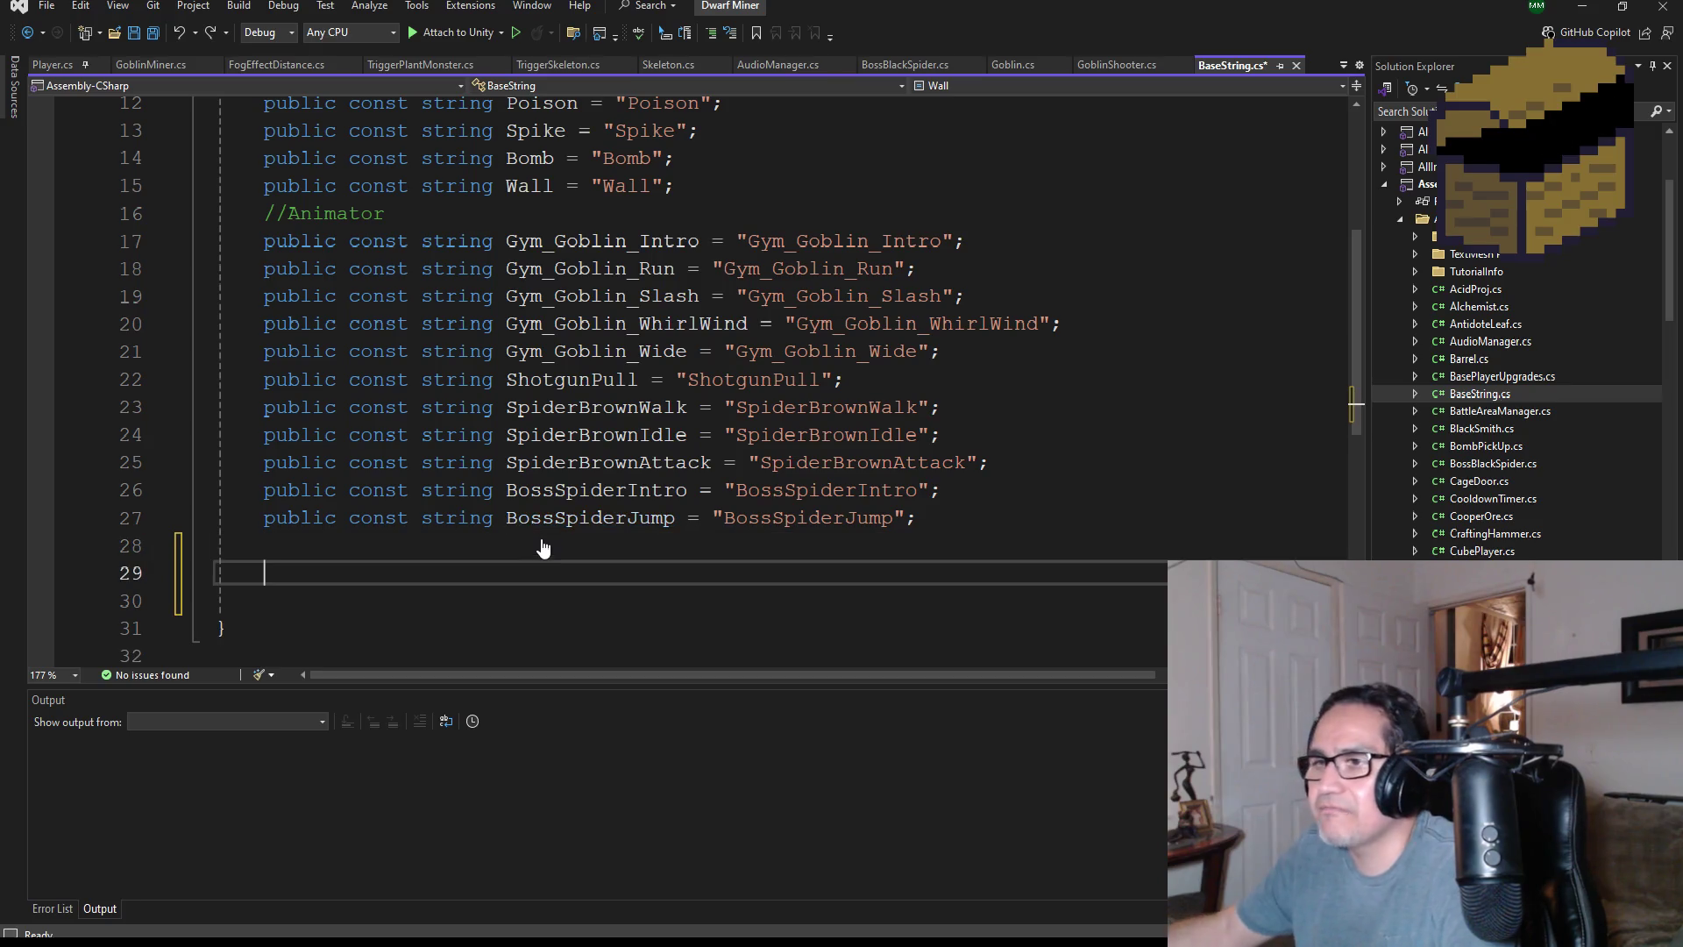
{"action": "type", "text": "GoblinWalk"}
- Duplicate the BossSpiderJump declaration from line 27 onto line 28
{"action": "left_click_drag", "start_coordinate": [939, 517], "coordinate": [271, 523]}
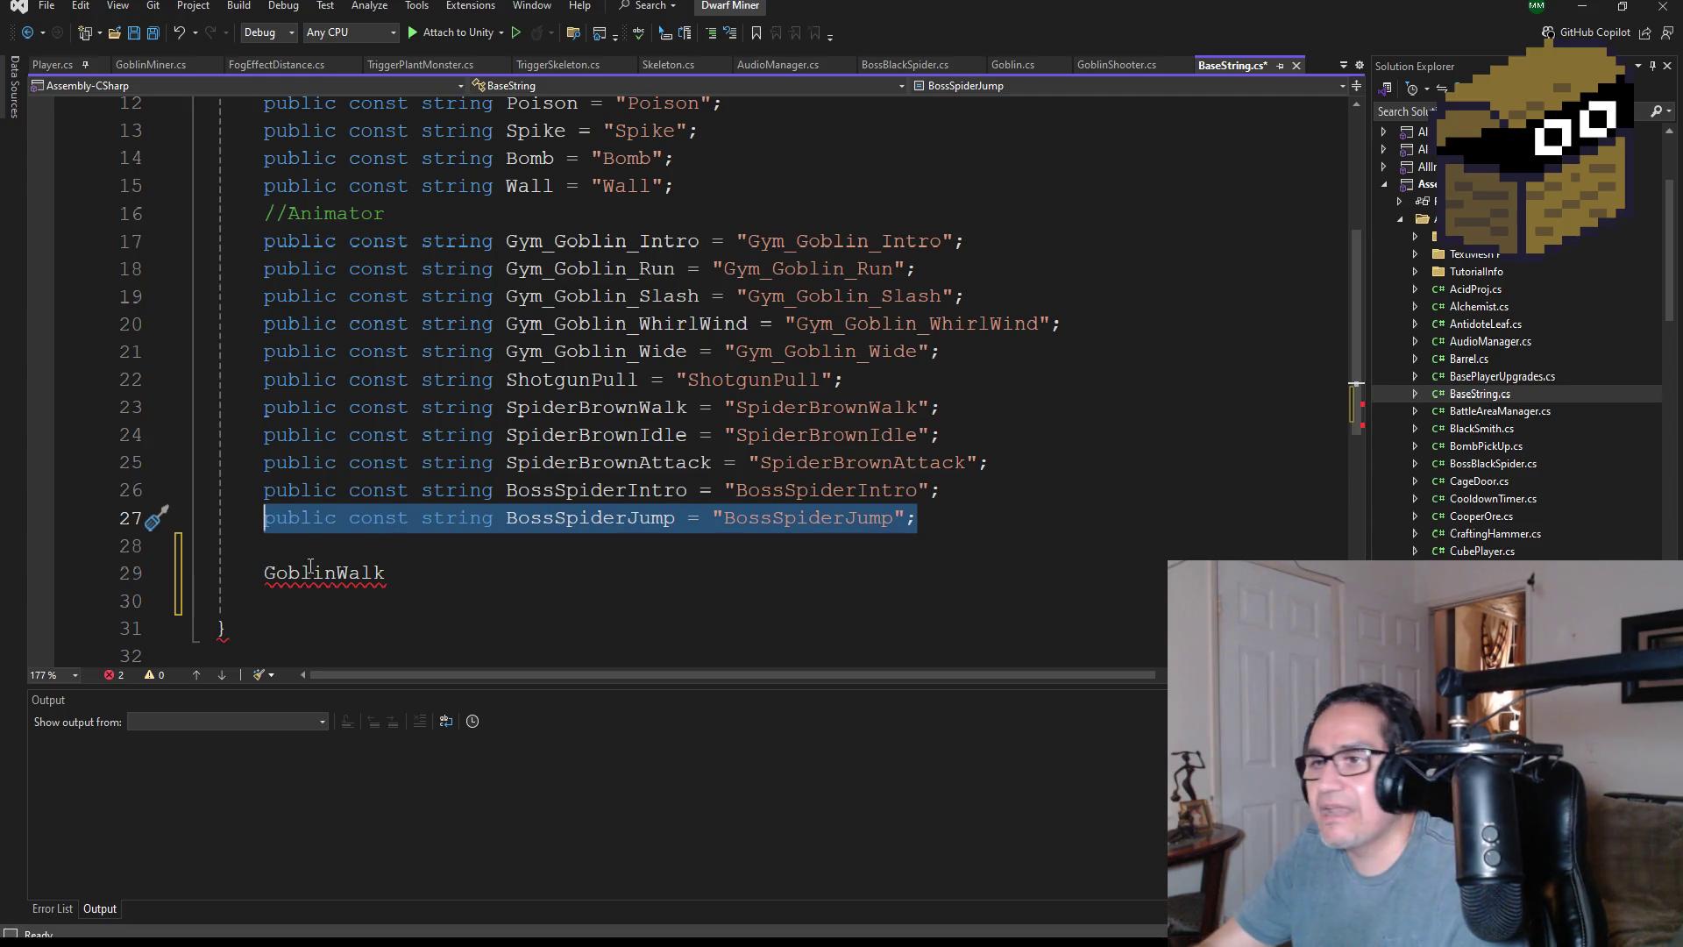
{"action": "key", "text": "ctrl+c"}
{"action": "left_click", "coordinate": [306, 538]}
{"action": "key", "text": "ctrl+v"}
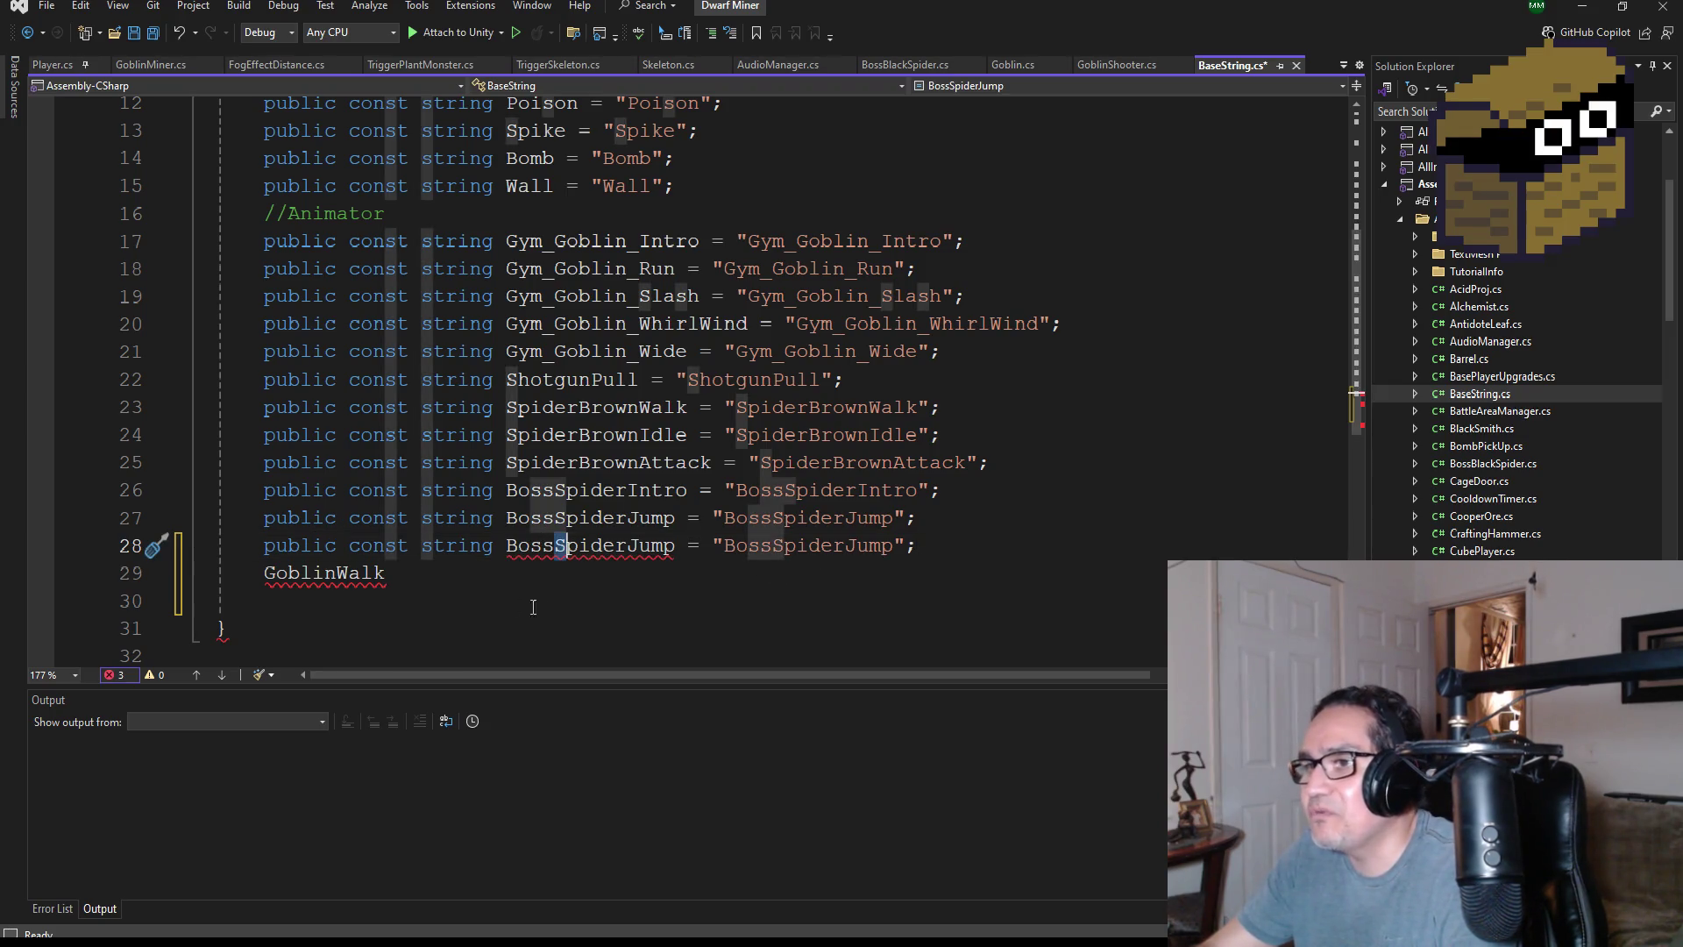
- Rename the duplicated constant and its string value to GoblinWalk
{"action": "double_click", "coordinate": [326, 572]}
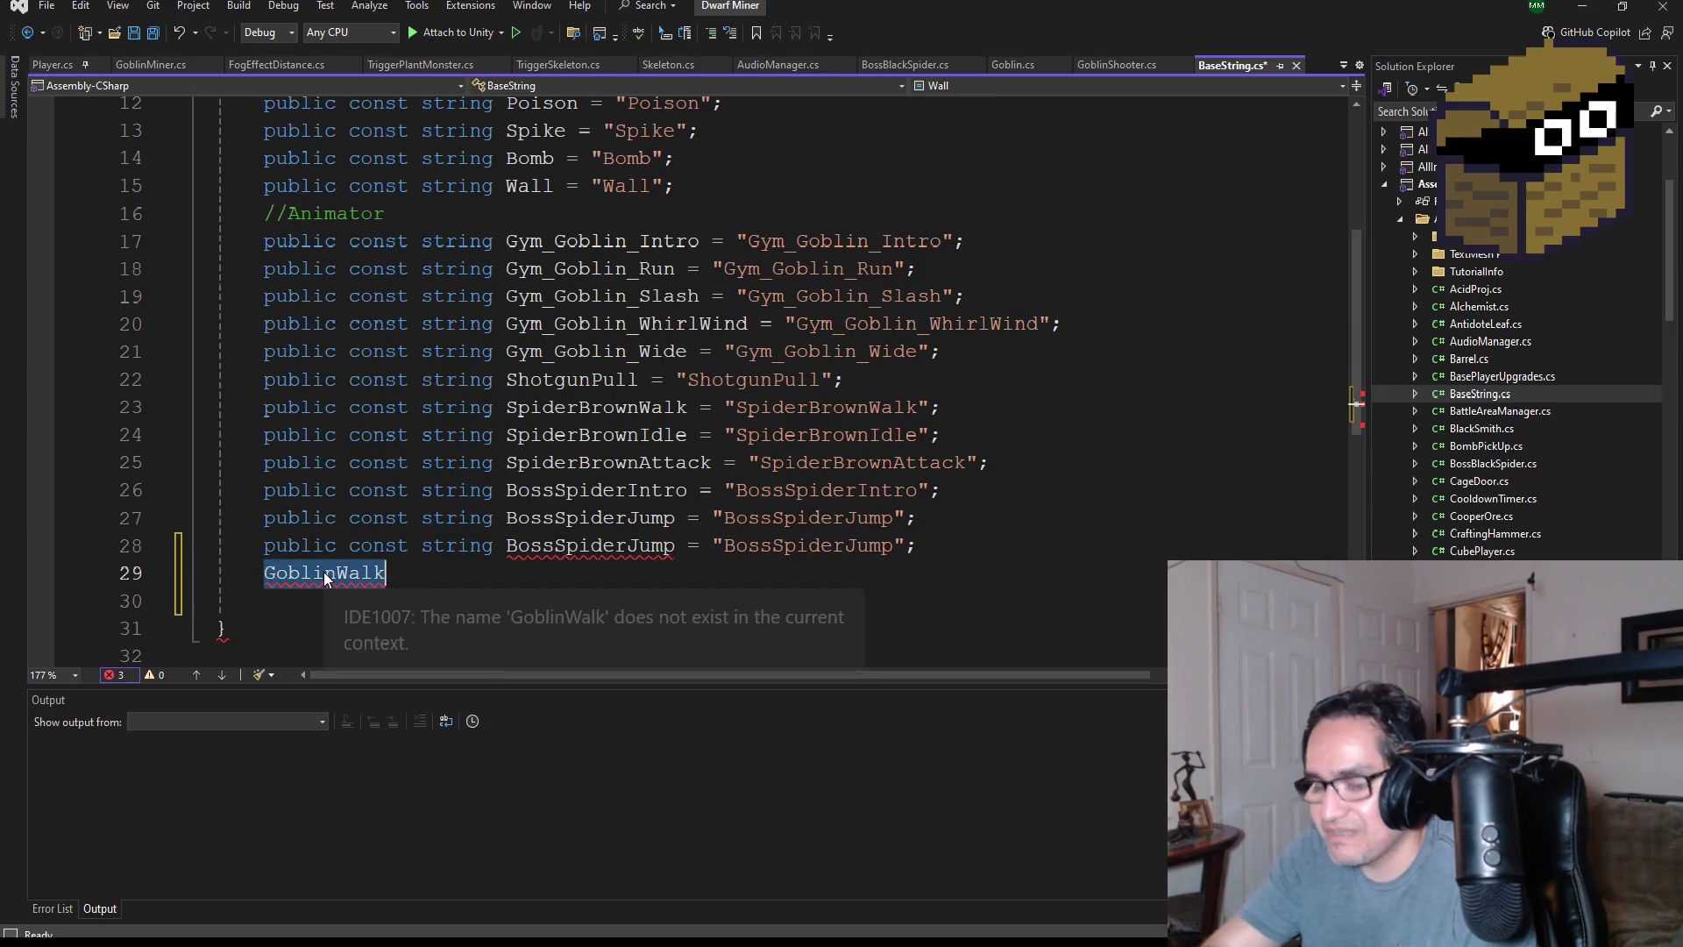
{"action": "left_click", "coordinate": [594, 546]}
{"action": "double_click", "coordinate": [596, 545]}
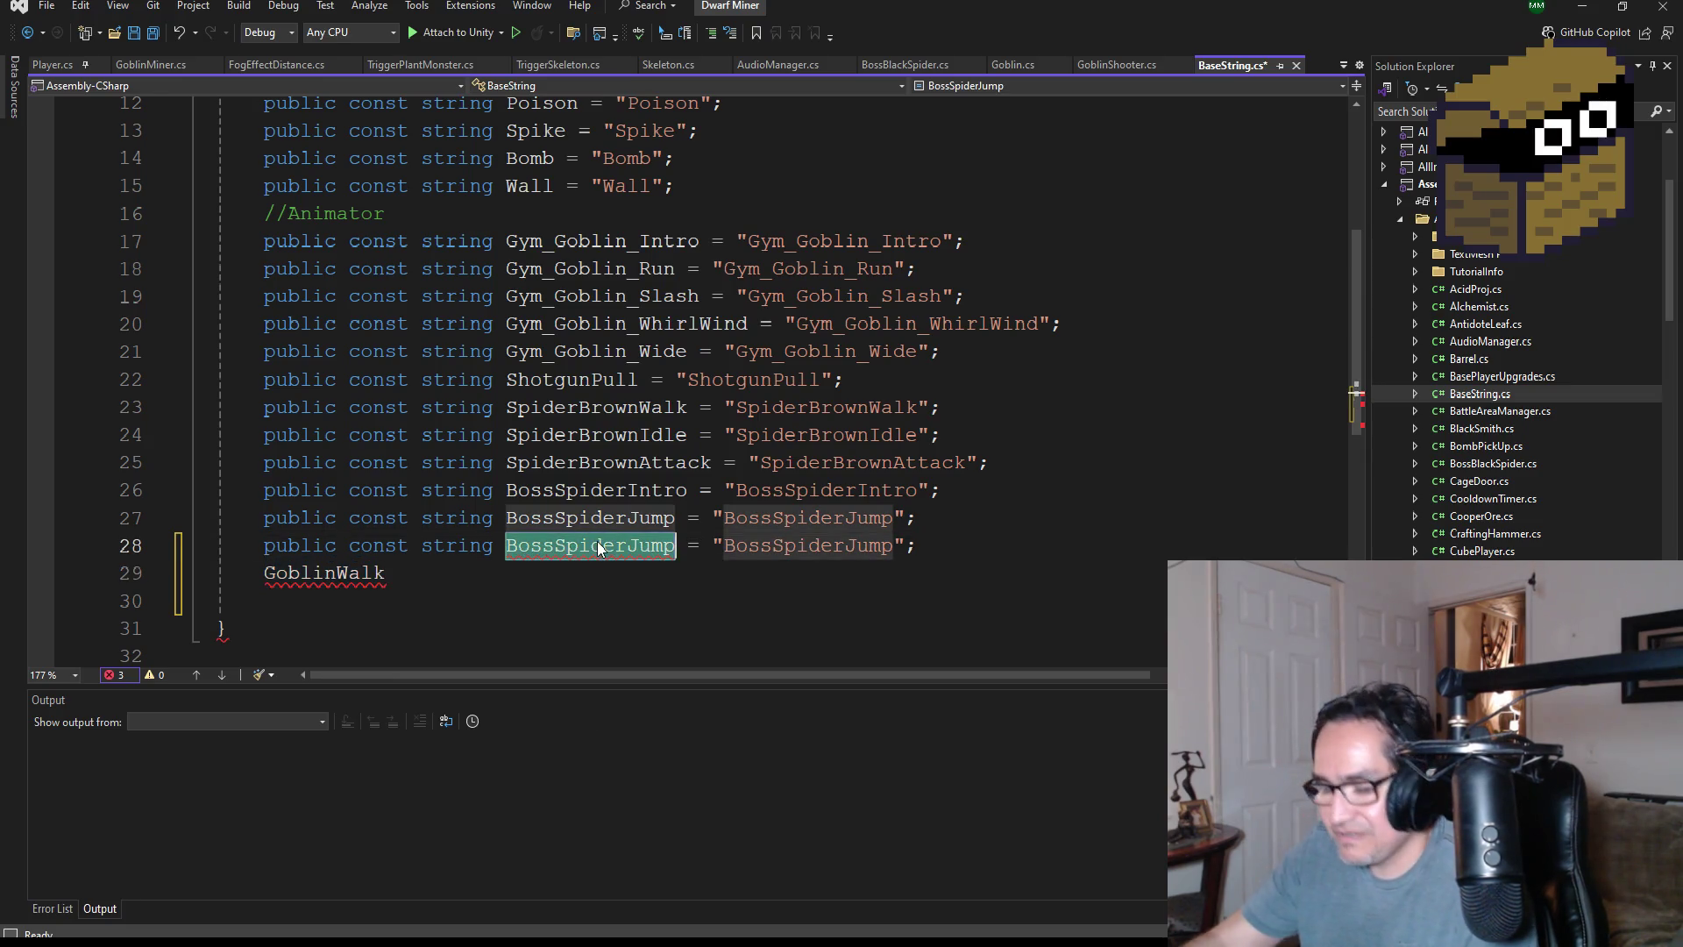
{"action": "double_click", "coordinate": [320, 577]}
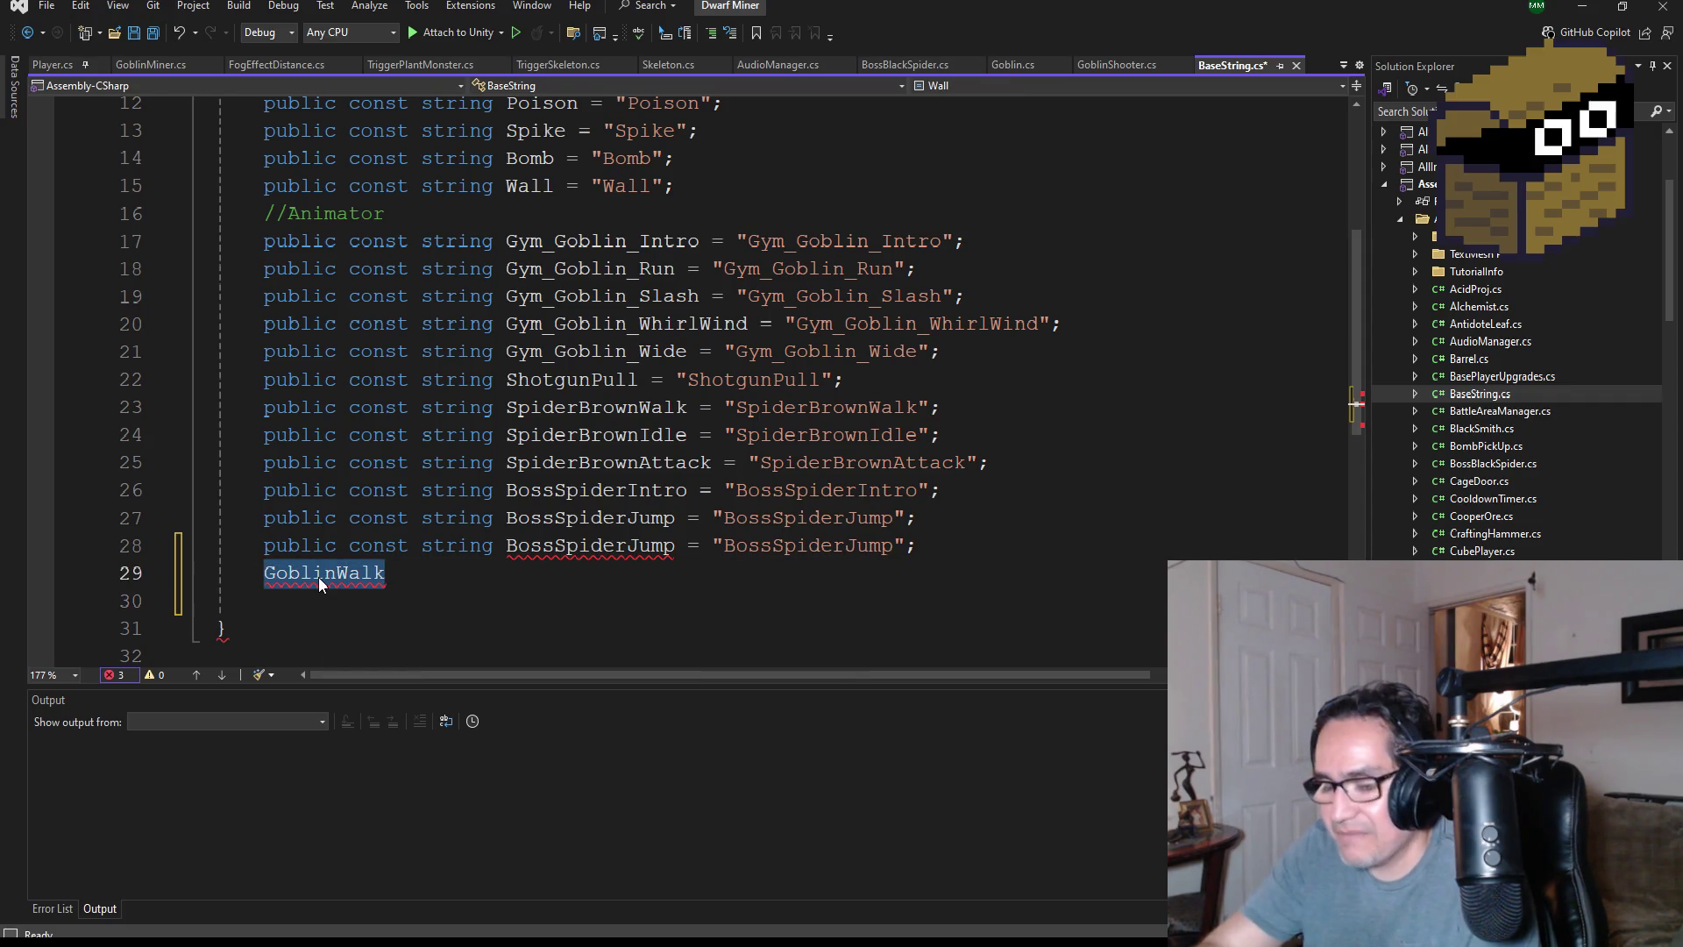
{"action": "key", "text": "ctrl+c"}
{"action": "double_click", "coordinate": [593, 547]}
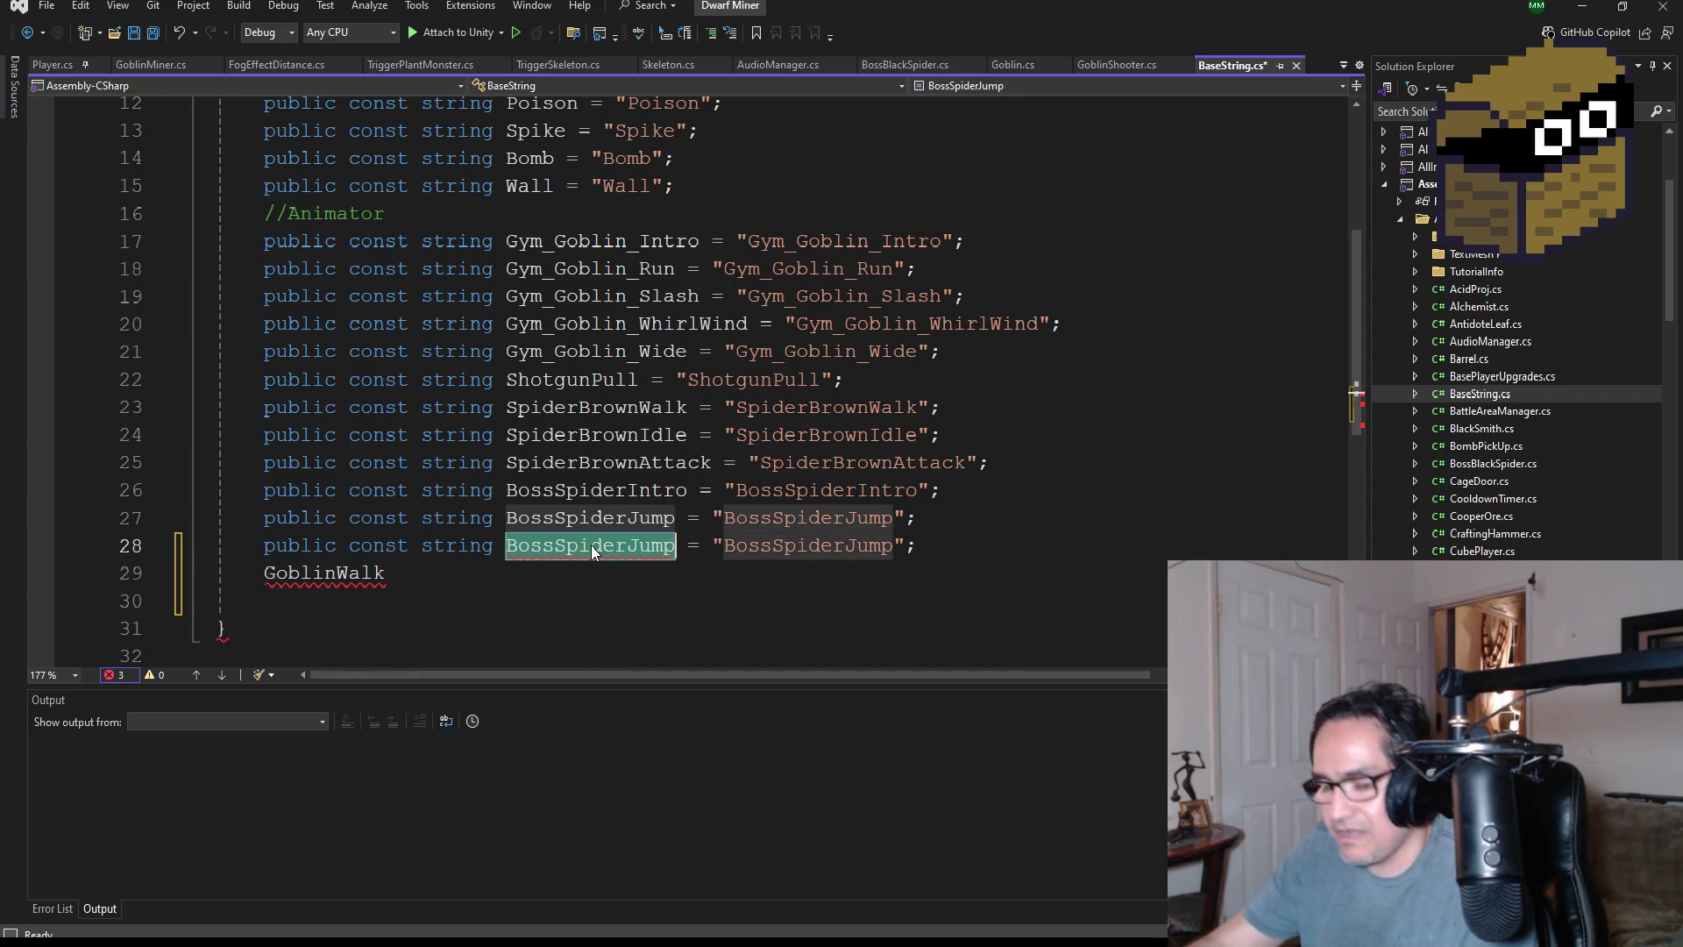
{"action": "key", "text": "ctrl+v"}
{"action": "double_click", "coordinate": [745, 554]}
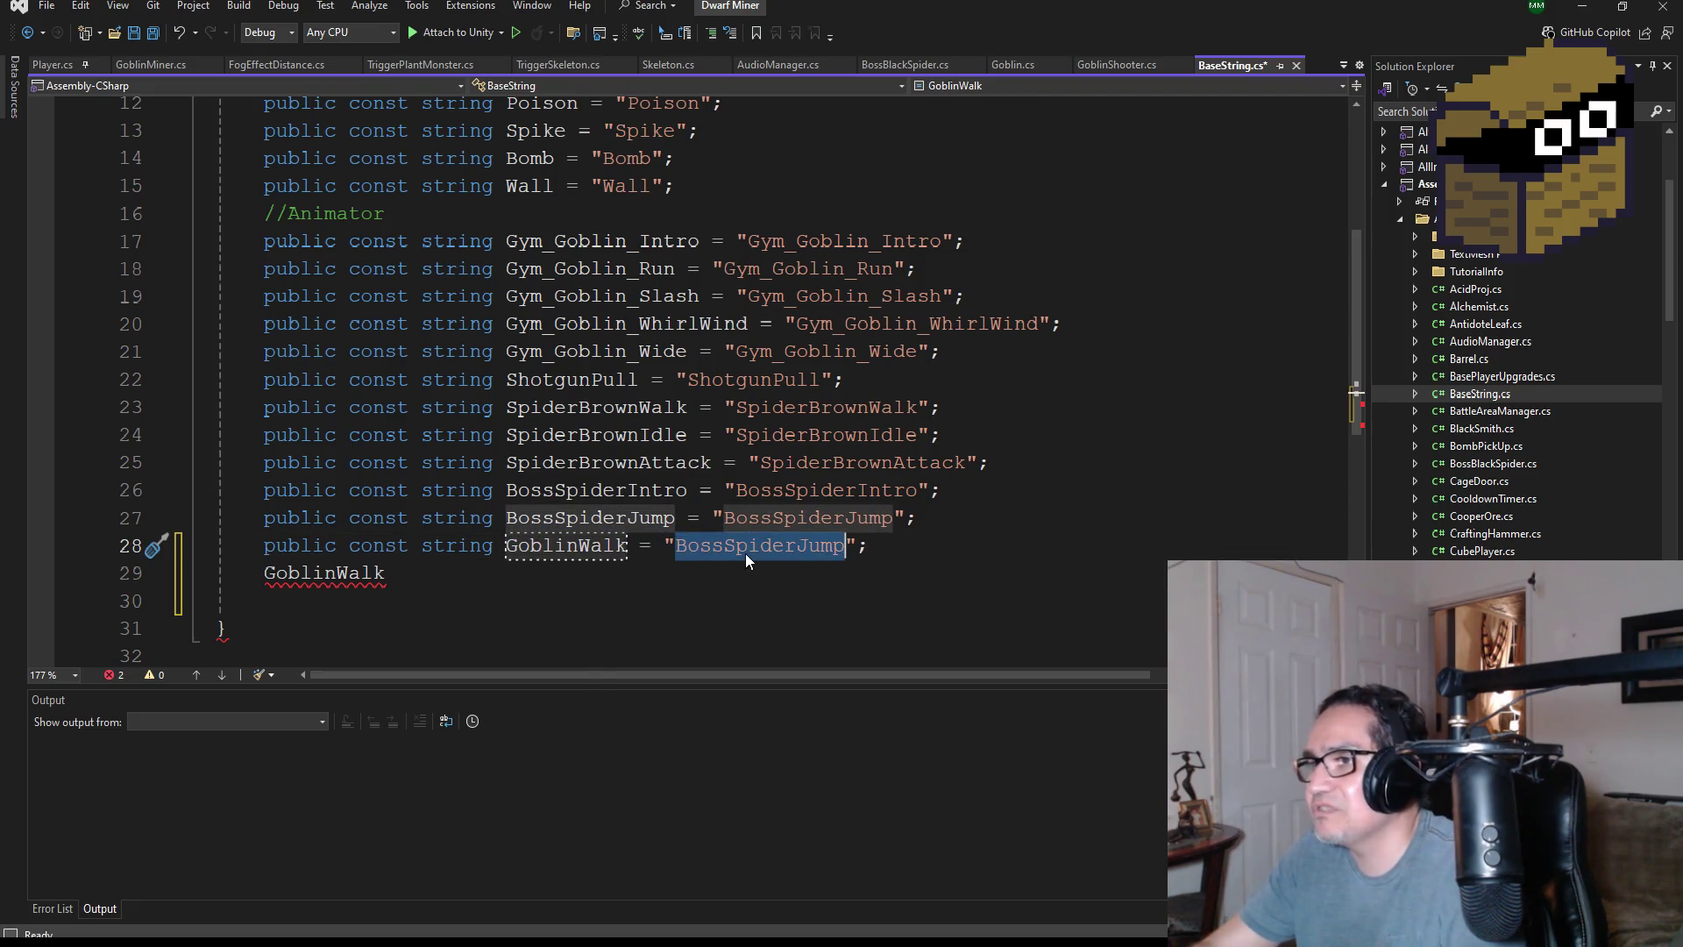
{"action": "key", "text": "ctrl+v"}
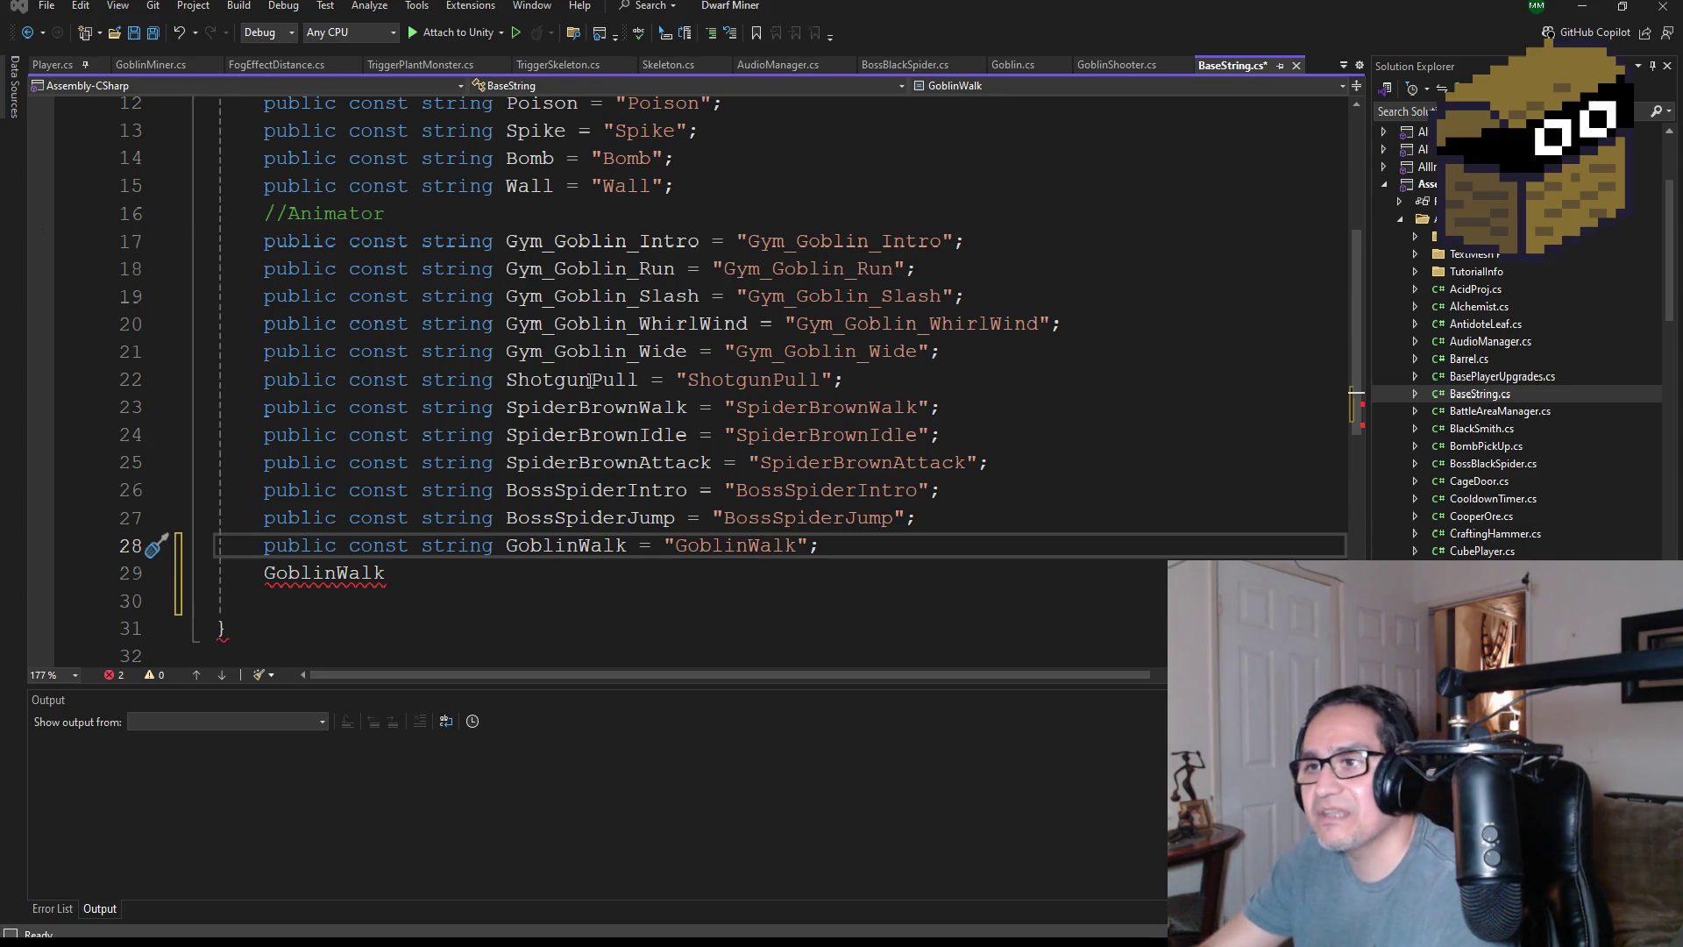
- Clear the leftover GoblinWalk text on line 29, save BaseString.cs, and switch to Goblin.cs
{"action": "left_click_drag", "start_coordinate": [401, 574], "coordinate": [263, 574]}
{"action": "type", "text": "G"}
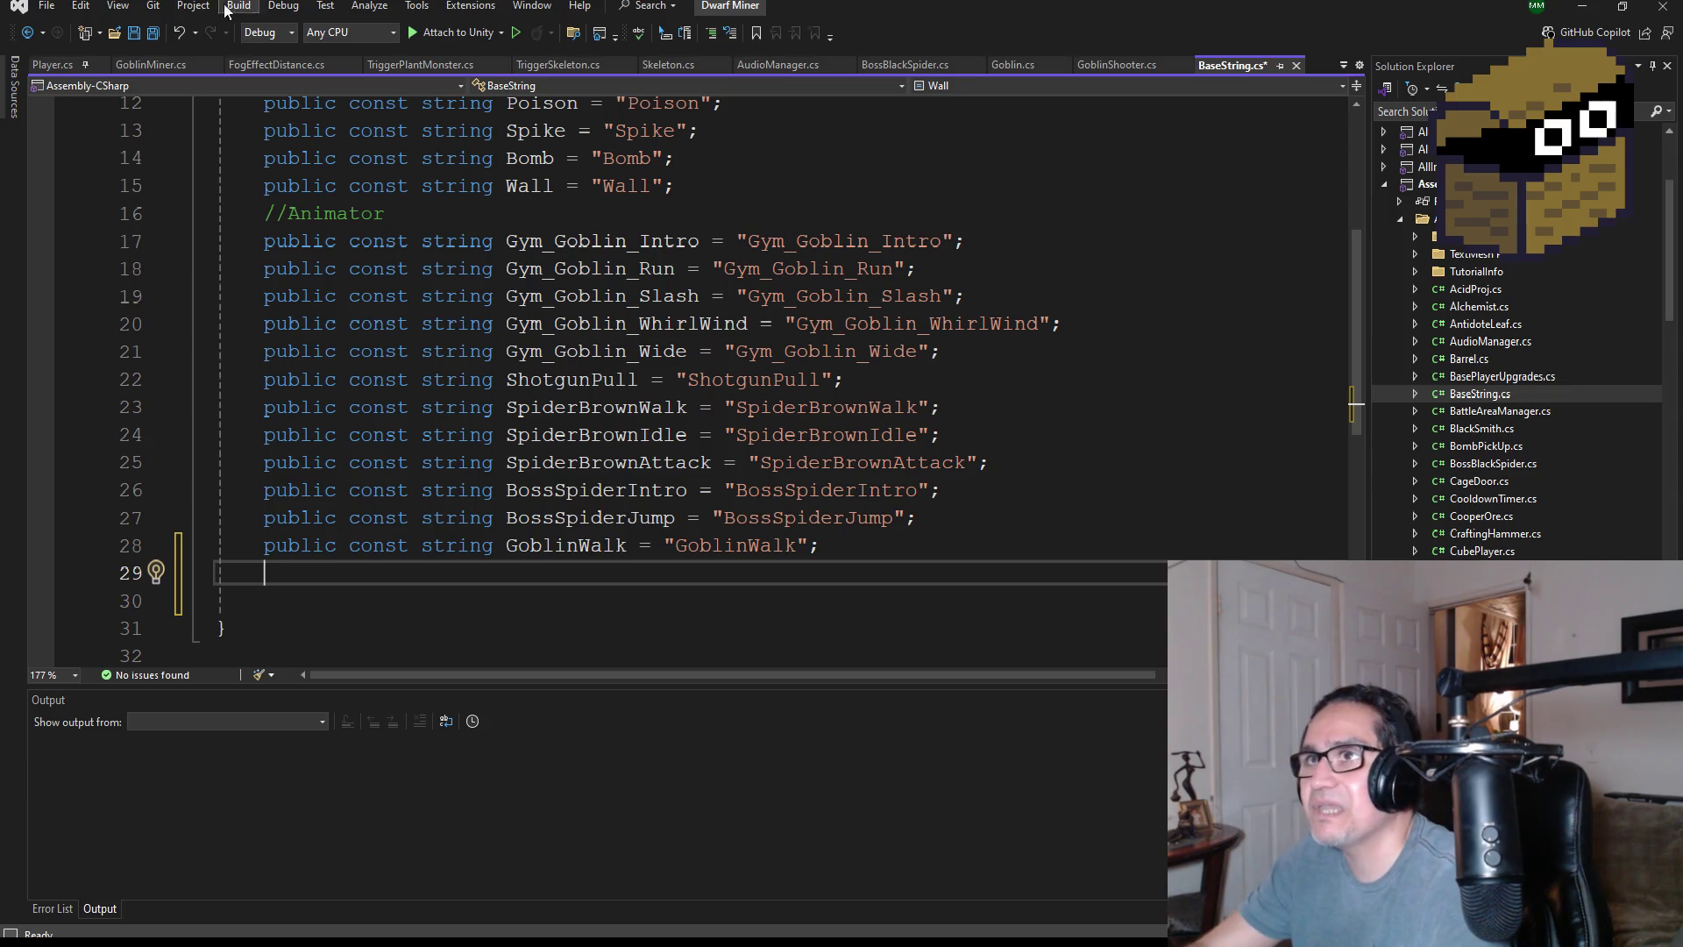
{"action": "left_click", "coordinate": [153, 34]}
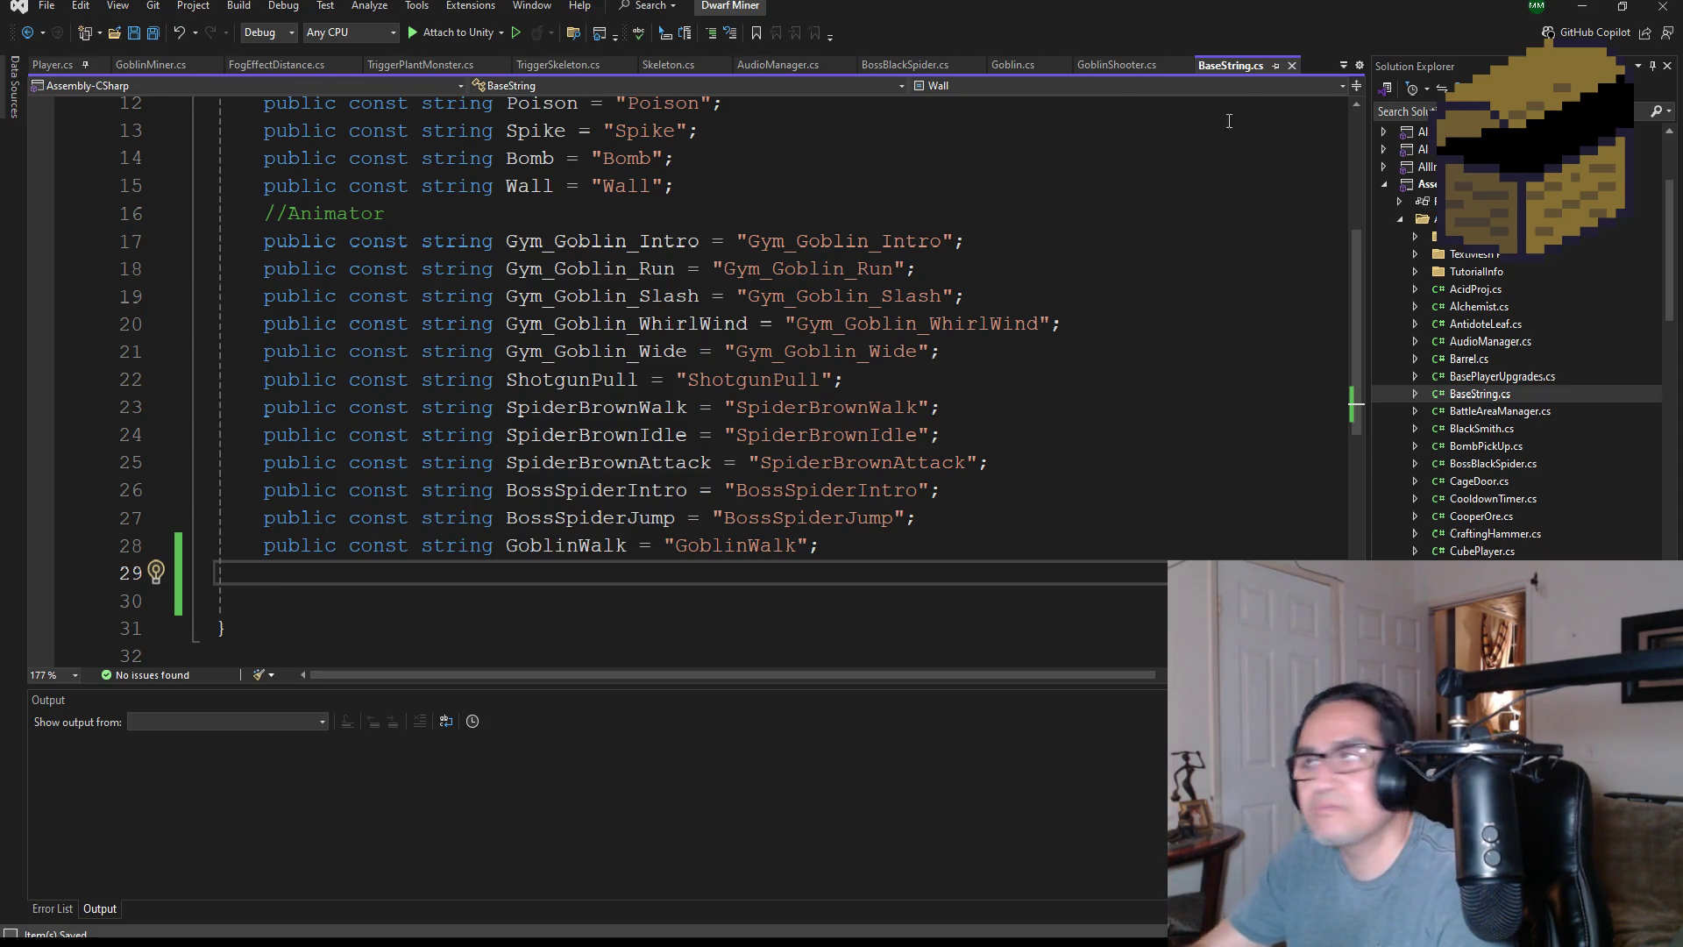
{"action": "left_click", "coordinate": [1012, 67]}
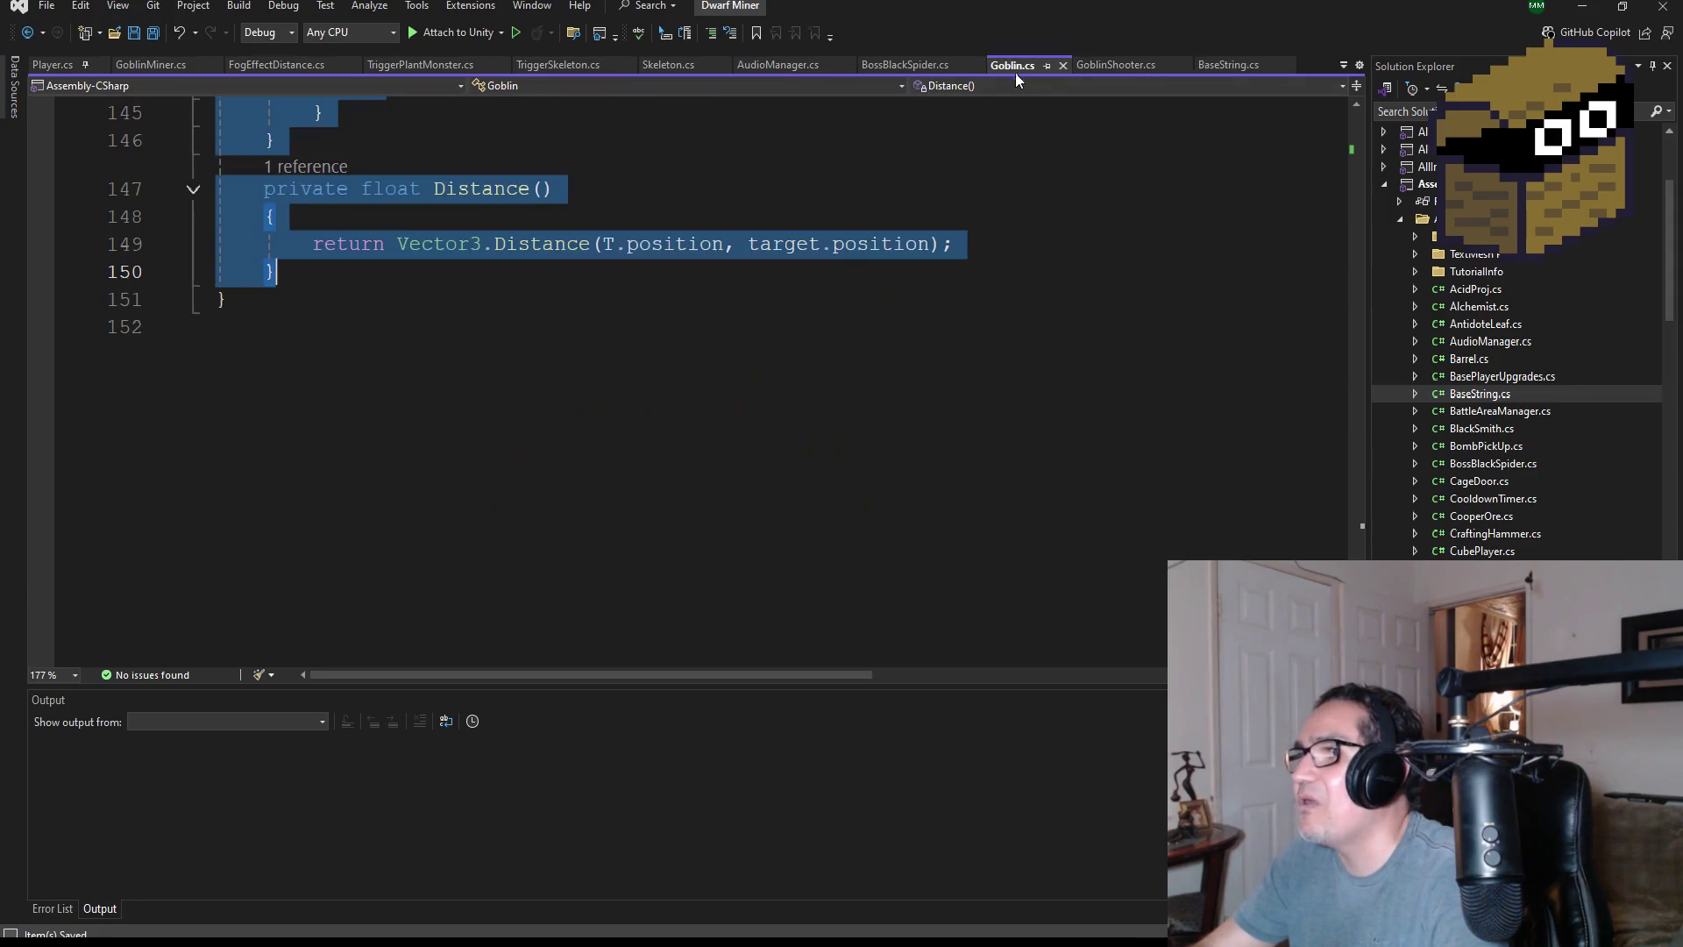
- Copy the GoblinAttack animation name from line 62 of Goblin.cs and return to BaseString.cs
{"action": "scroll", "coordinate": [657, 298], "scroll_direction": "up", "scroll_amount": 10}
{"action": "scroll", "coordinate": [663, 307], "scroll_direction": "up", "scroll_amount": 17}
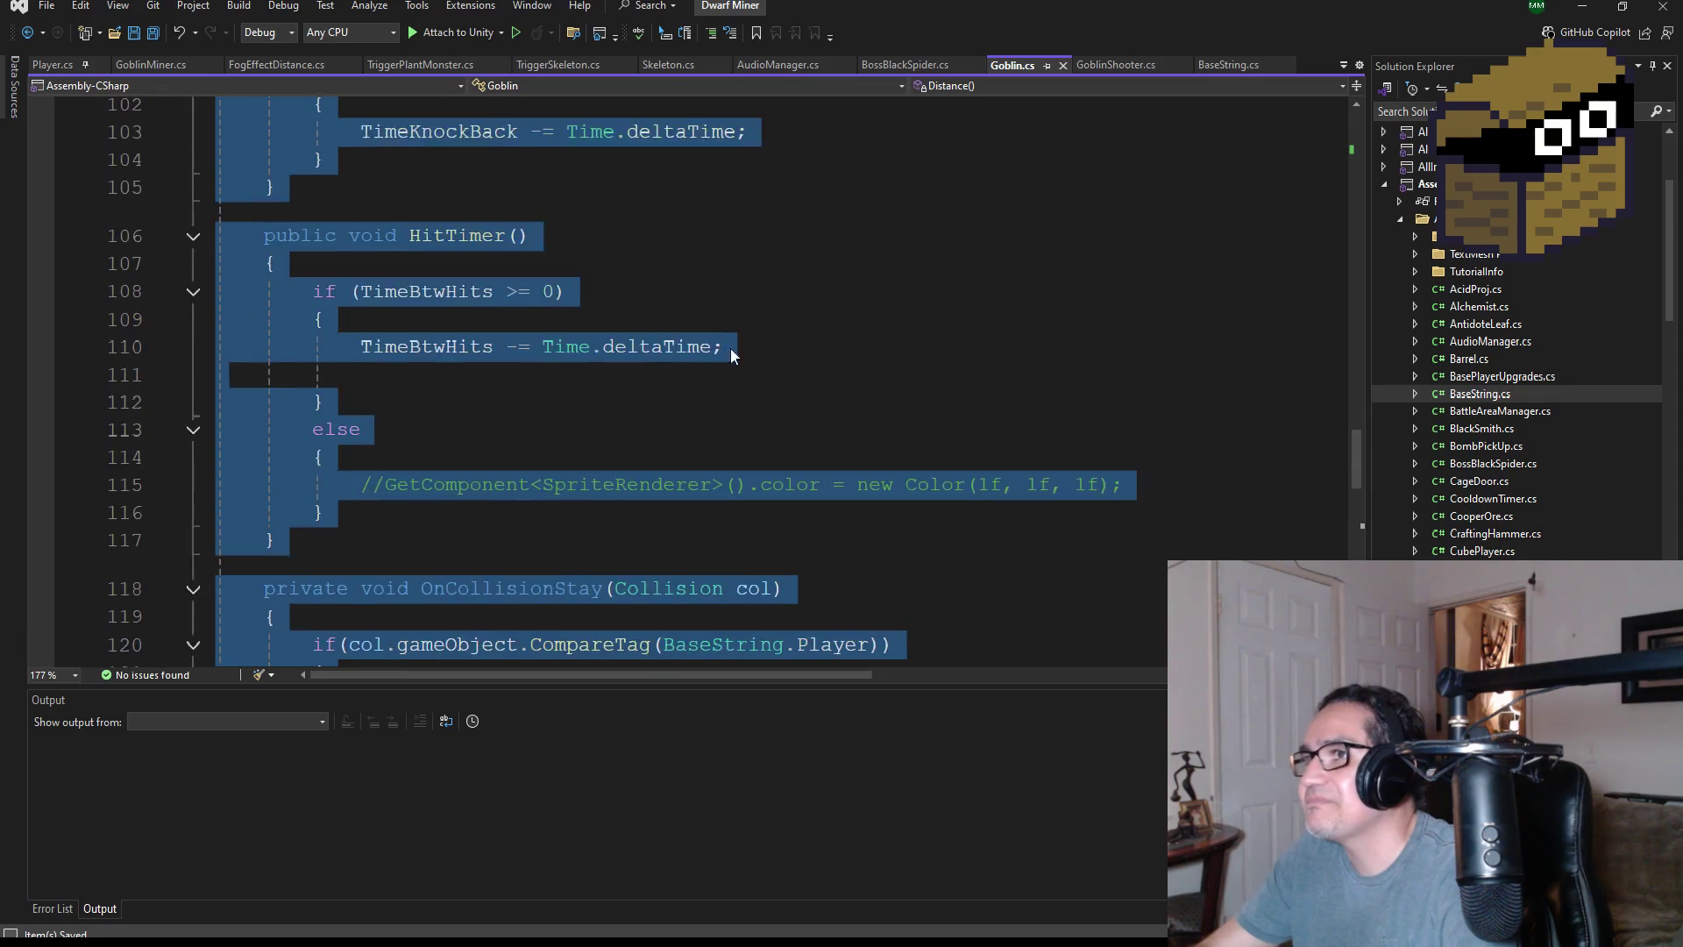
{"action": "scroll", "coordinate": [779, 378], "scroll_direction": "down", "scroll_amount": 3}
{"action": "scroll", "coordinate": [746, 386], "scroll_direction": "up", "scroll_amount": 7}
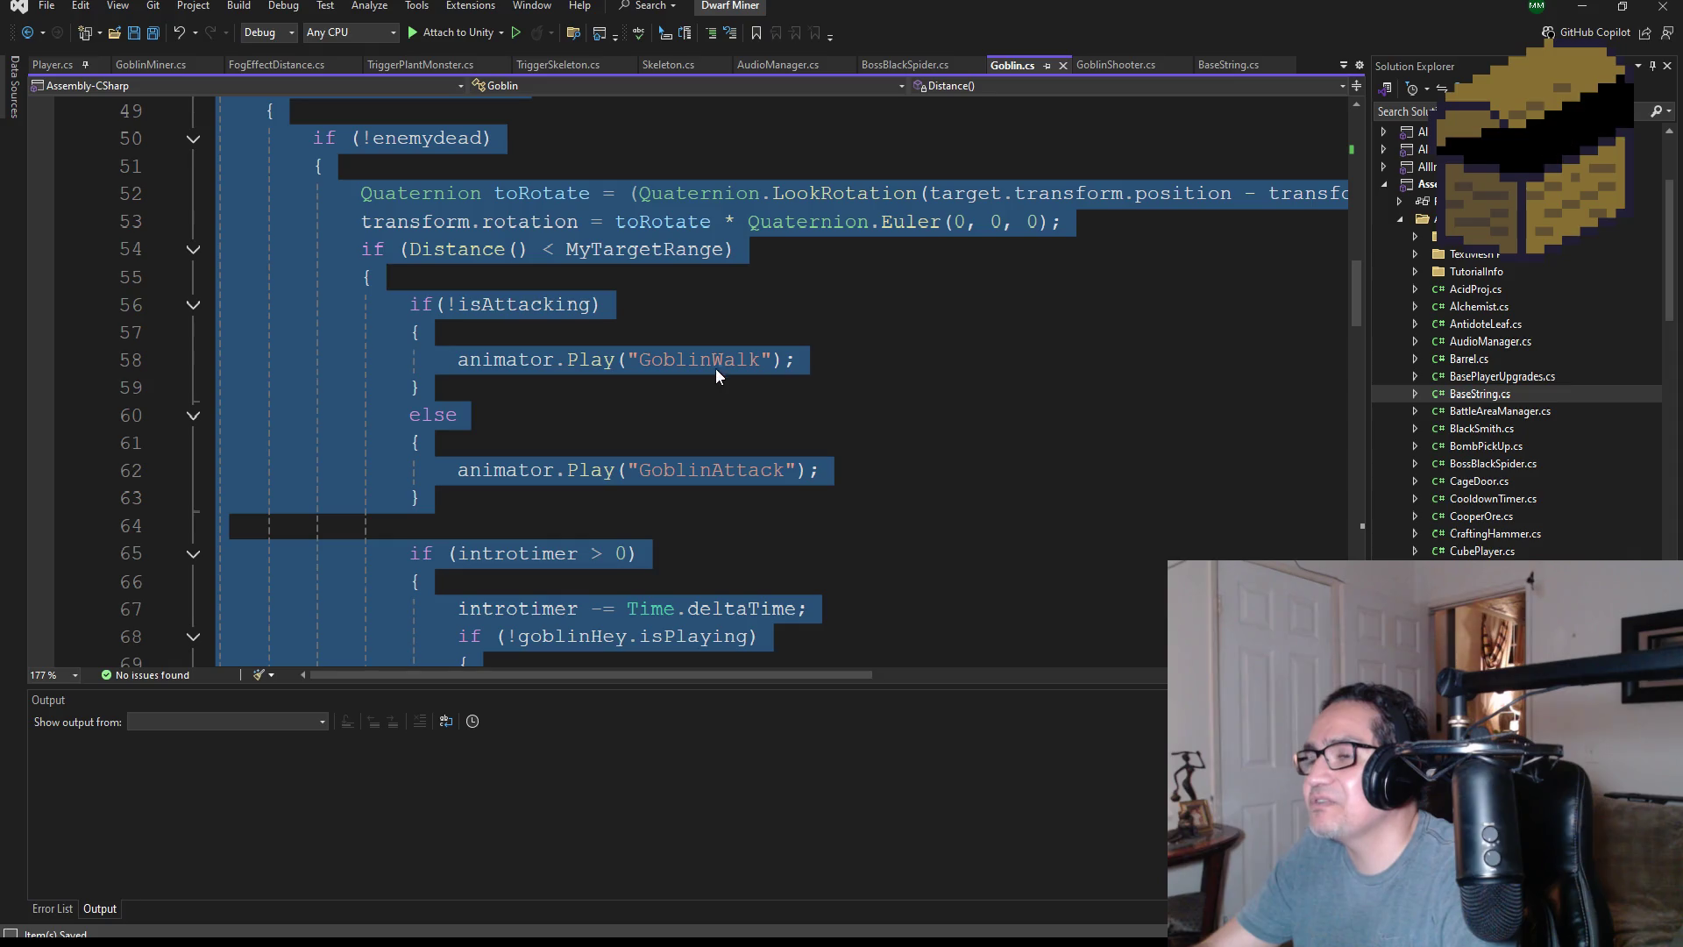
{"action": "left_click", "coordinate": [752, 359]}
{"action": "left_click", "coordinate": [741, 471]}
{"action": "double_click", "coordinate": [741, 471]}
{"action": "key", "text": "ctrl+c"}
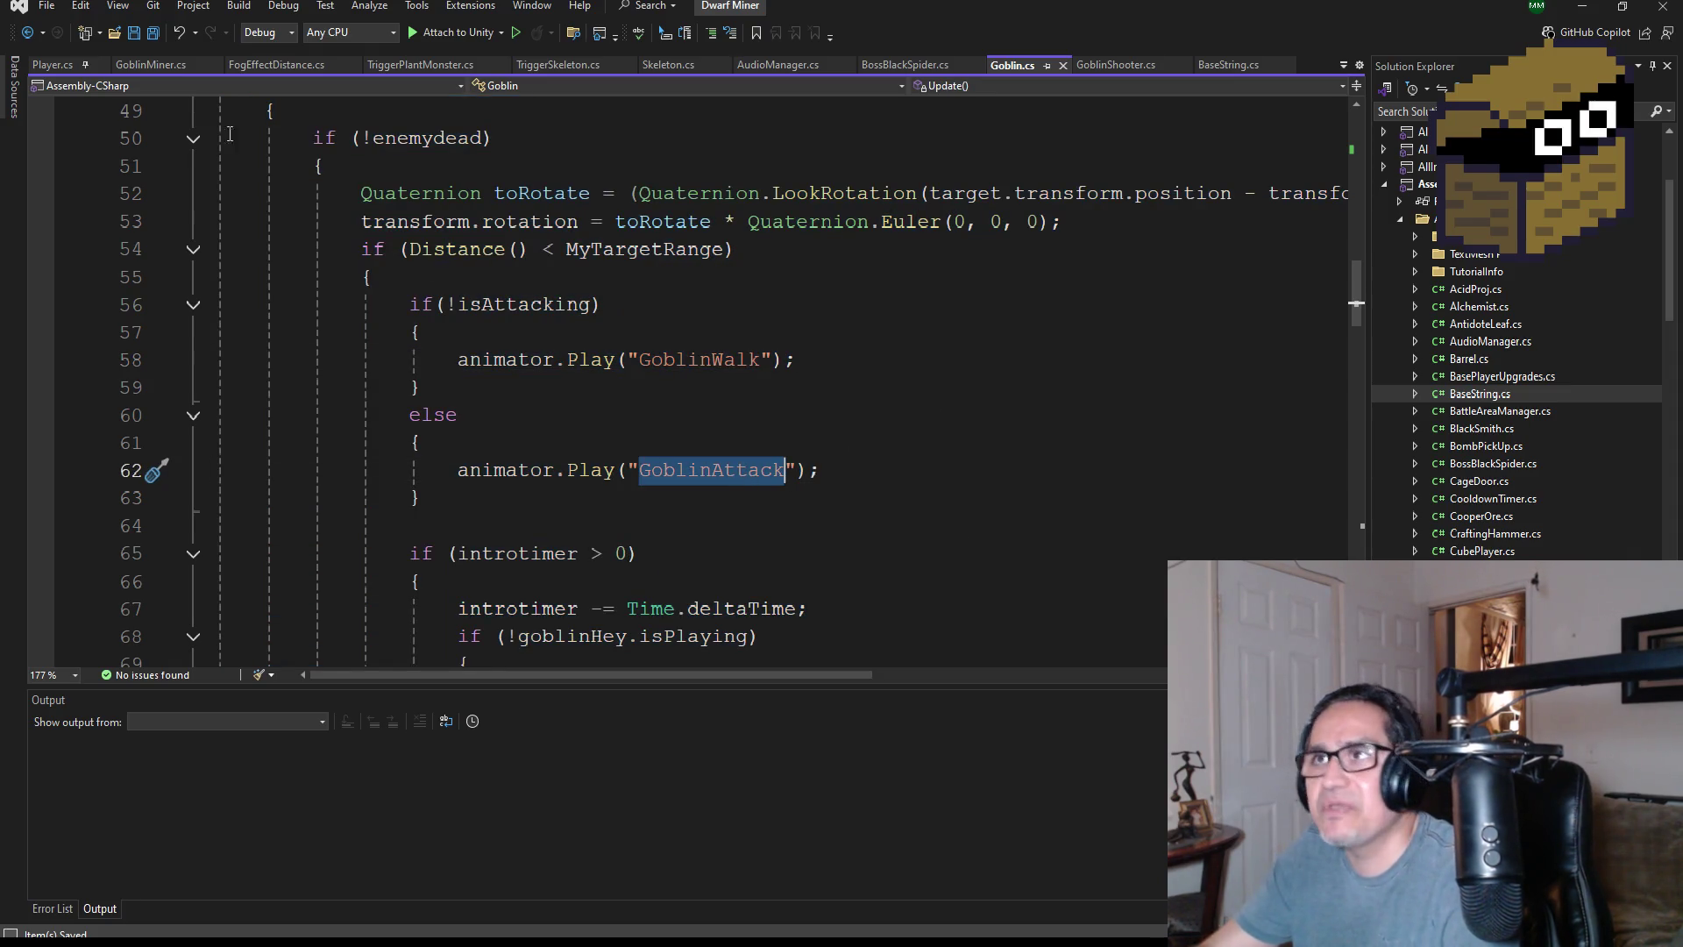
{"action": "left_click", "coordinate": [154, 67]}
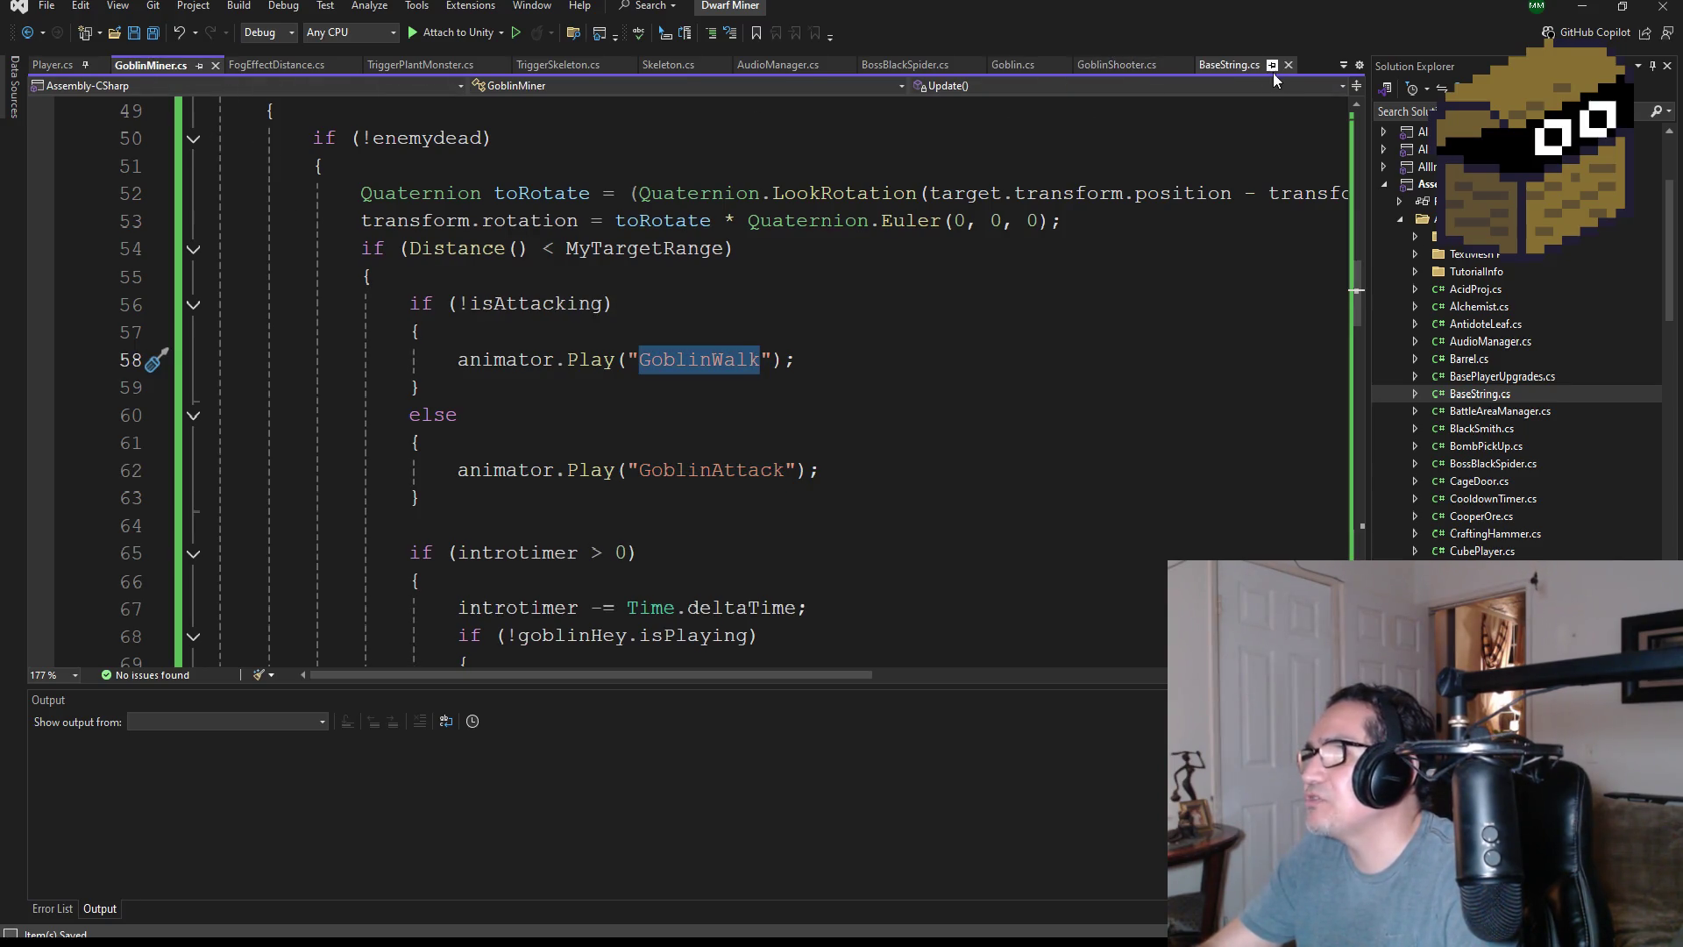
{"action": "left_click", "coordinate": [1234, 70]}
{"action": "scroll", "coordinate": [626, 492], "scroll_direction": "down", "scroll_amount": 1}
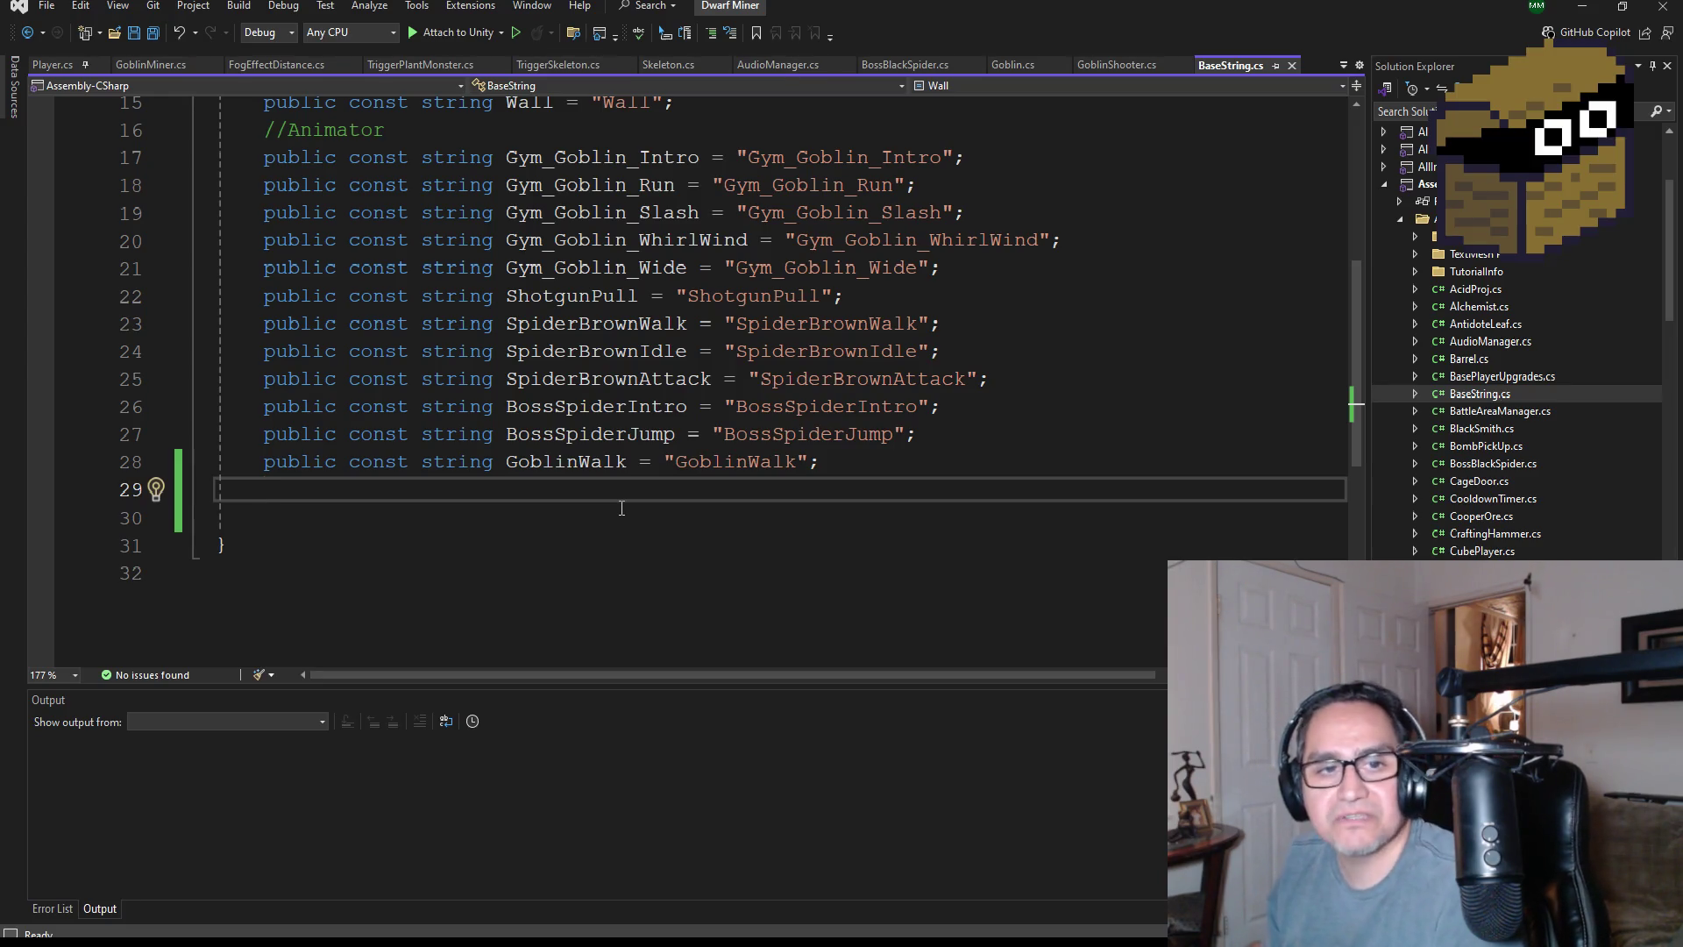
- Duplicate the GoblinWalk declaration onto line 29 of BaseString.cs
{"action": "key", "text": "Return"}
{"action": "key", "text": "ctrl+v"}
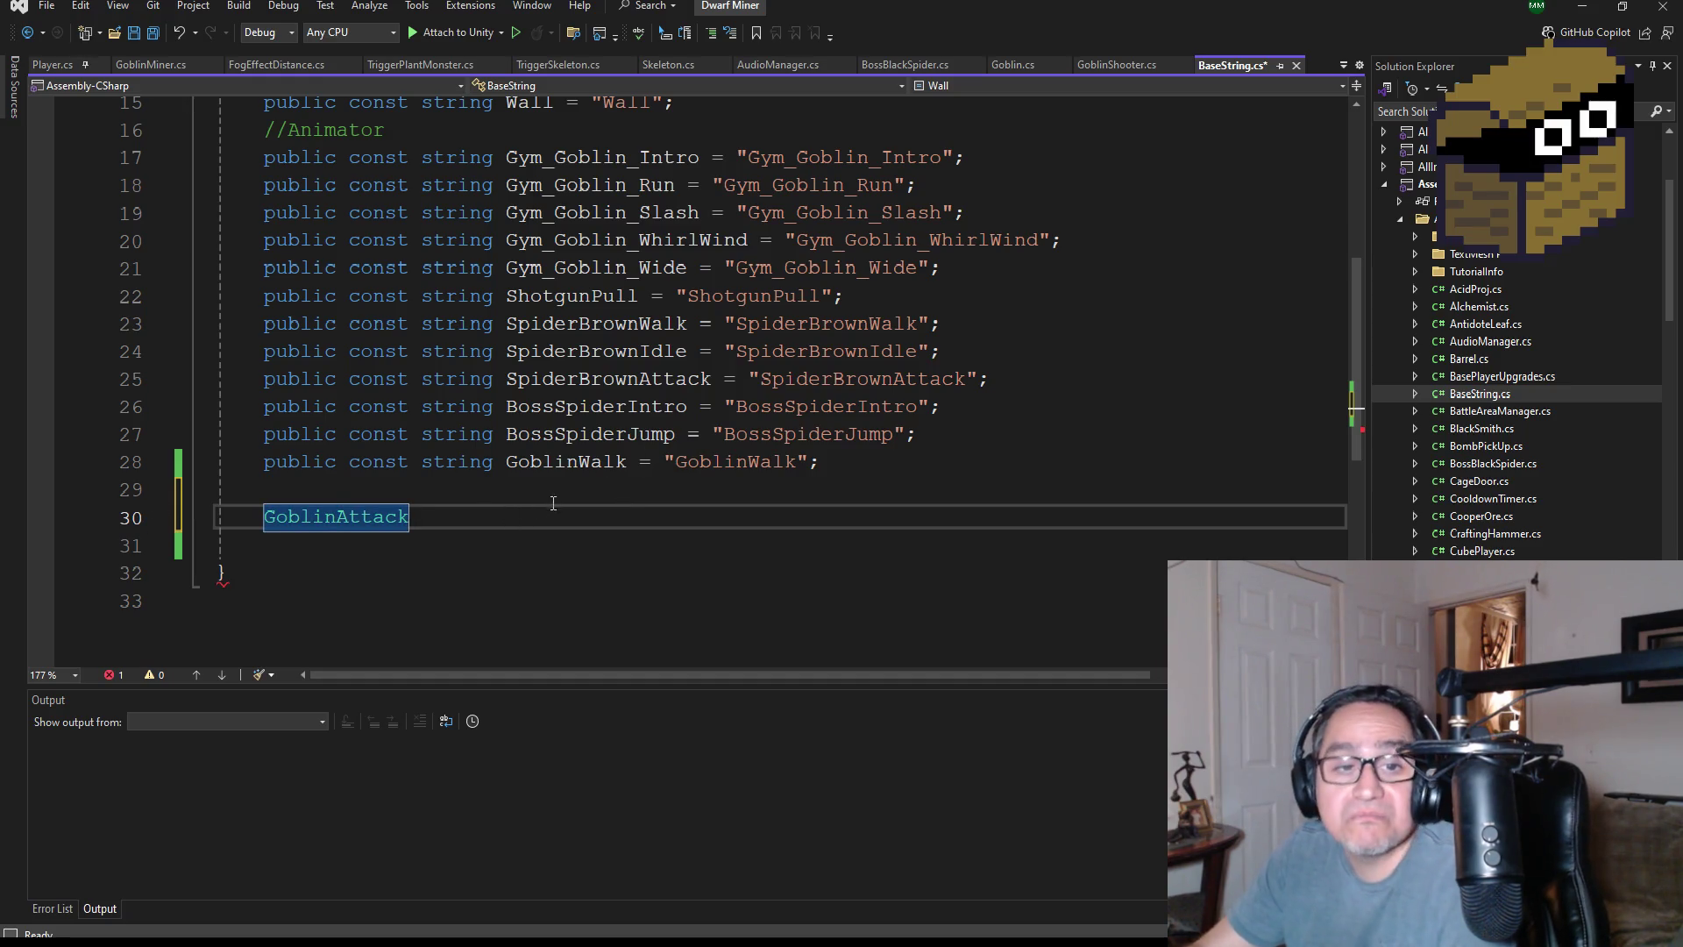
{"action": "left_click_drag", "start_coordinate": [853, 464], "coordinate": [261, 464]}
{"action": "key", "text": "ctrl+c"}
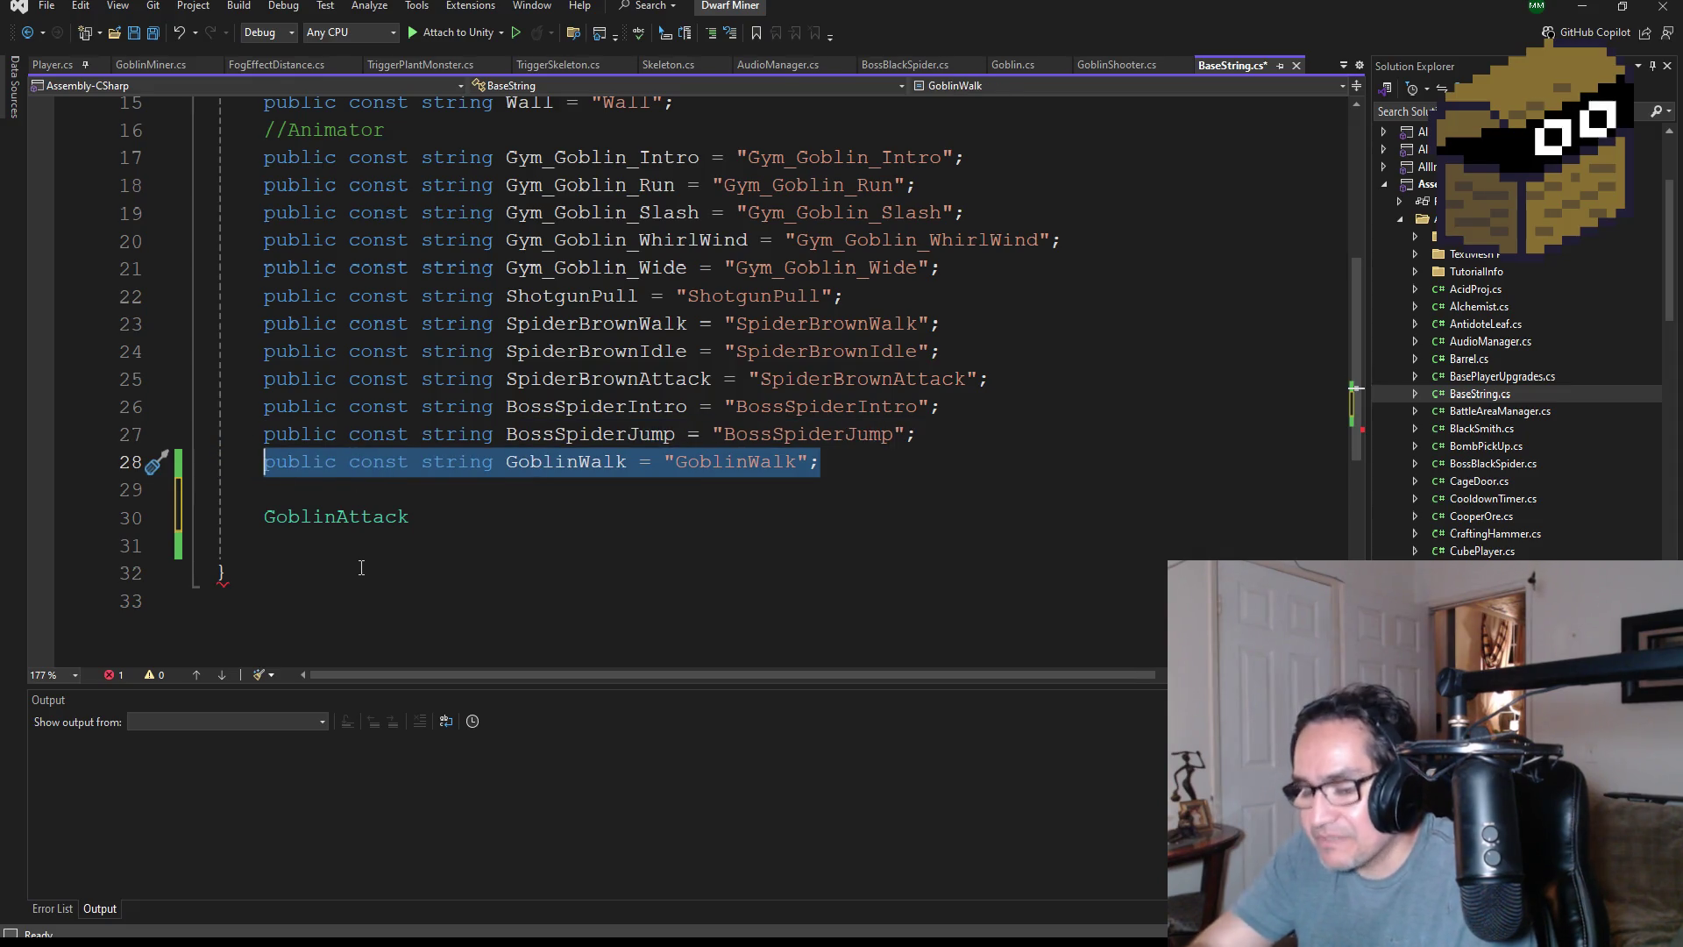
{"action": "left_click", "coordinate": [322, 494]}
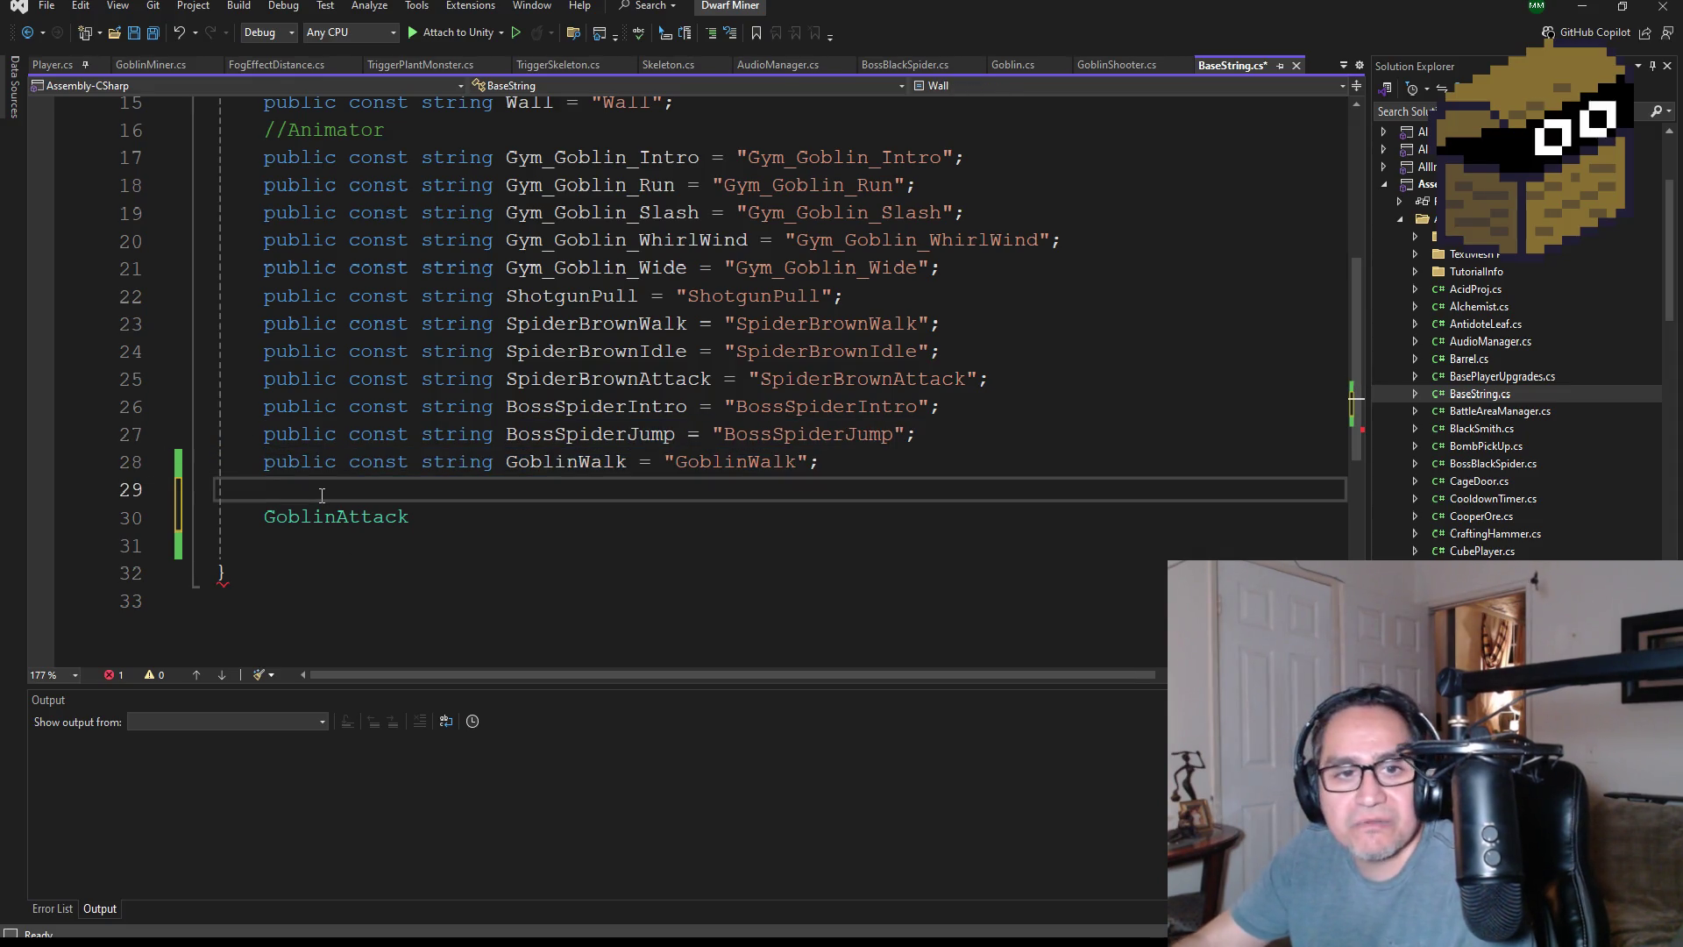
{"action": "key", "text": "ctrl+v"}
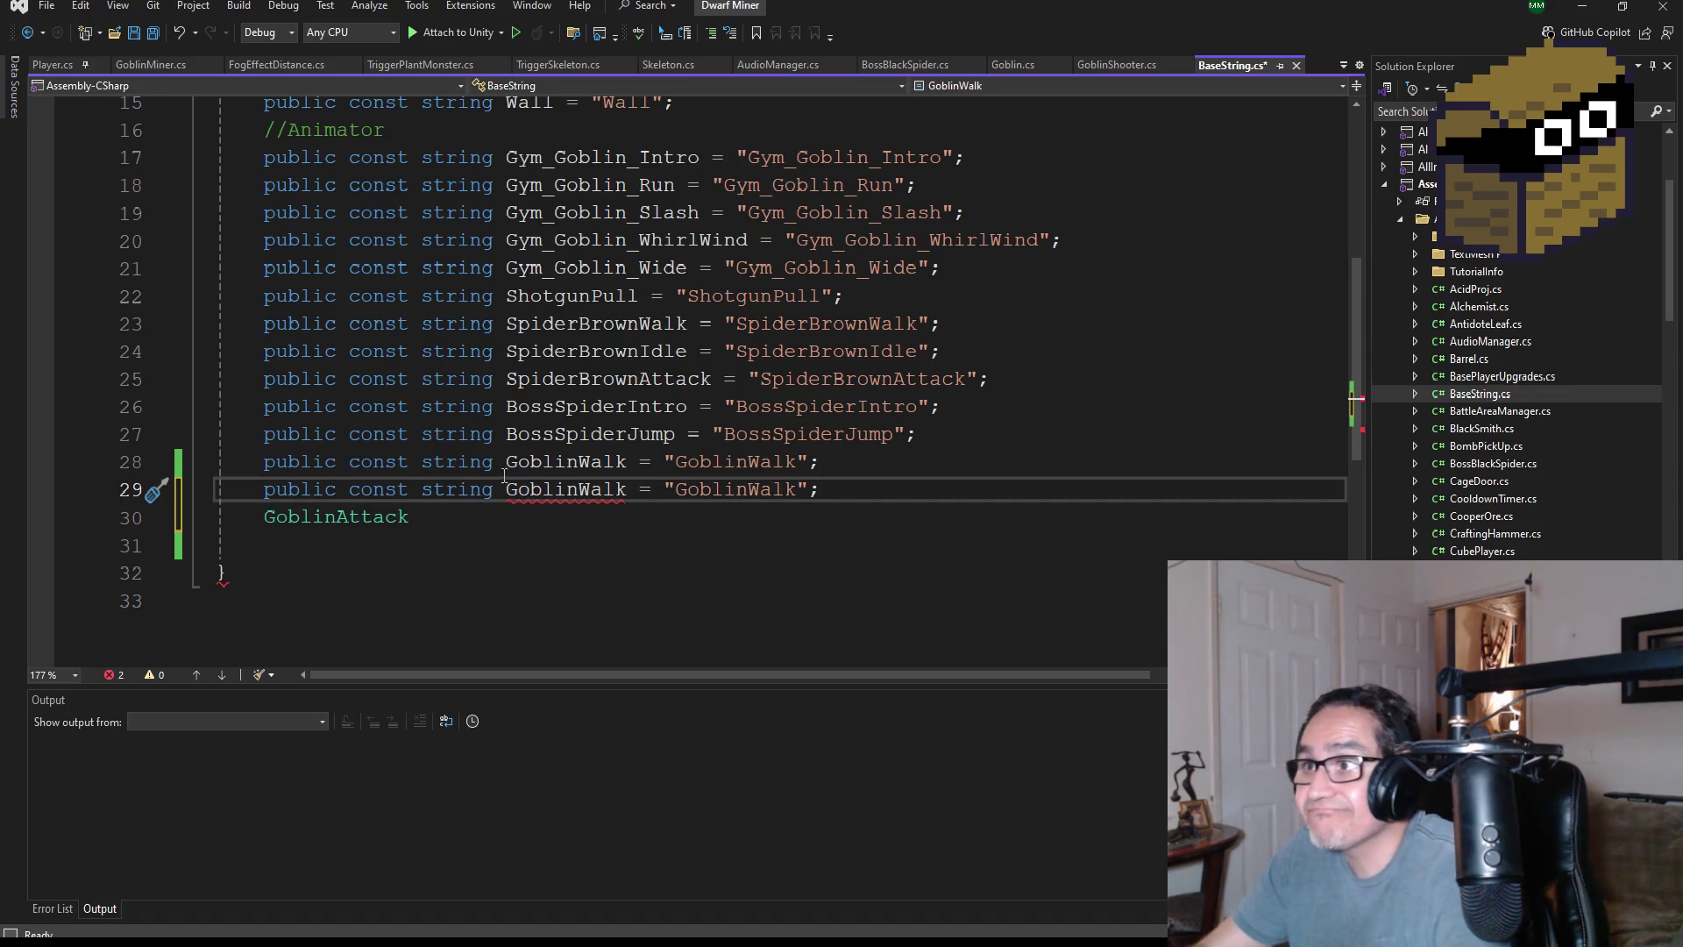
- Rename the new constant and its string to GoblinAttack, remove the stray word, and save
{"action": "double_click", "coordinate": [377, 517]}
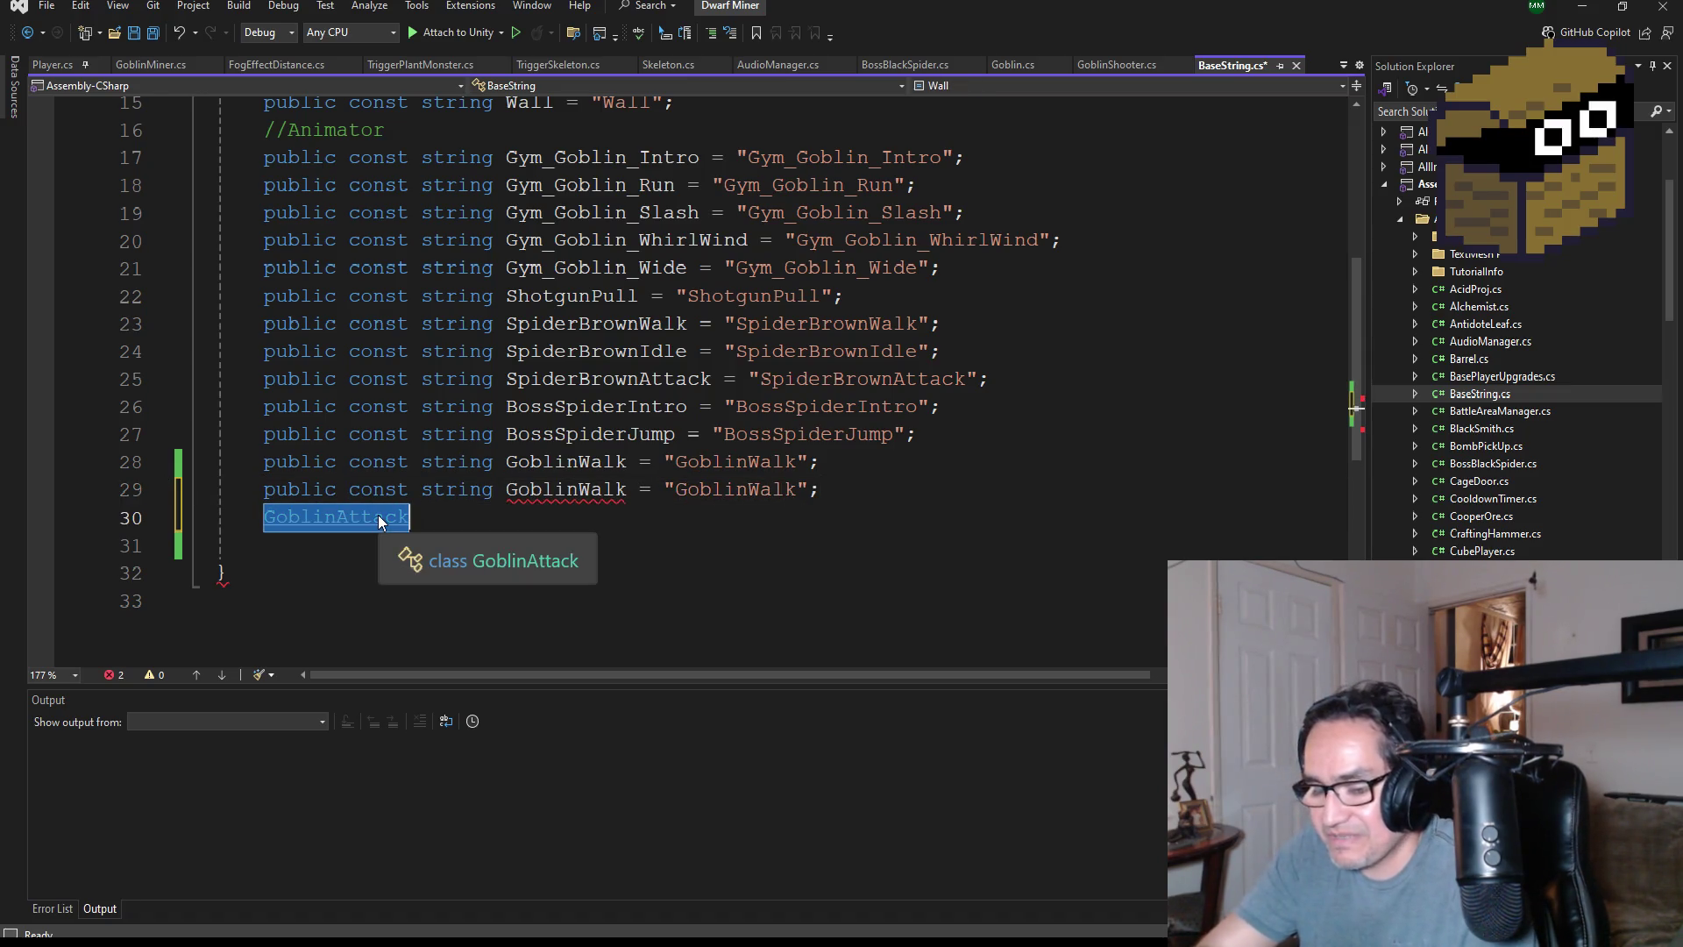
{"action": "key", "text": "ctrl+x"}
{"action": "double_click", "coordinate": [553, 489]}
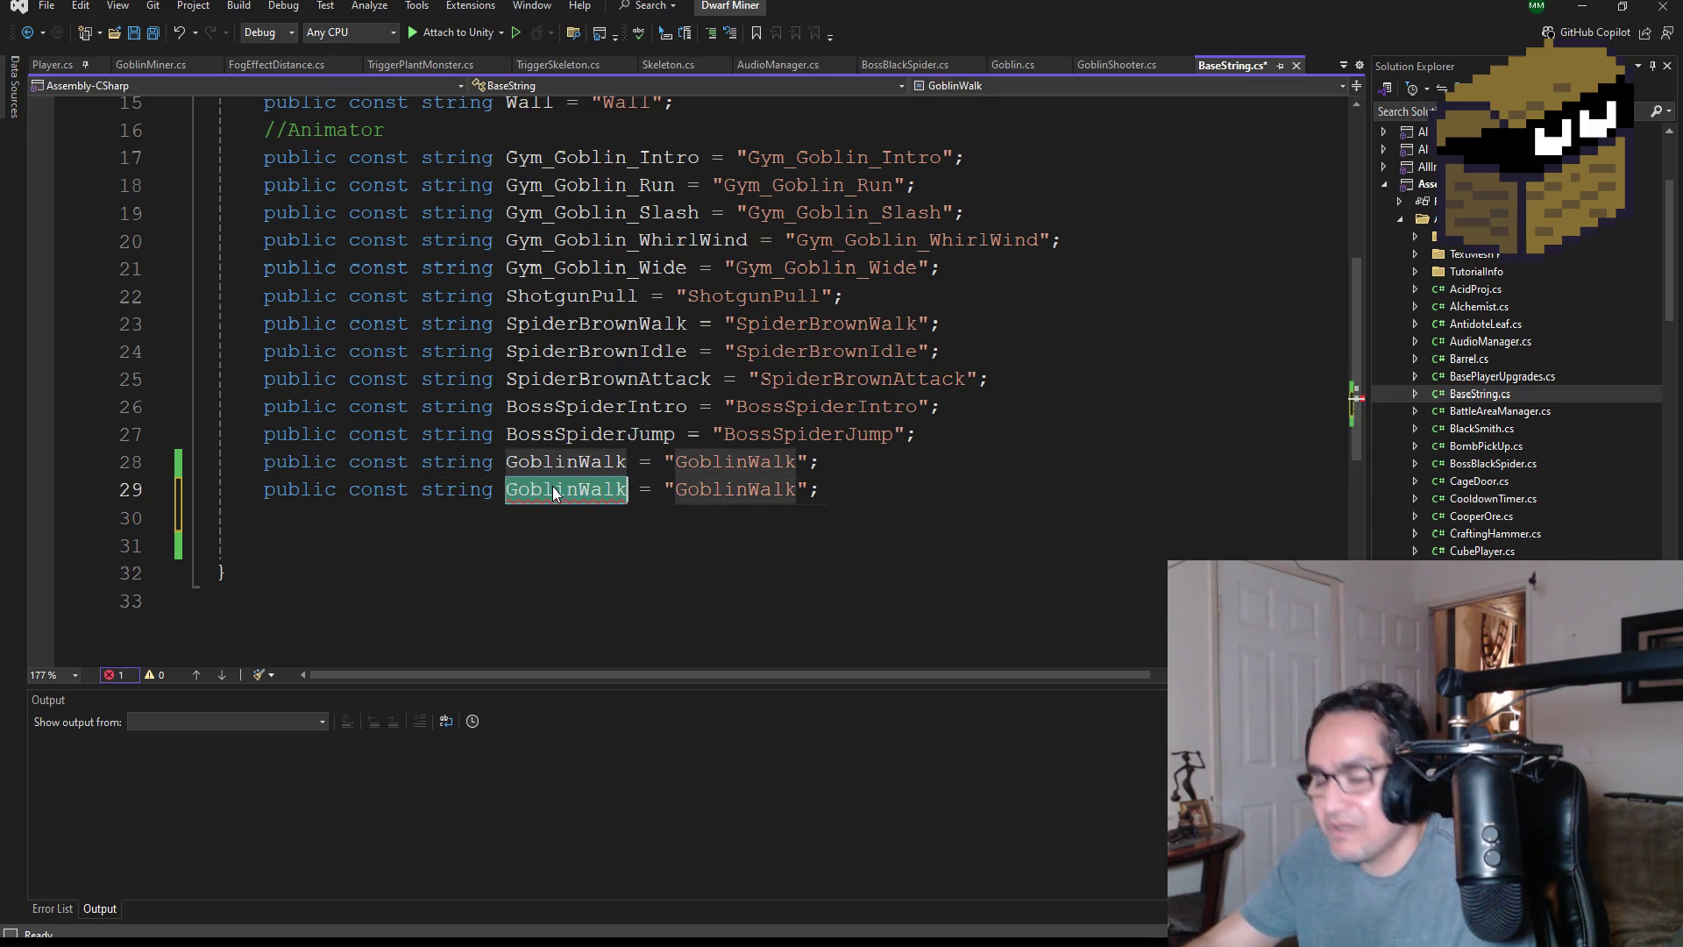
{"action": "key", "text": "ctrl+v"}
{"action": "double_click", "coordinate": [793, 489]}
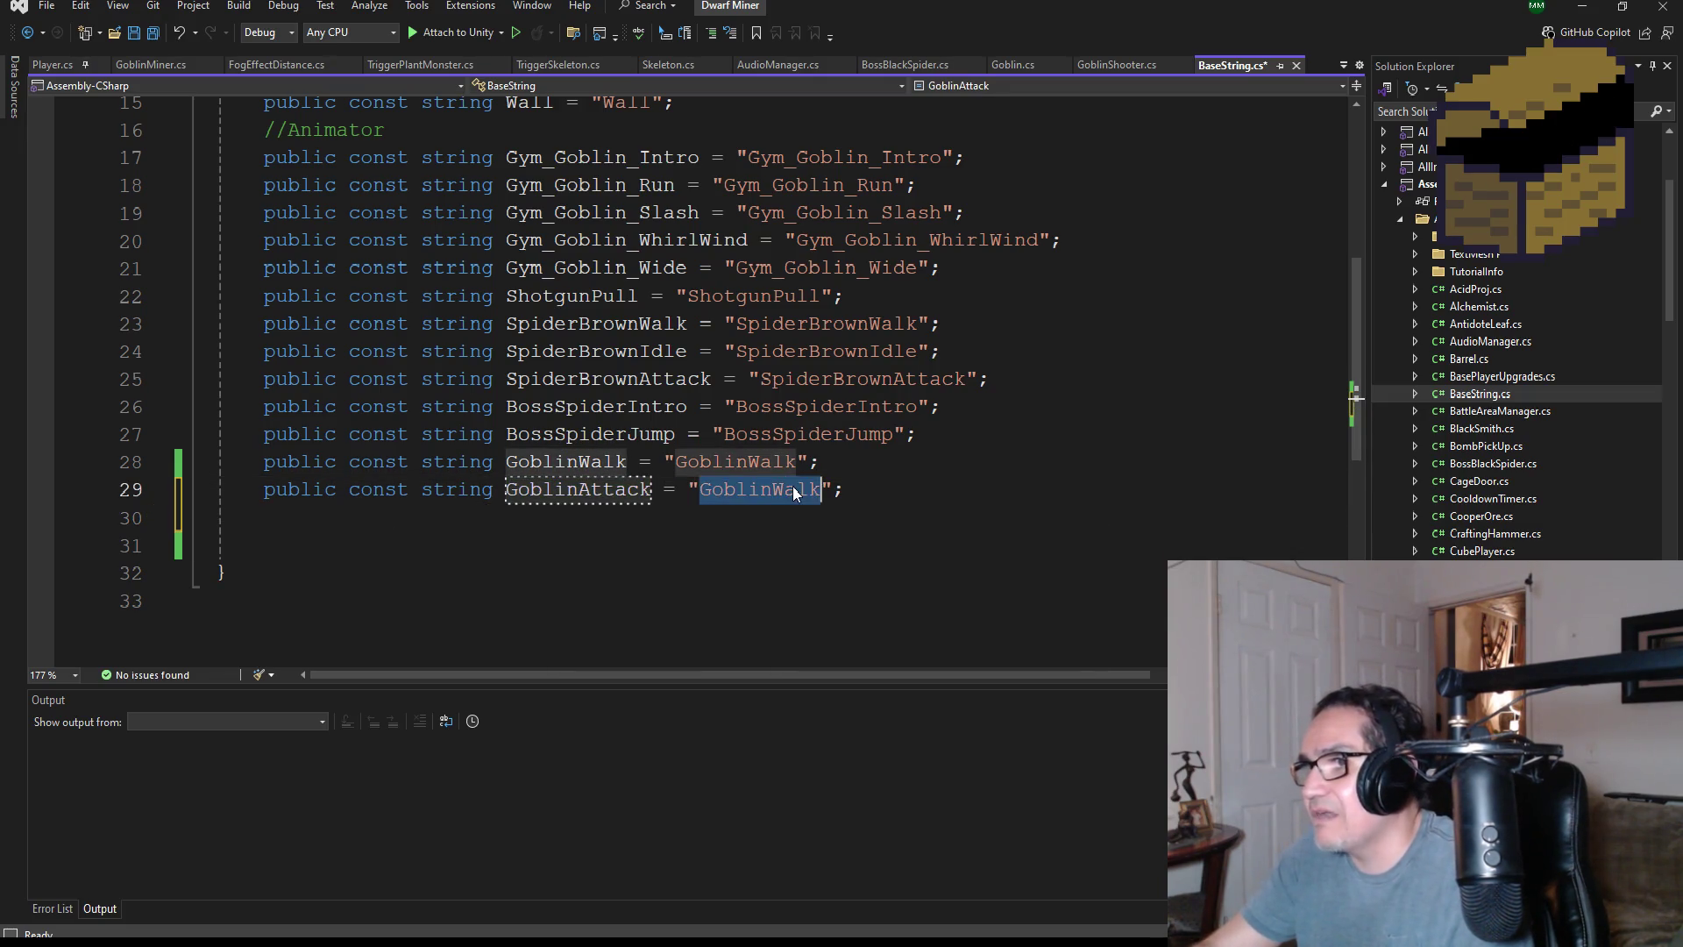
{"action": "key", "text": "ctrl+v"}
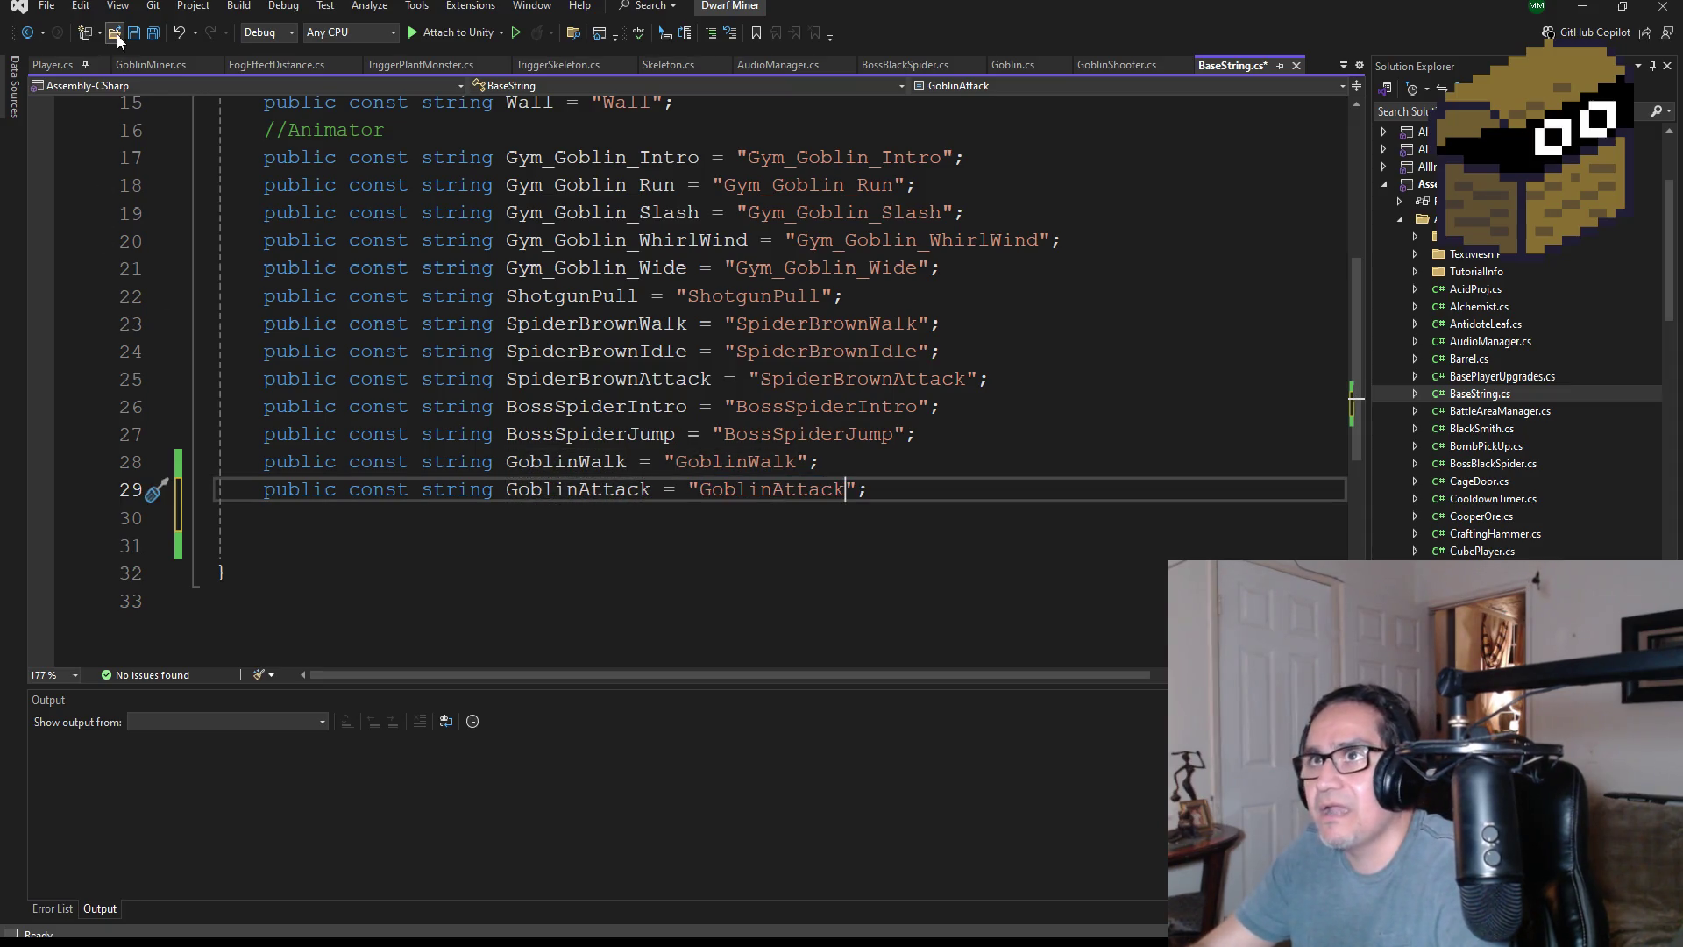
{"action": "key", "text": "ctrl+s"}
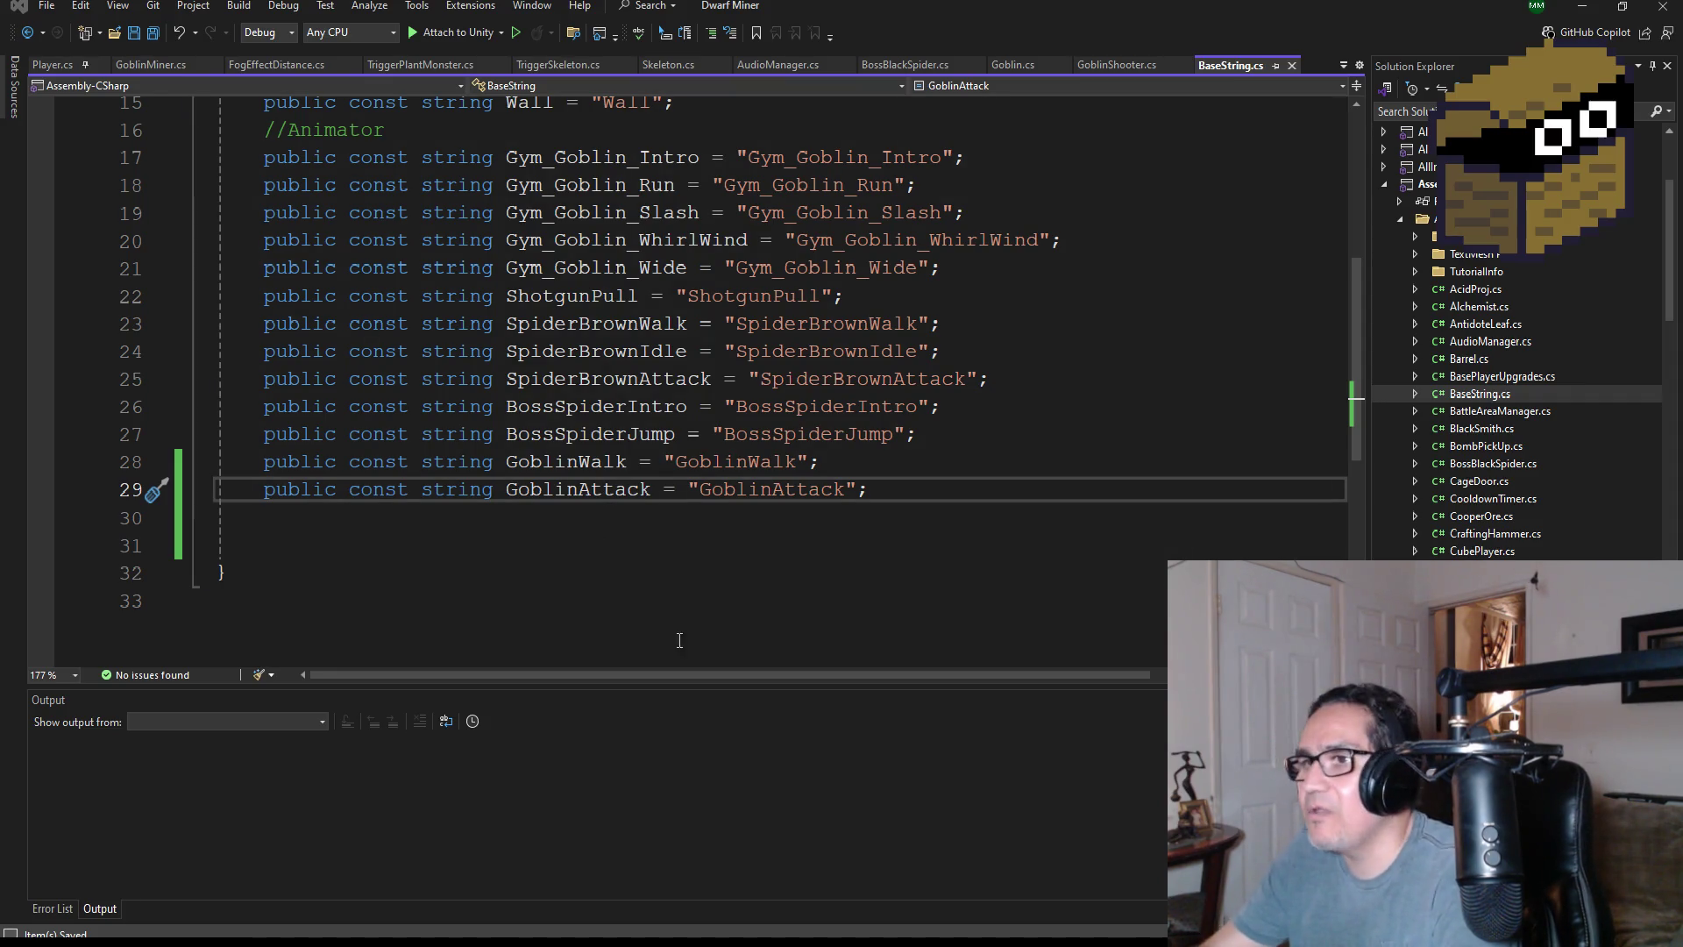
- Look up the GoblinIdle animation name on line 82 of GoblinMiner.cs, then check GoblinShooter.cs
{"action": "left_click", "coordinate": [439, 545]}
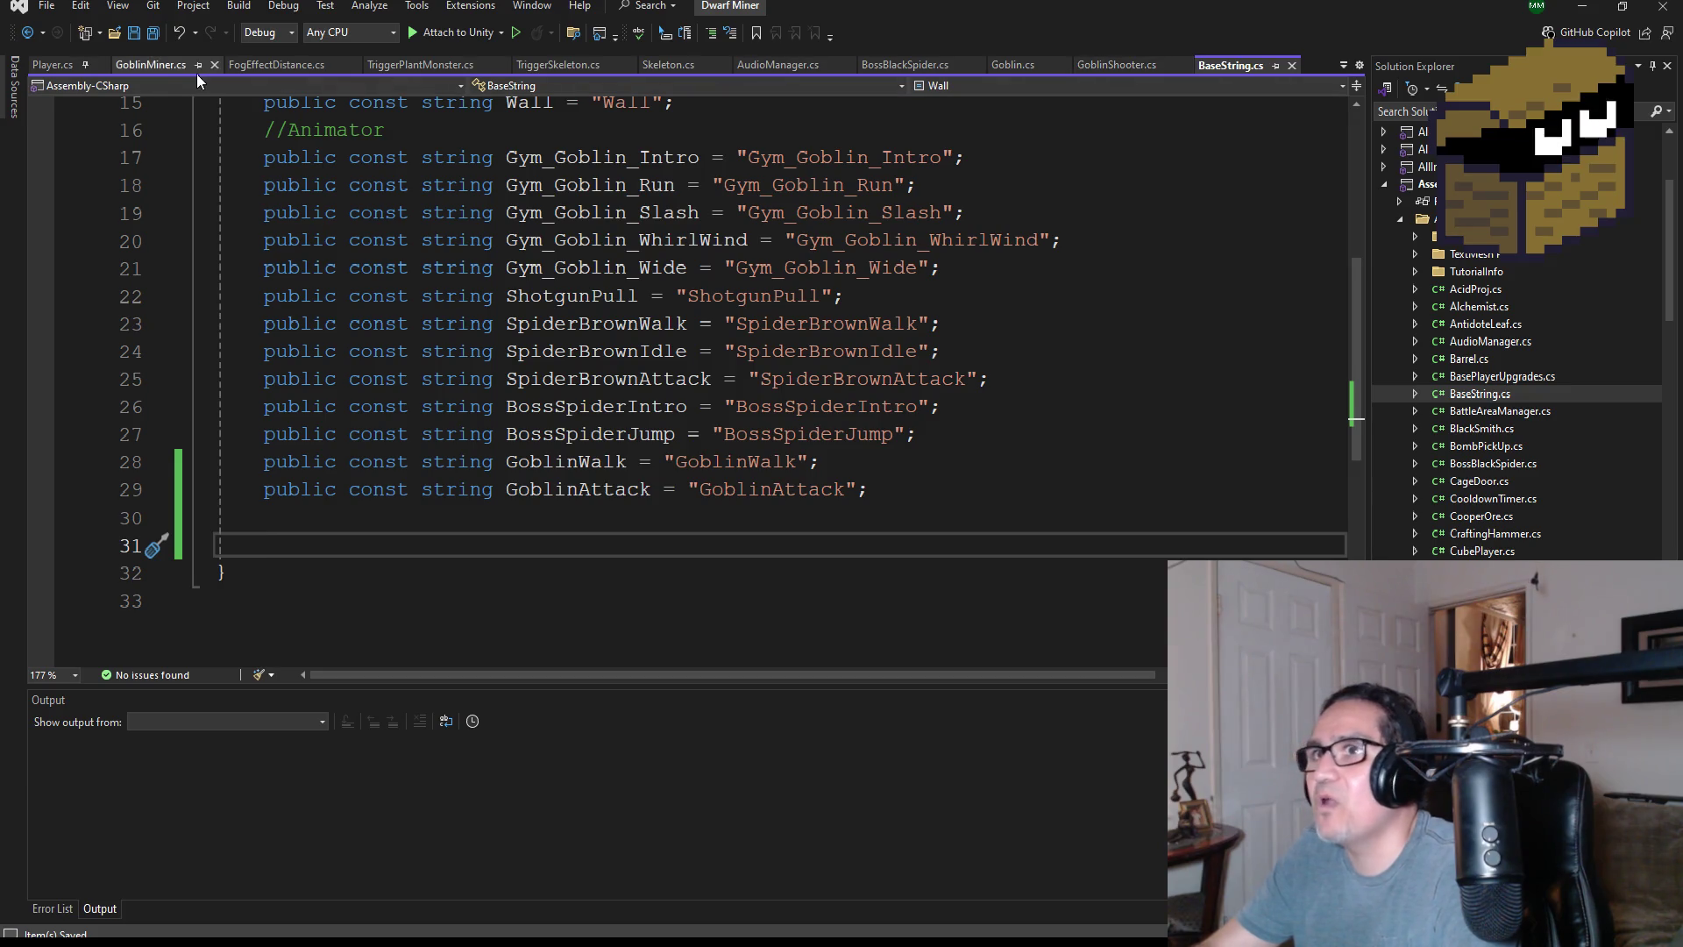
{"action": "left_click", "coordinate": [154, 71]}
{"action": "scroll", "coordinate": [583, 311], "scroll_direction": "down", "scroll_amount": 2}
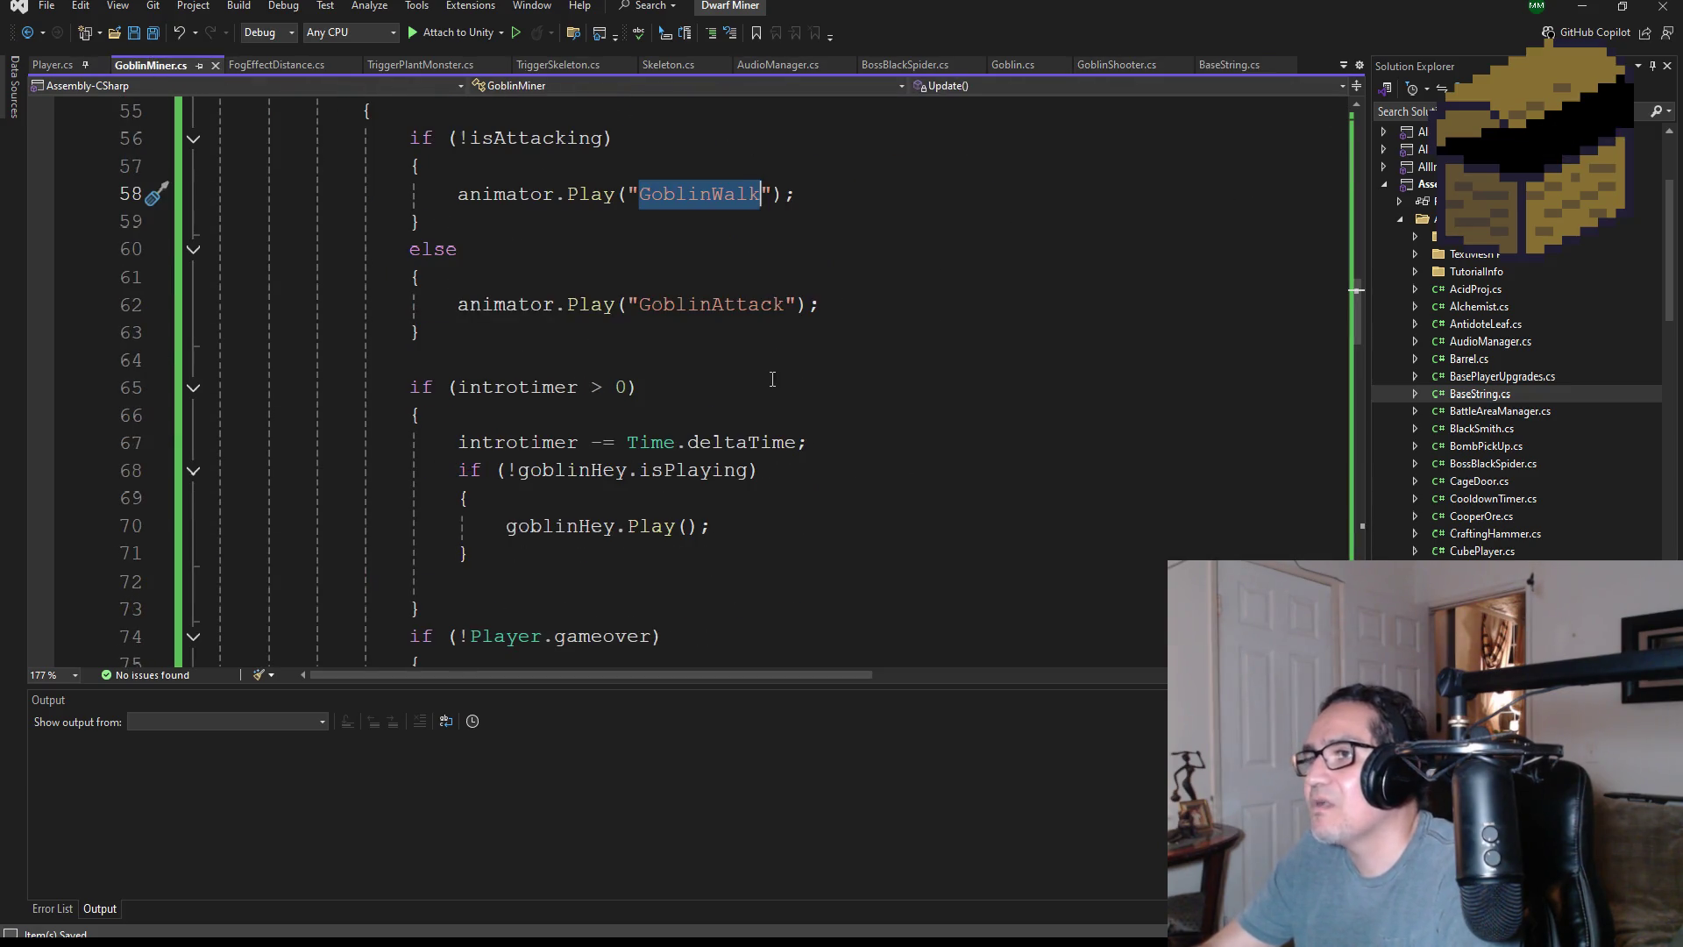
{"action": "scroll", "coordinate": [701, 345], "scroll_direction": "down", "scroll_amount": 5}
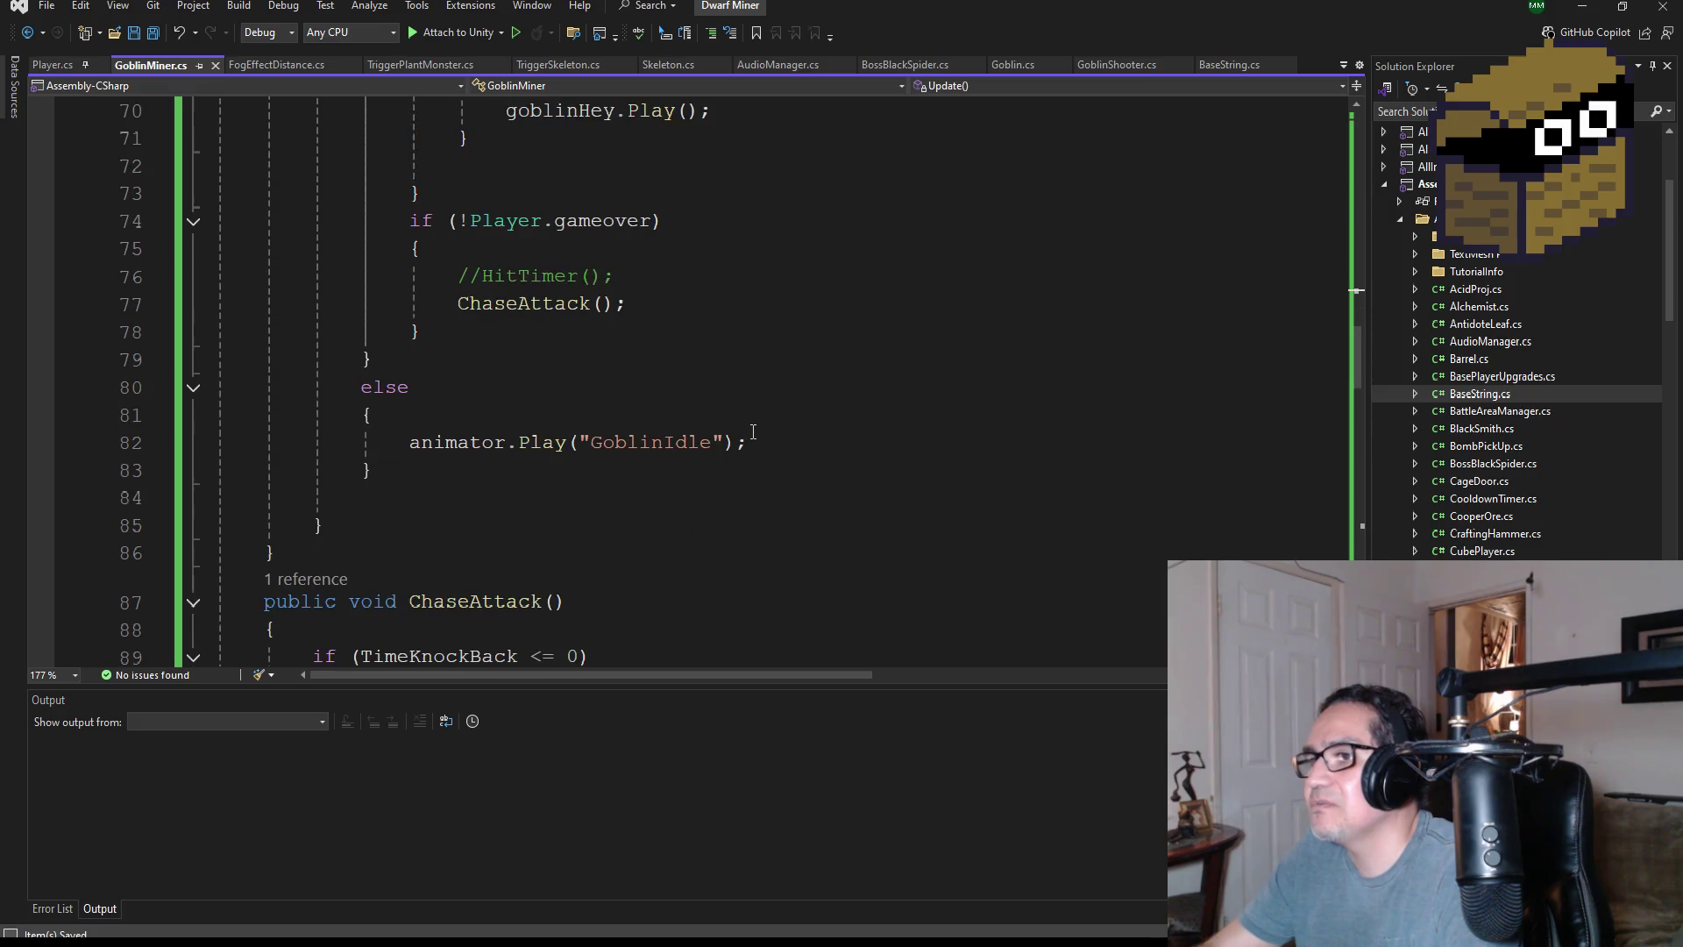
{"action": "double_click", "coordinate": [622, 440]}
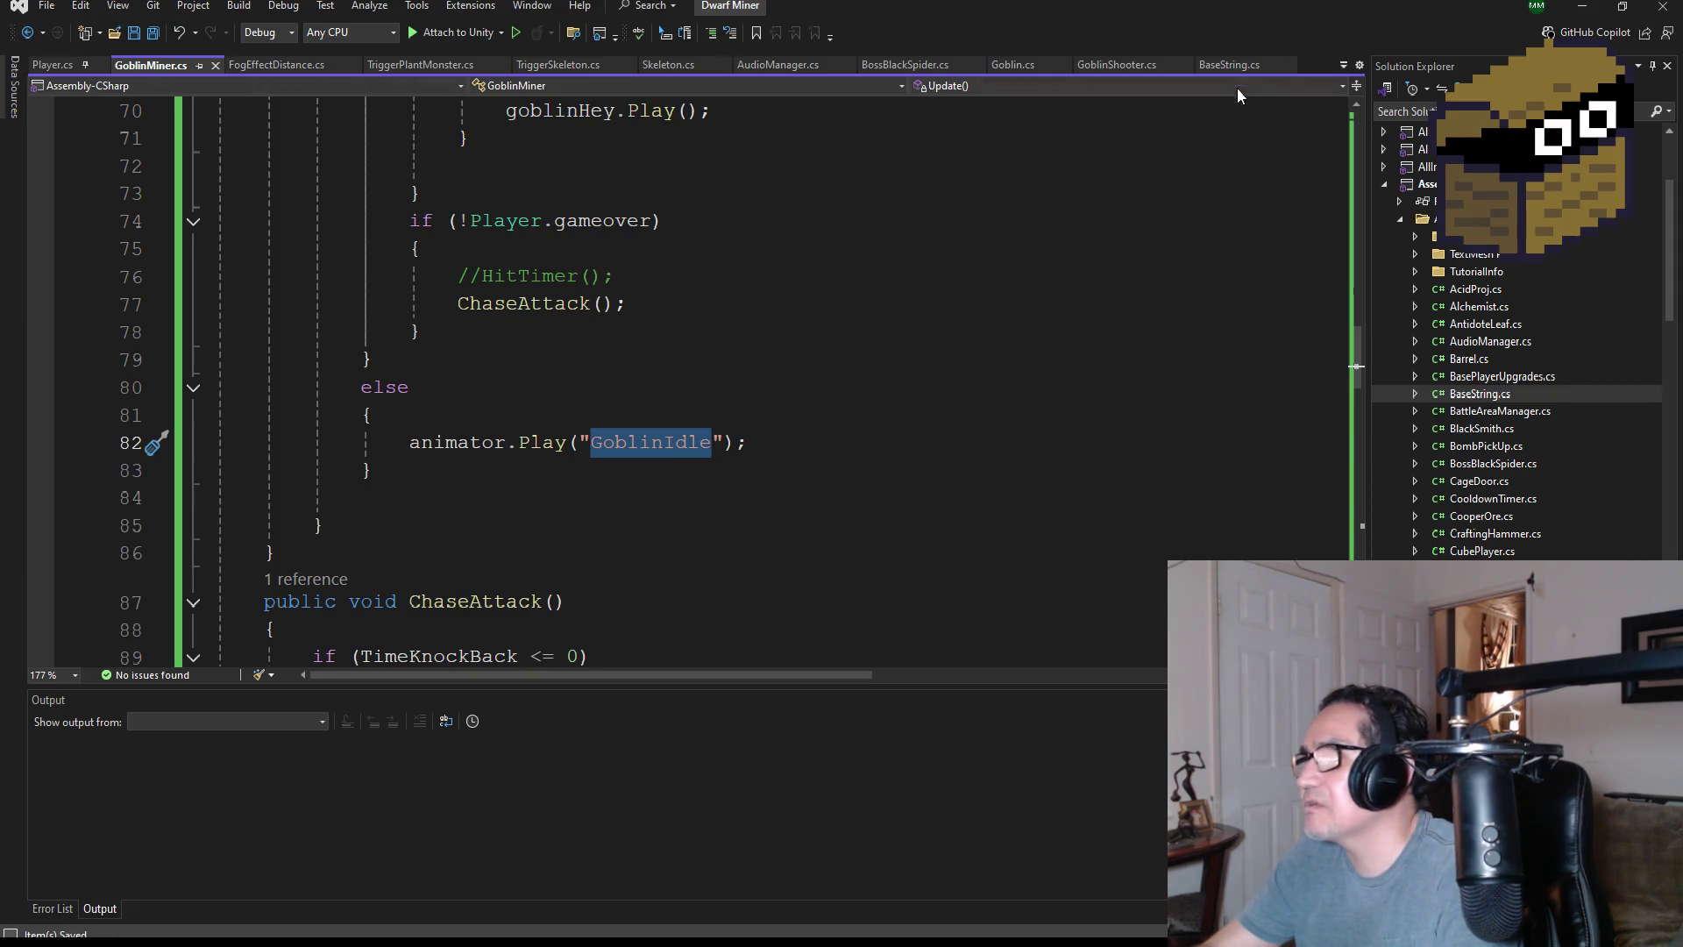
{"action": "left_click", "coordinate": [1128, 65]}
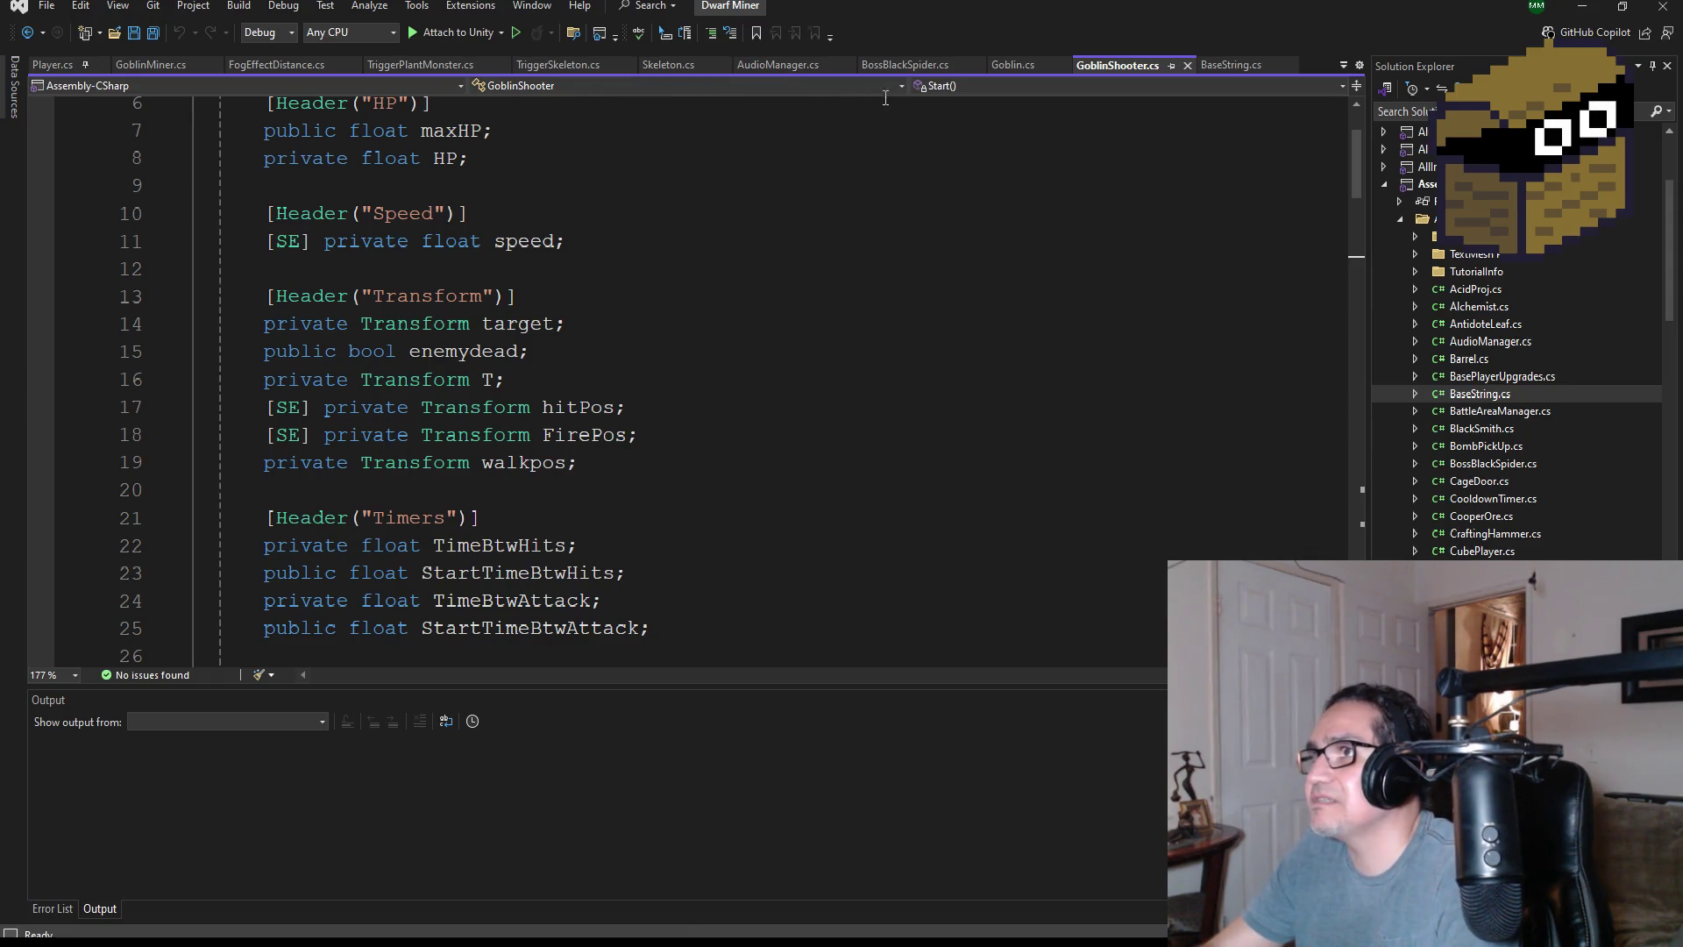
{"action": "double_click", "coordinate": [1456, 396]}
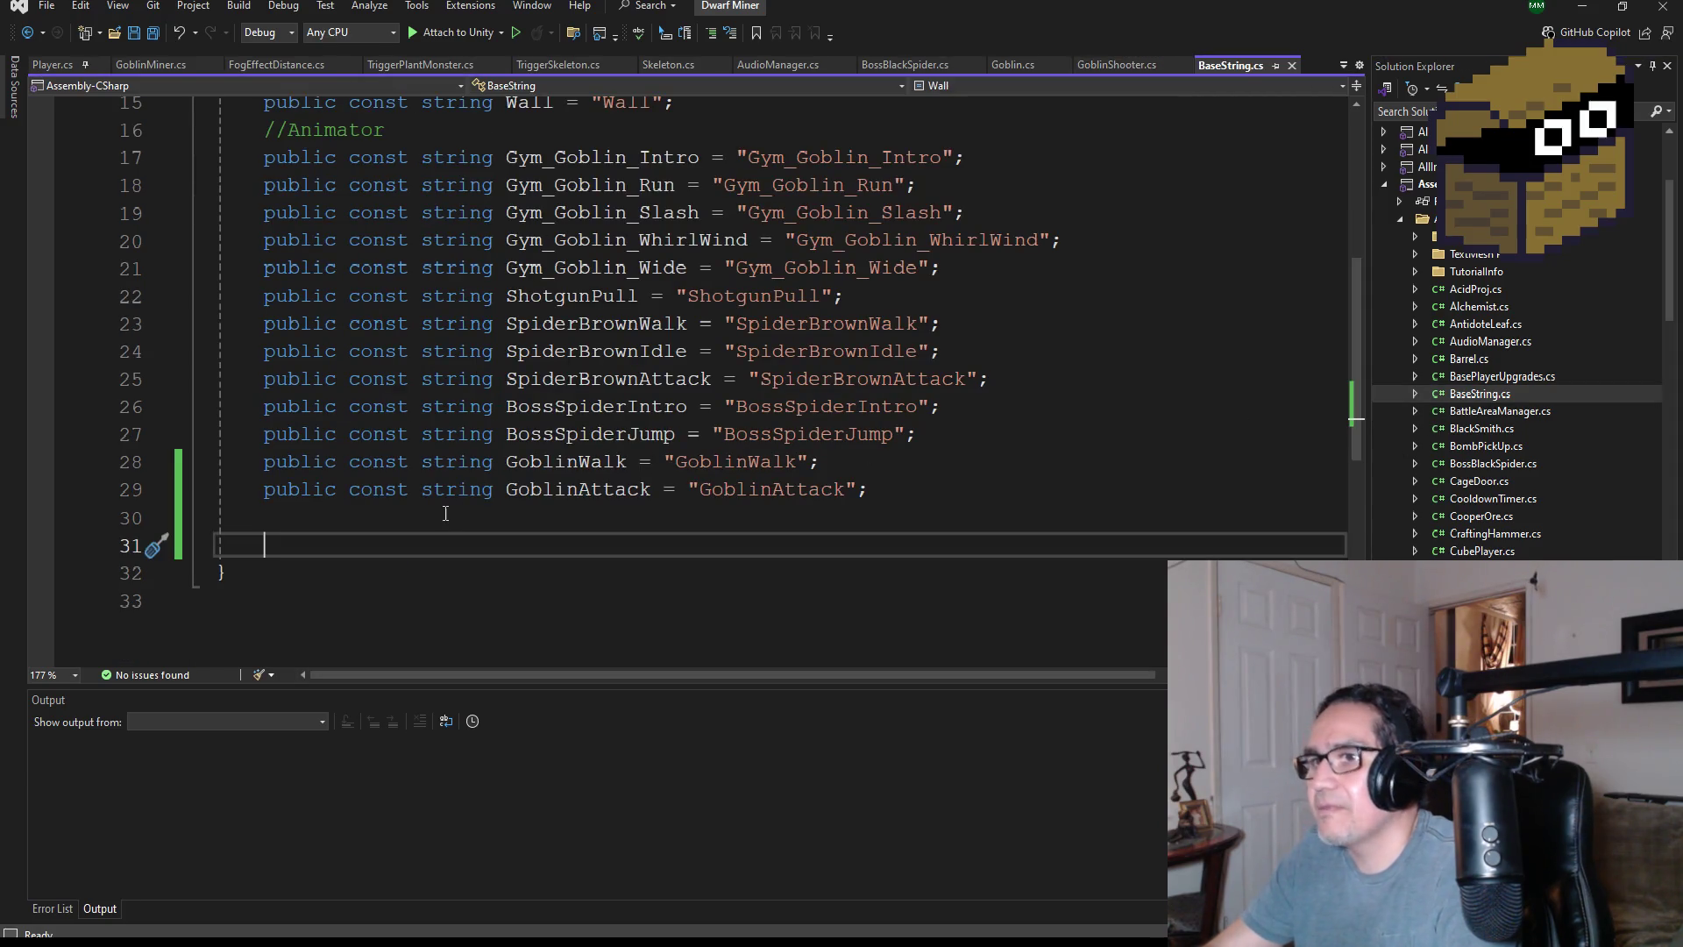
- Duplicate the GoblinAttack declaration onto line 30 and remove the stray GoblinIdle word
{"action": "type", "text": "GoblinIdle"}
{"action": "mouse_move", "coordinate": [882, 490]}
{"action": "left_mouse_down"}
{"action": "mouse_move", "coordinate": [219, 463]}
{"action": "mouse_move", "coordinate": [281, 498]}
{"action": "left_mouse_up"}
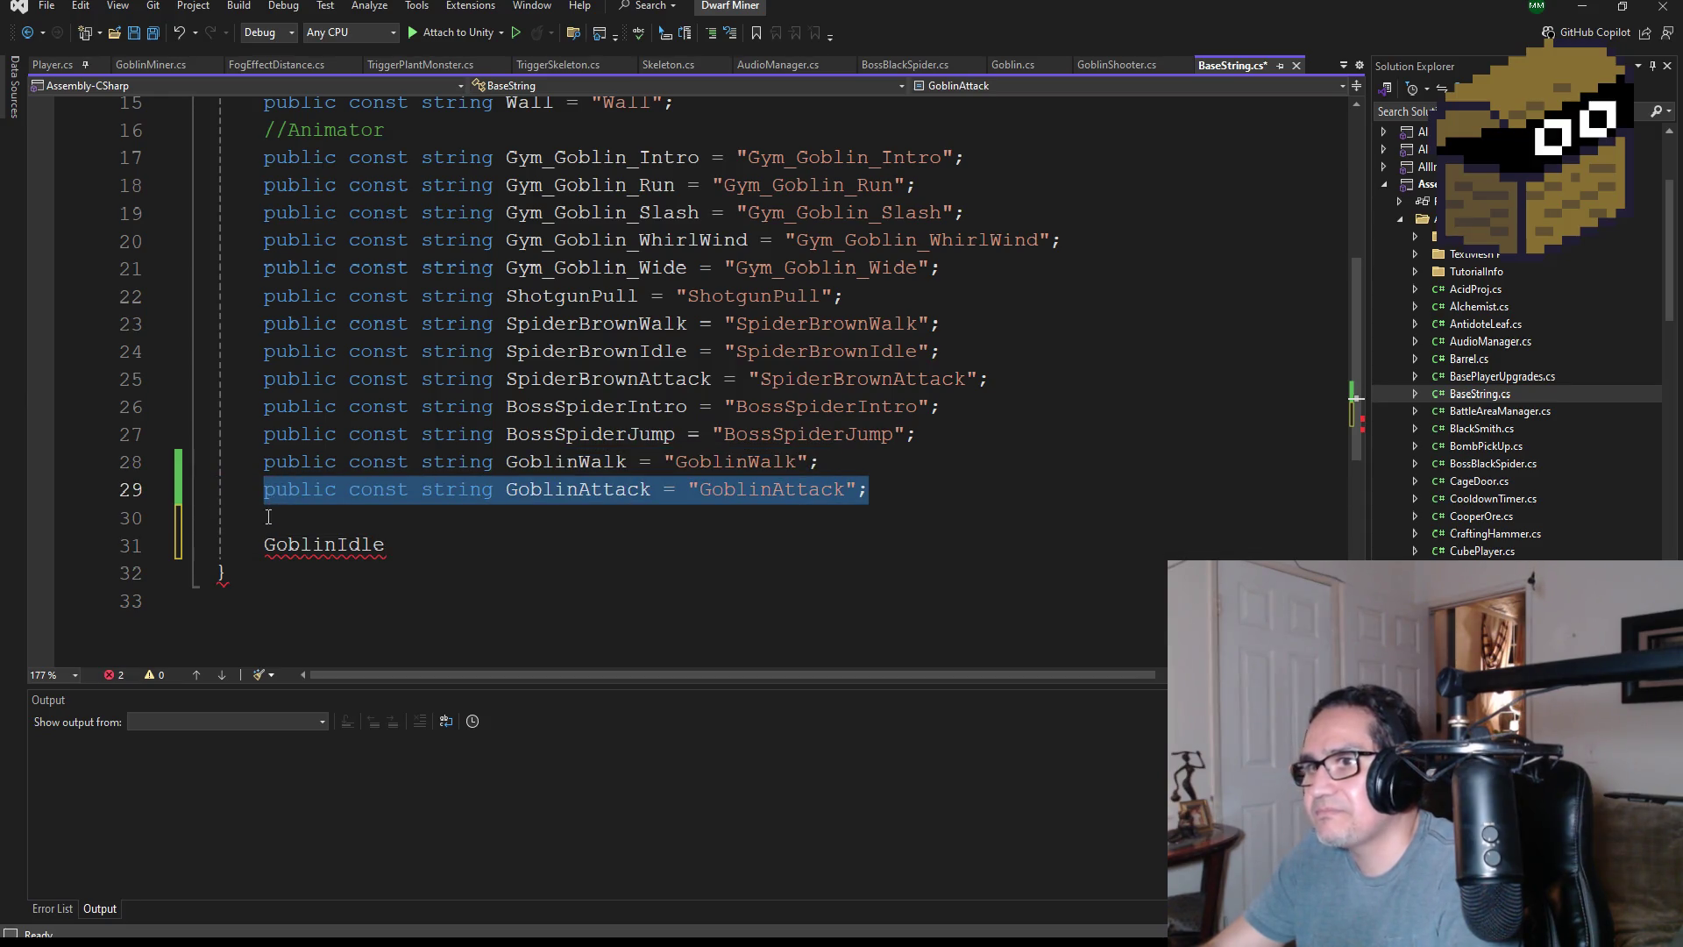
{"action": "left_click", "coordinate": [288, 515]}
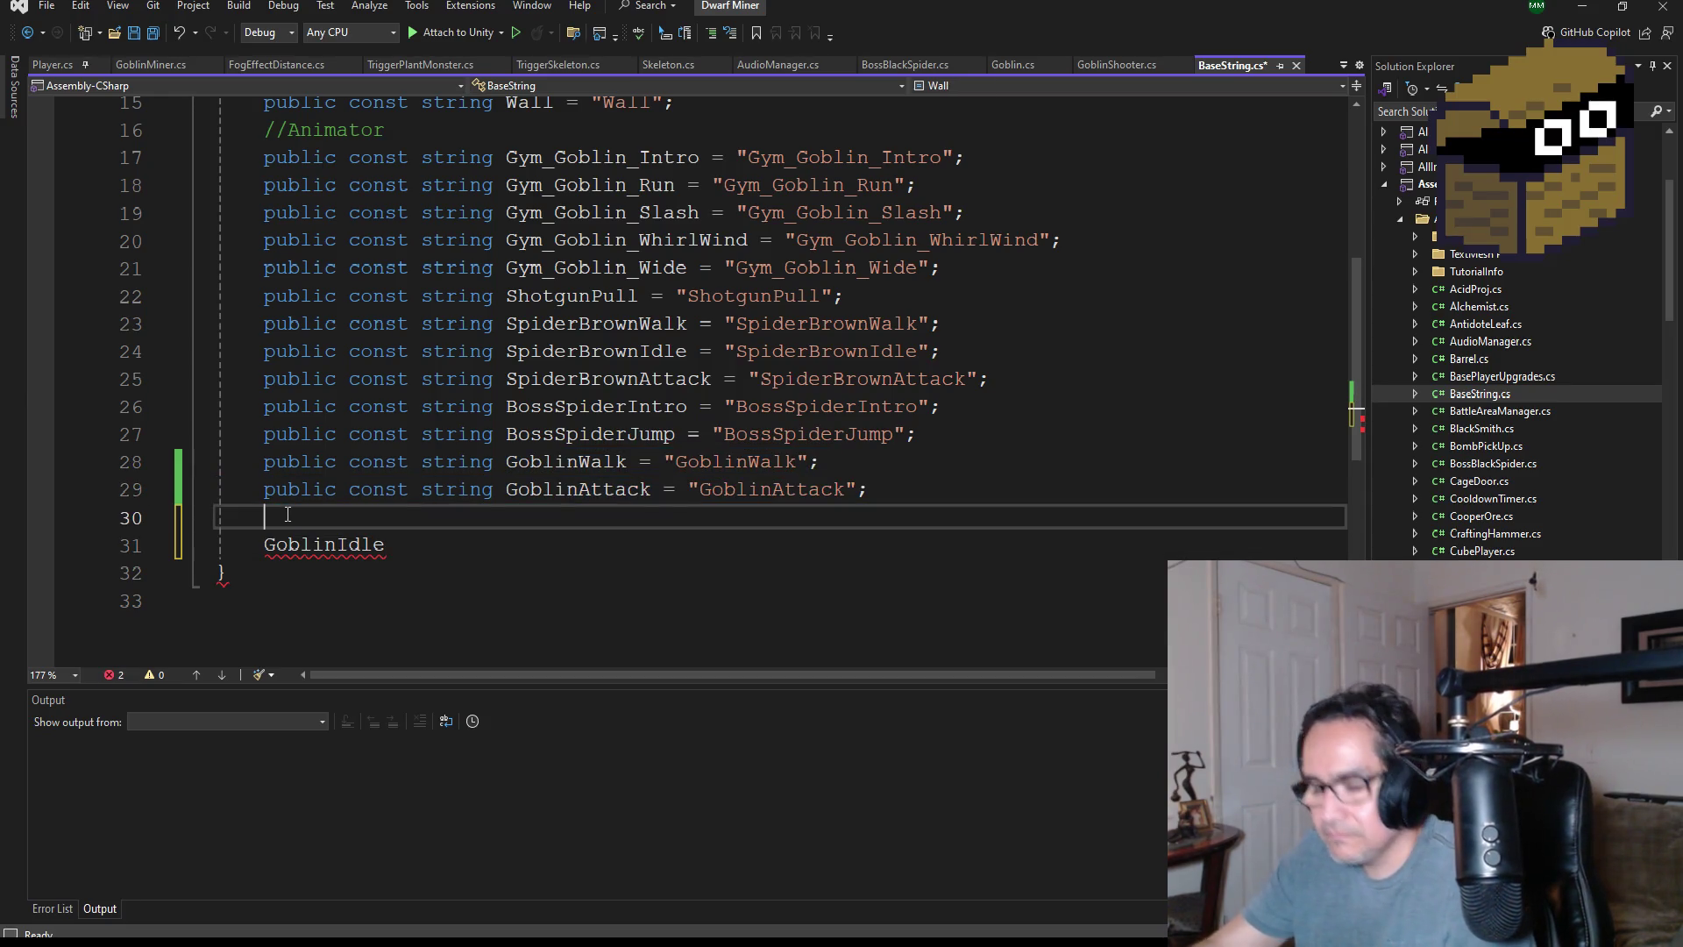
{"action": "type", "text": "public const string GoblinAttack = \"GoblinAttack\";"}
{"action": "double_click", "coordinate": [341, 543]}
{"action": "key", "text": "ctrl+c"}
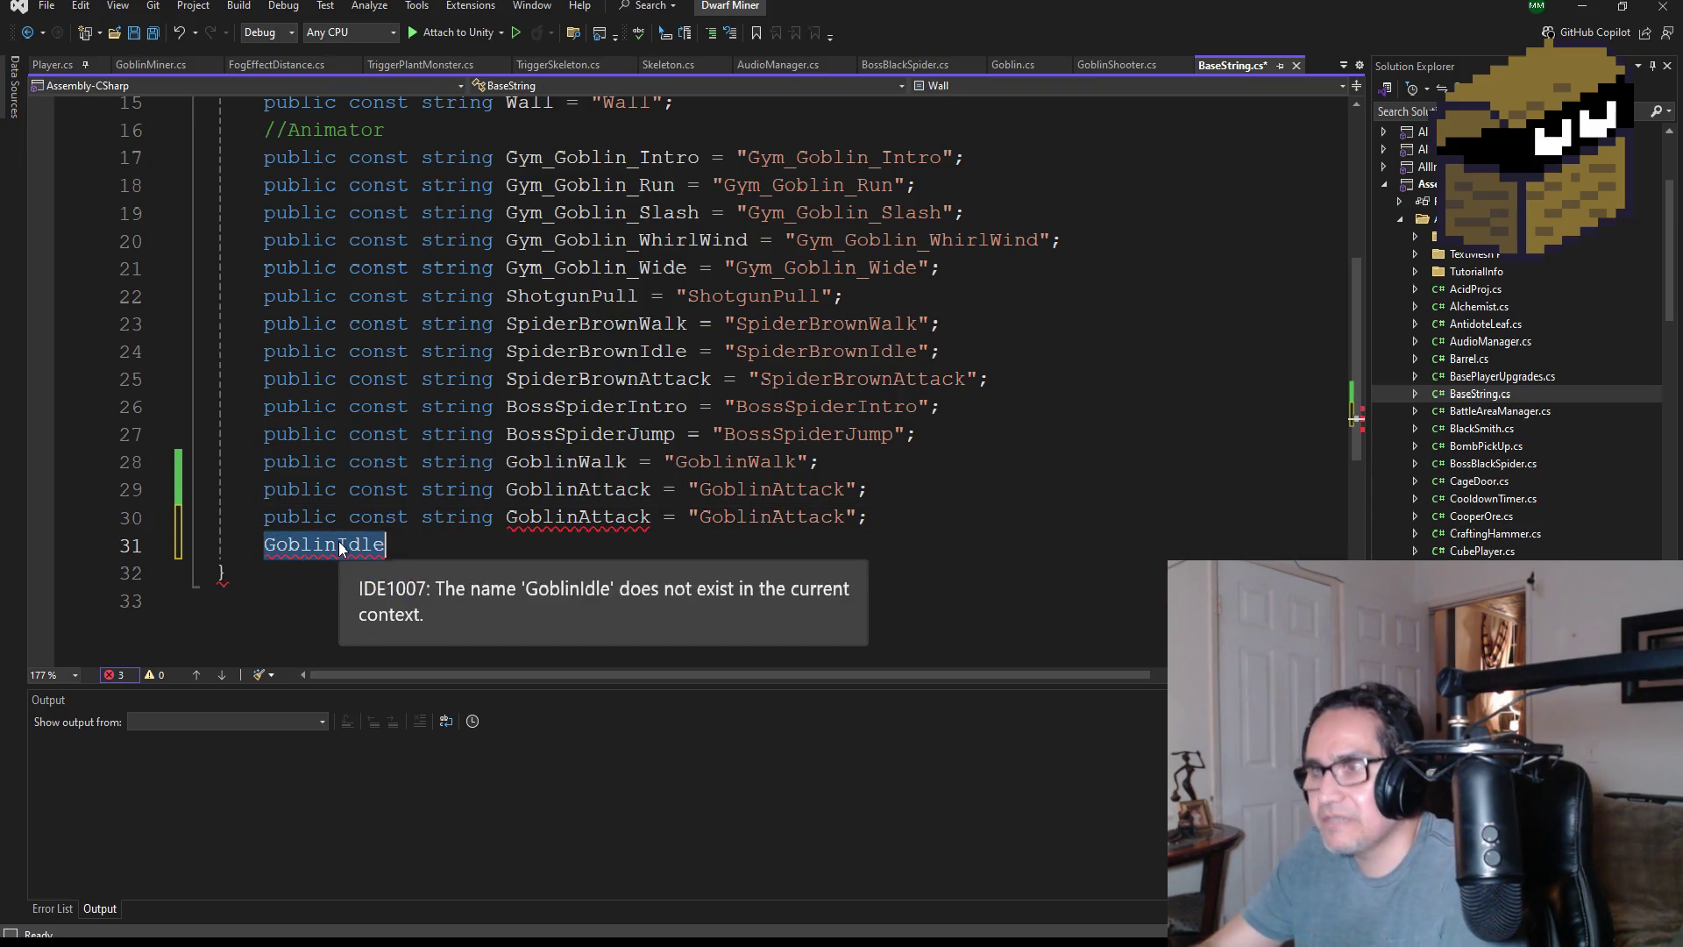
{"action": "key", "text": "BackSpace"}
- Rename the line 30 constant and string to GoblinIdle, save BaseString.cs, and return to Unity
{"action": "double_click", "coordinate": [561, 513]}
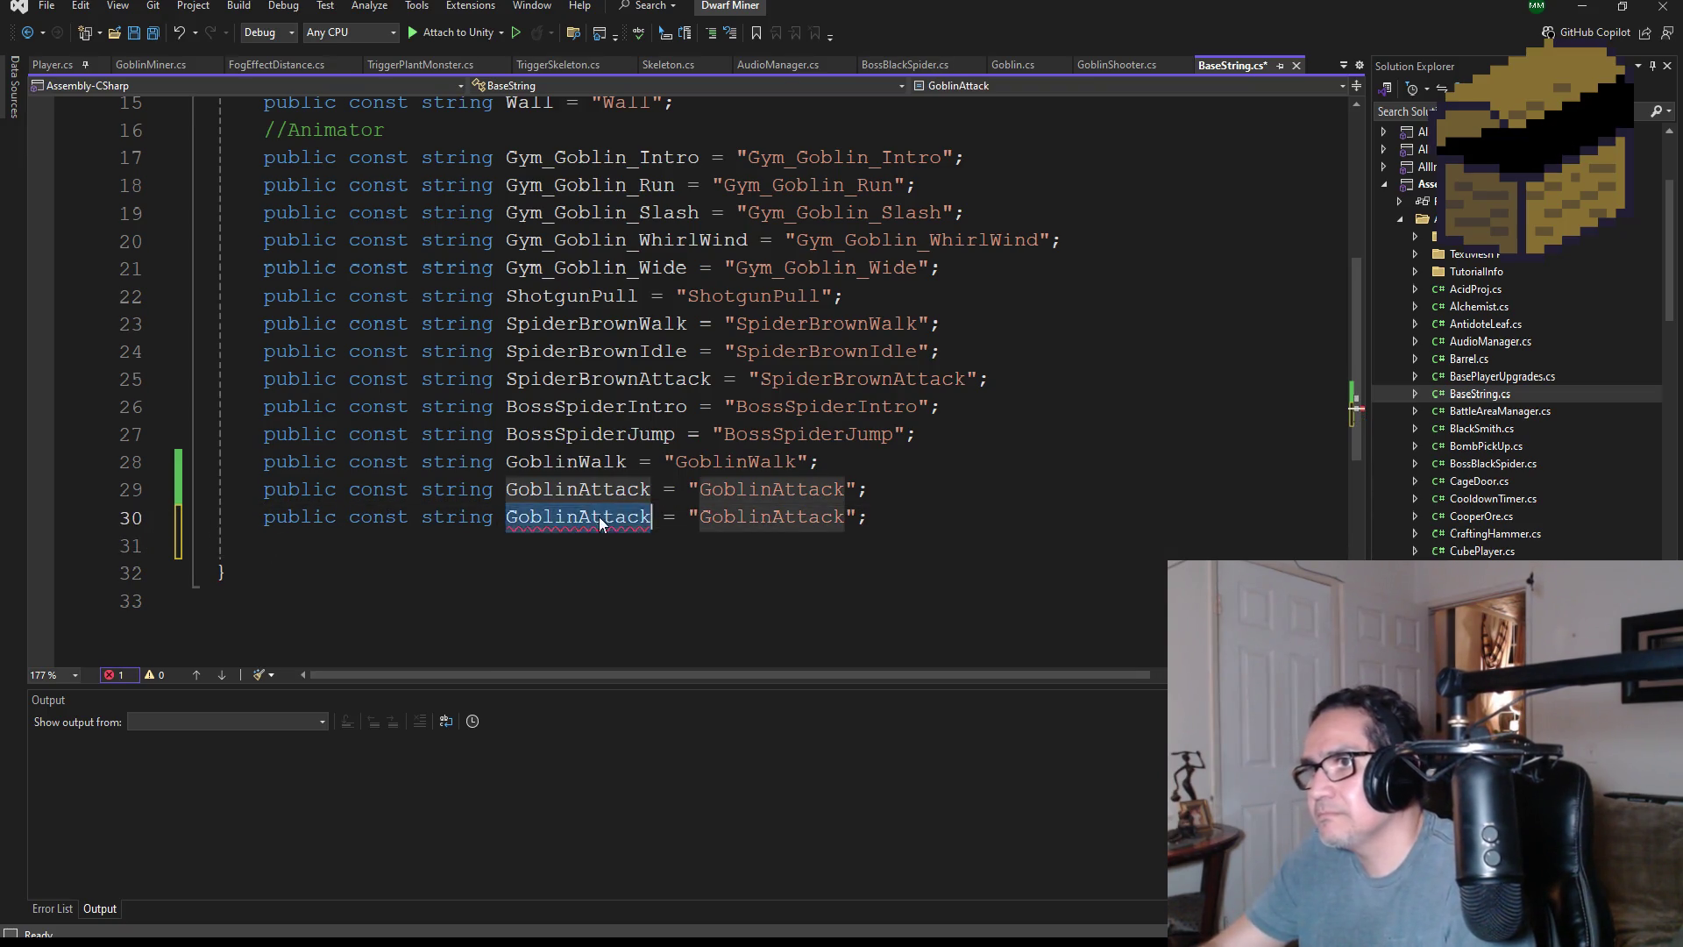
{"action": "key", "text": "ctrl+v"}
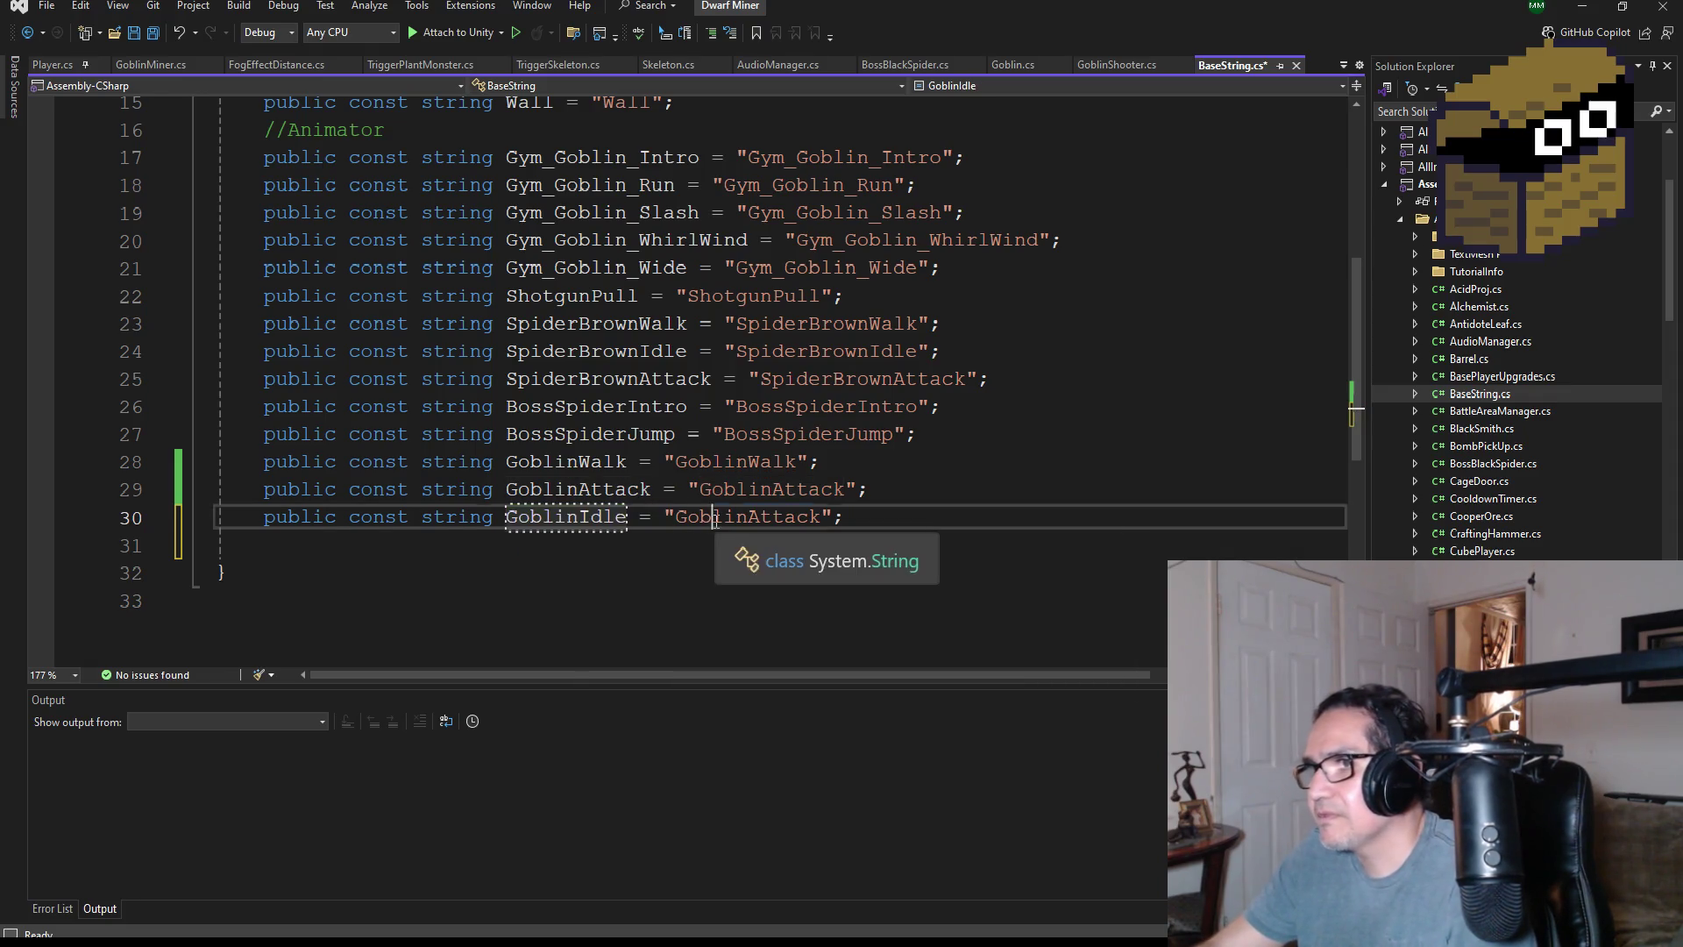
{"action": "double_click", "coordinate": [712, 520]}
{"action": "key", "text": "ctrl+v"}
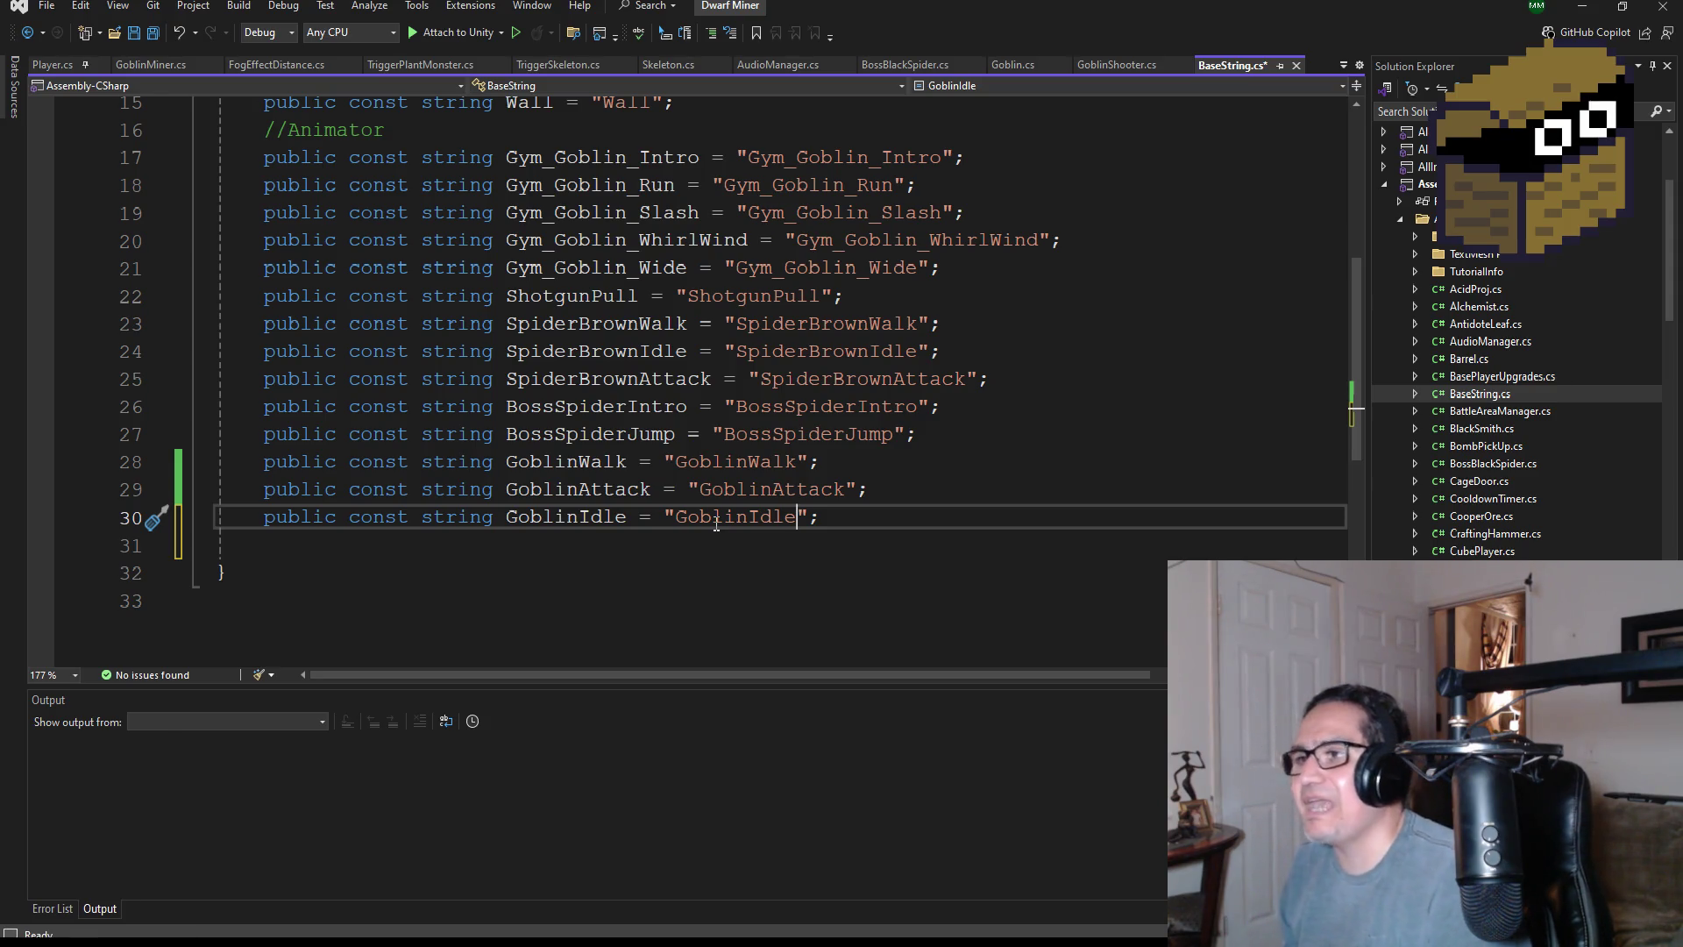
{"action": "left_click", "coordinate": [161, 34]}
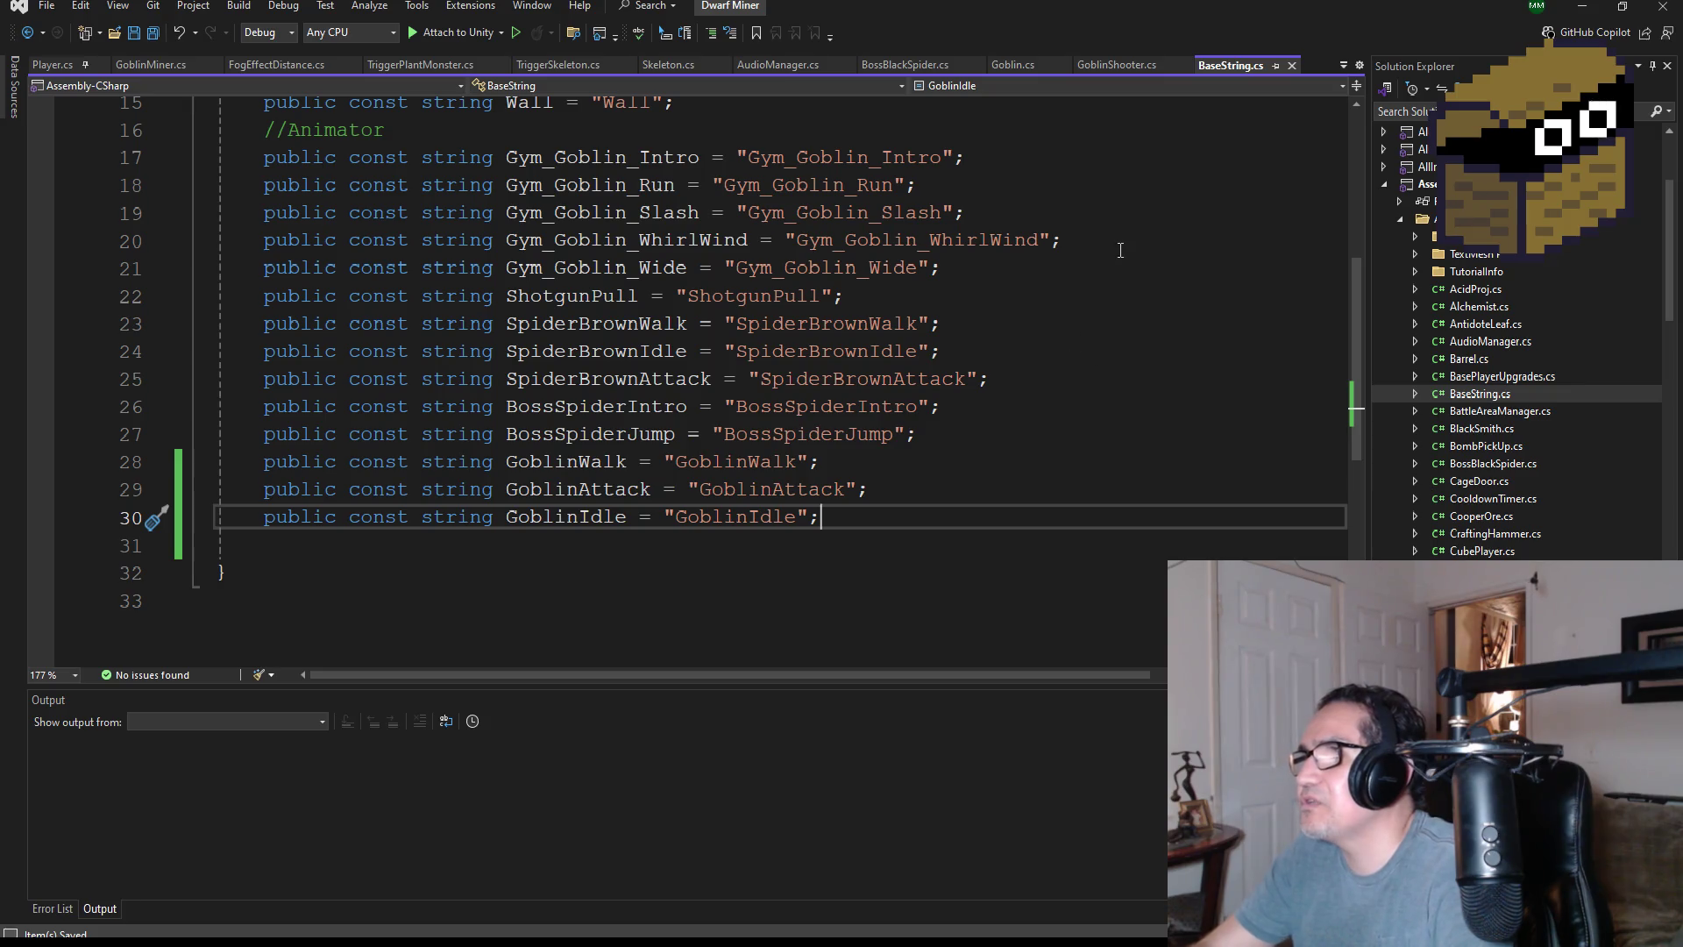
{"action": "left_click", "coordinate": [1584, 6]}
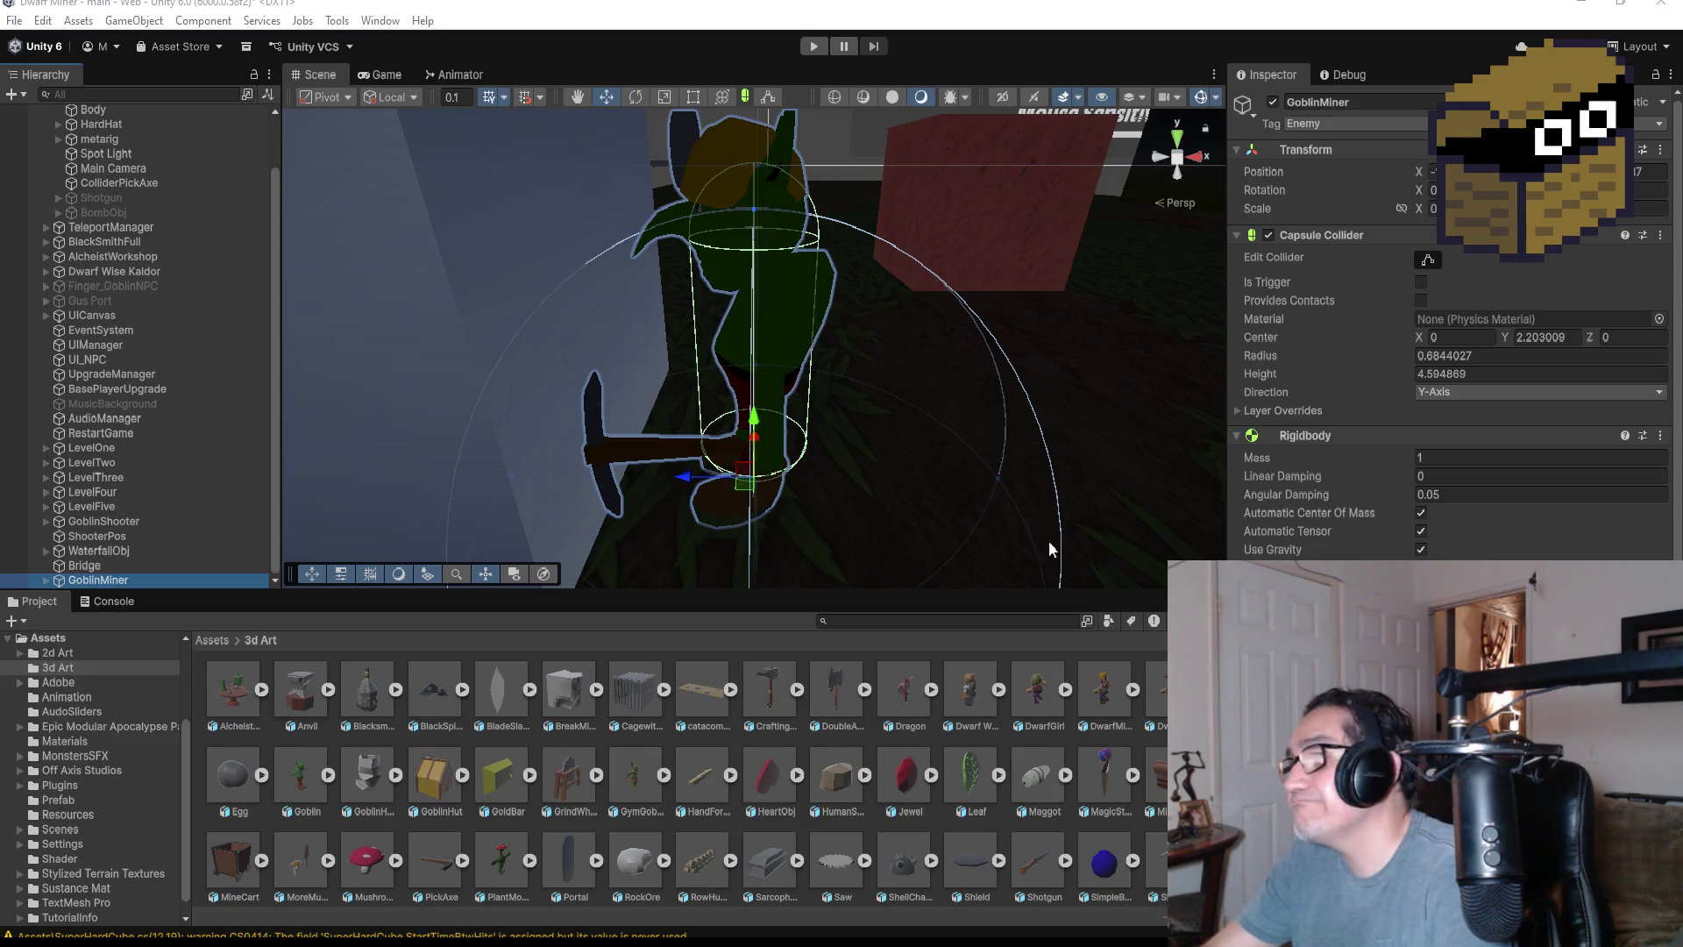
- Drag the GoblinPick state clear of GoblinWalk in the Goblin animator graph and select its name
{"action": "scroll", "coordinate": [1446, 350], "scroll_direction": "down", "scroll_amount": 10}
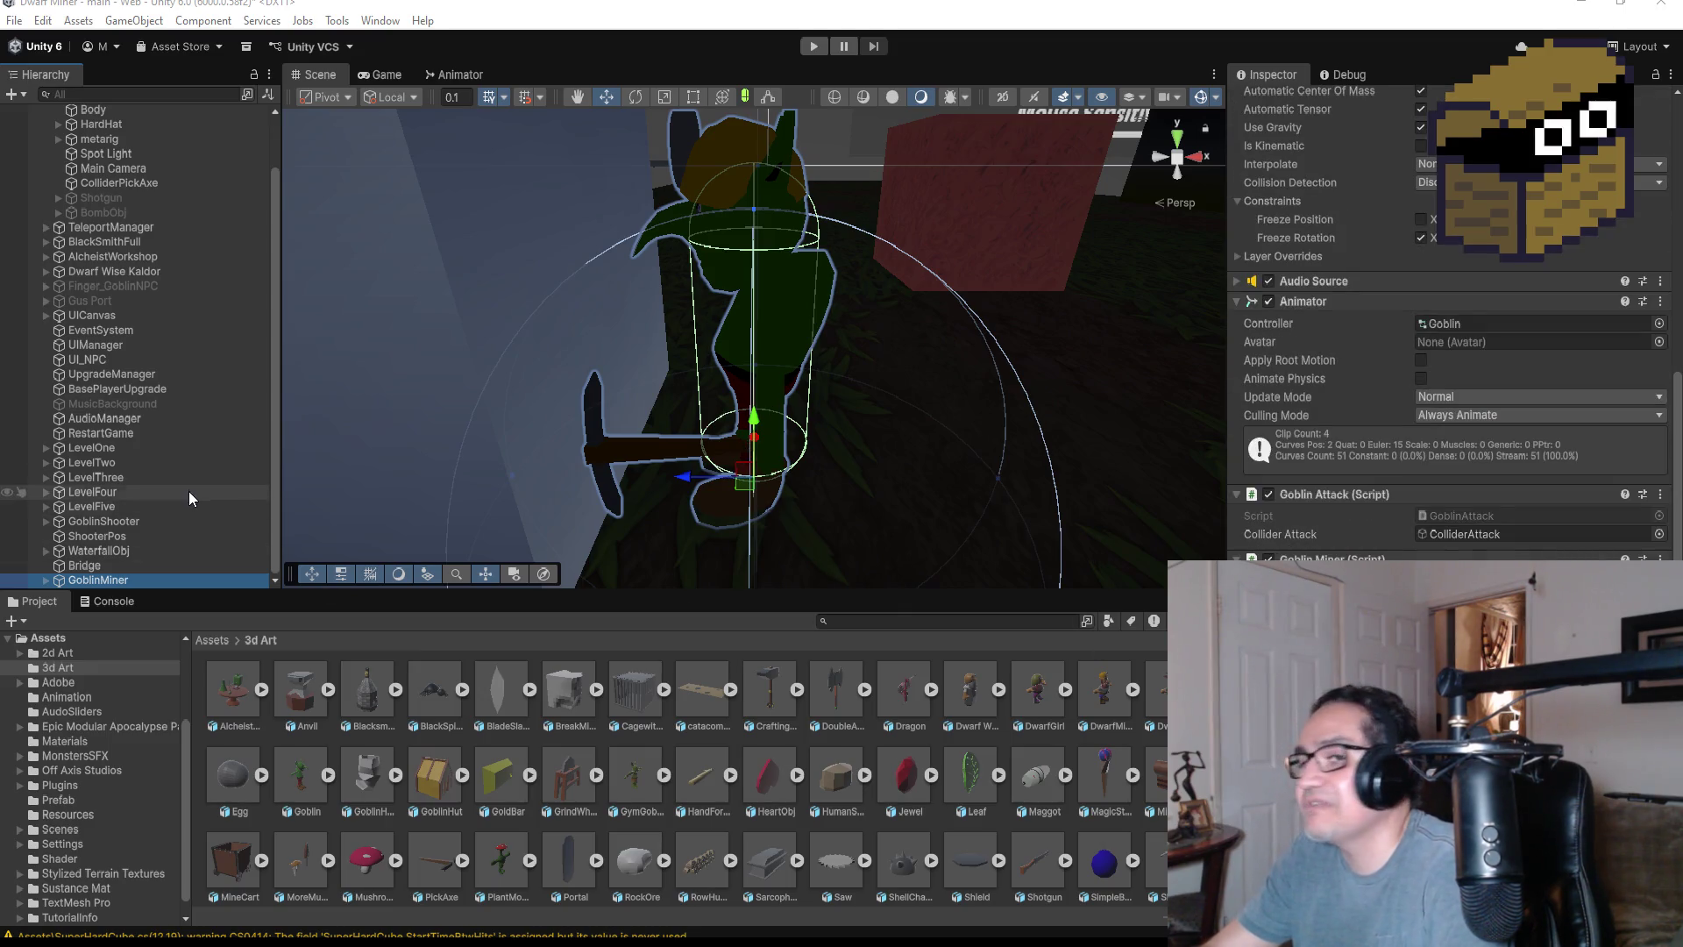
{"action": "left_click", "coordinate": [449, 76]}
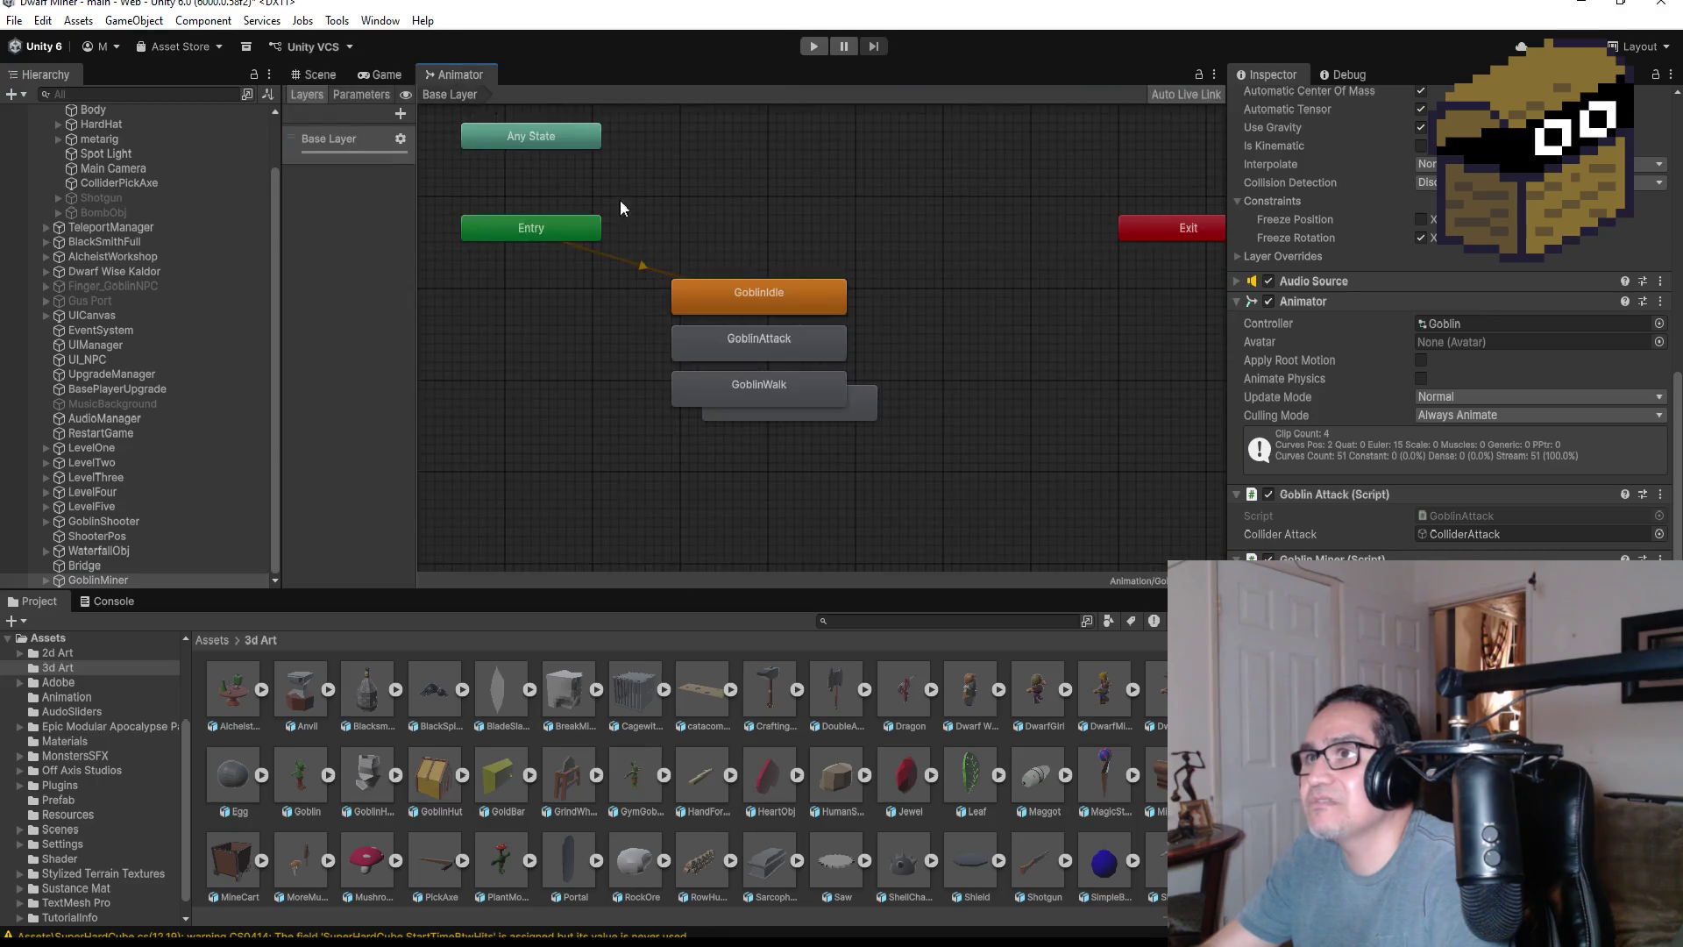
{"action": "left_click_drag", "start_coordinate": [866, 405], "coordinate": [841, 441]}
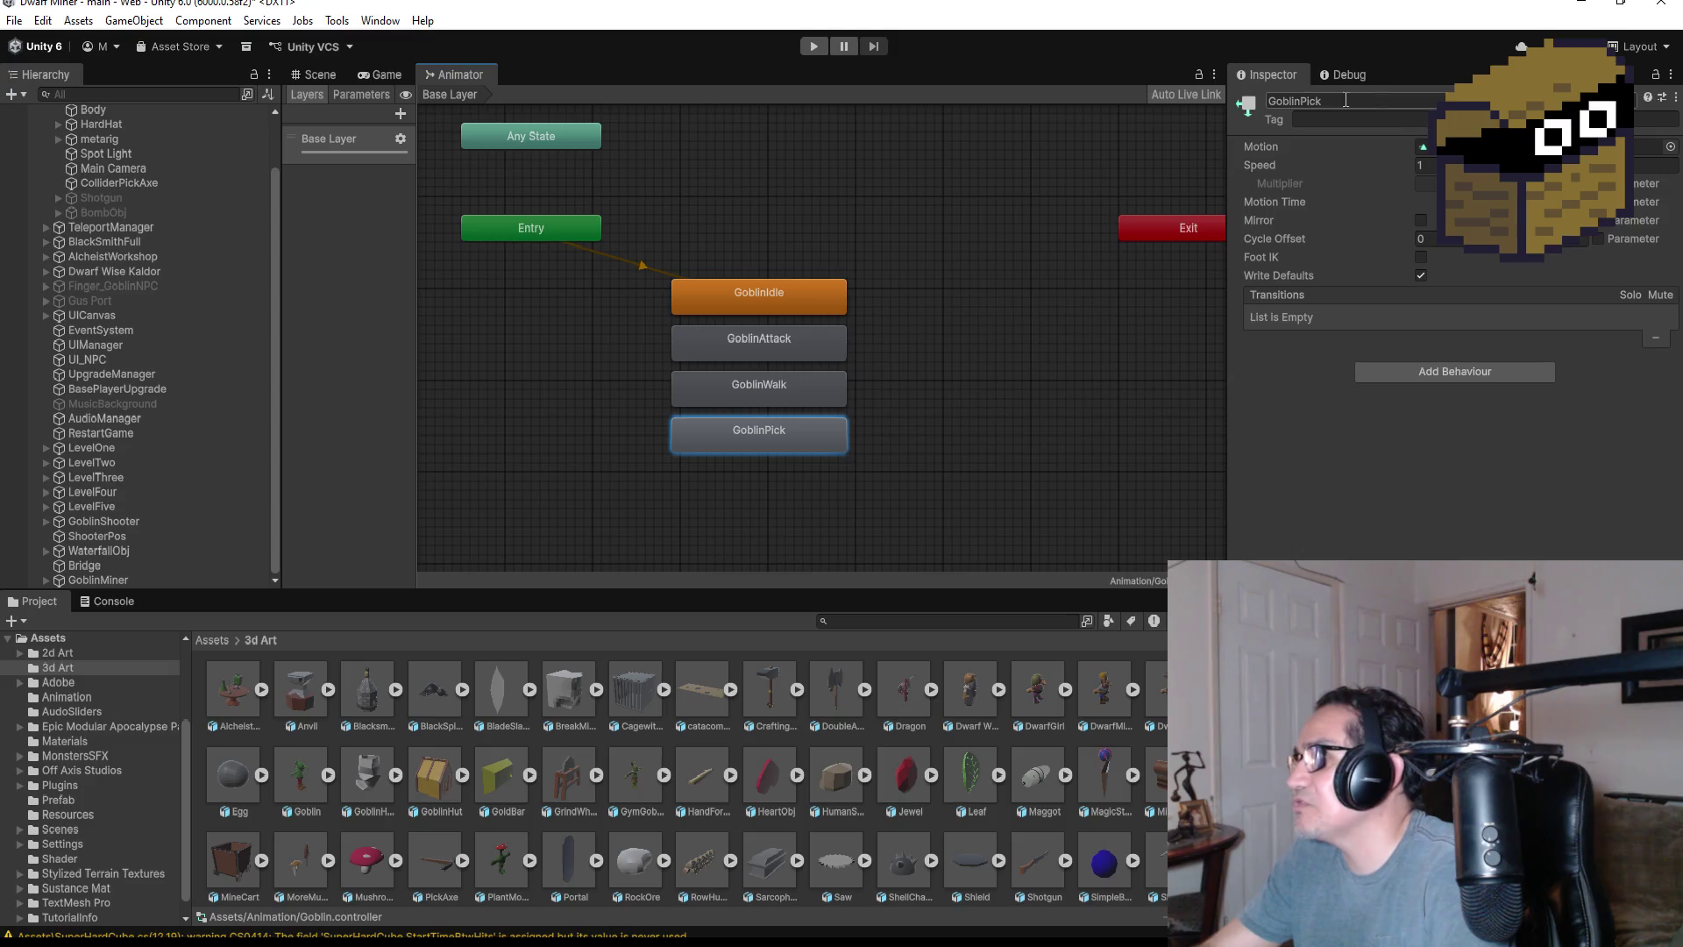
{"action": "left_click", "coordinate": [1298, 99]}
{"action": "double_click", "coordinate": [1298, 99]}
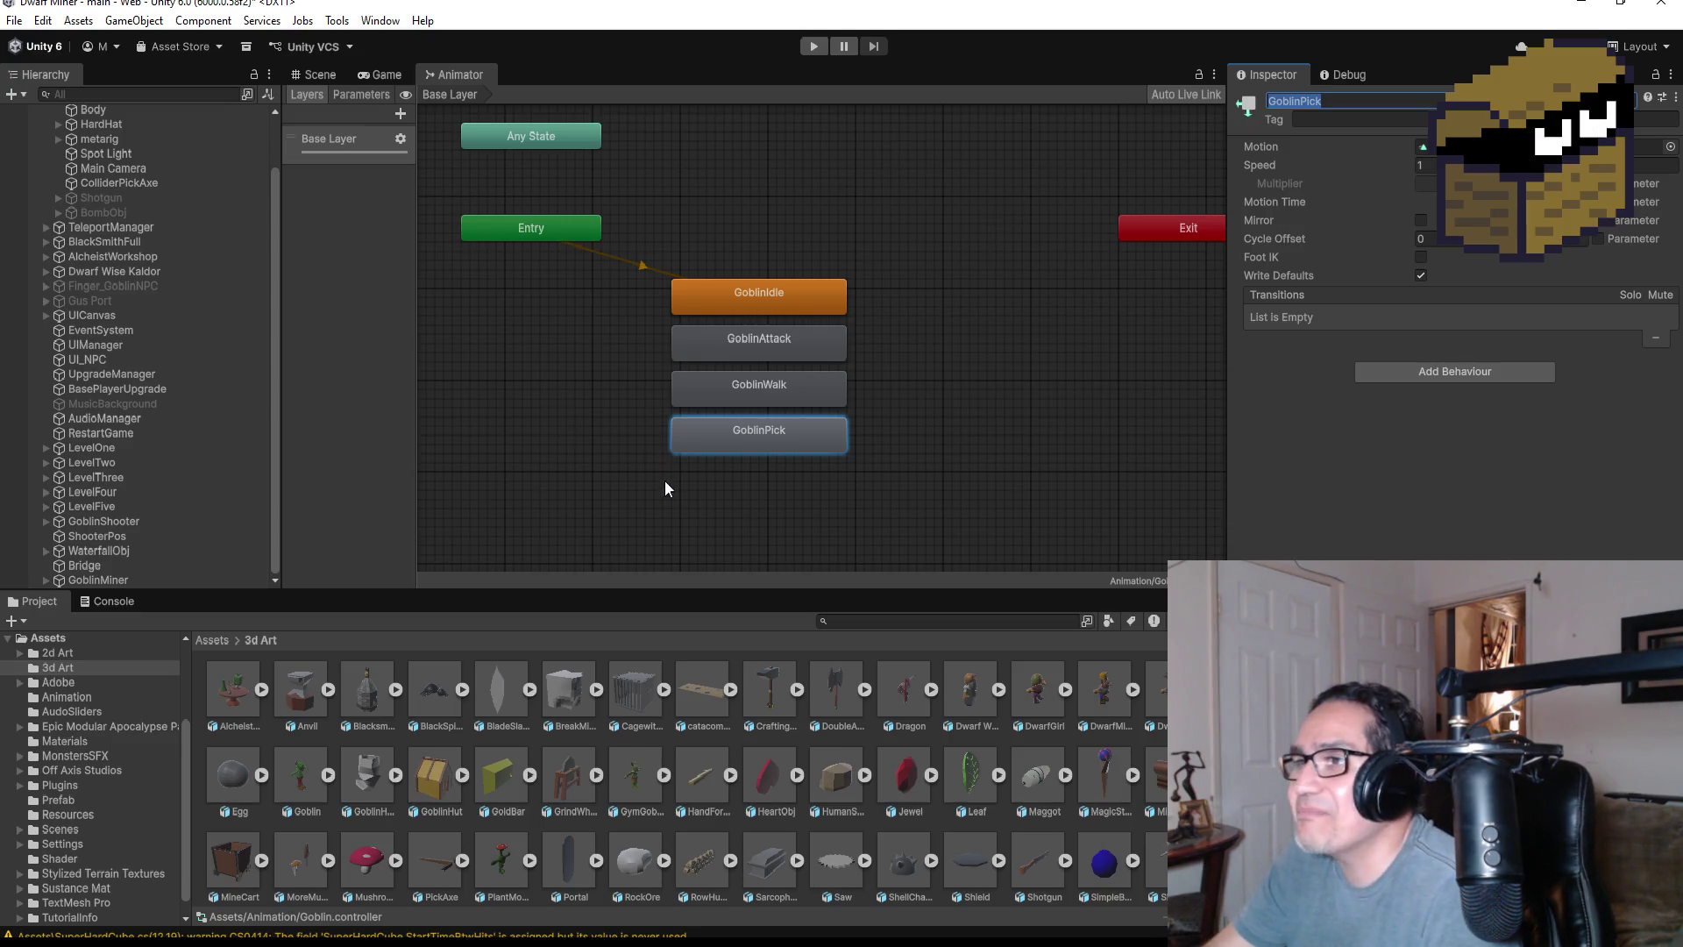
{"action": "key", "text": "alt+Tab"}
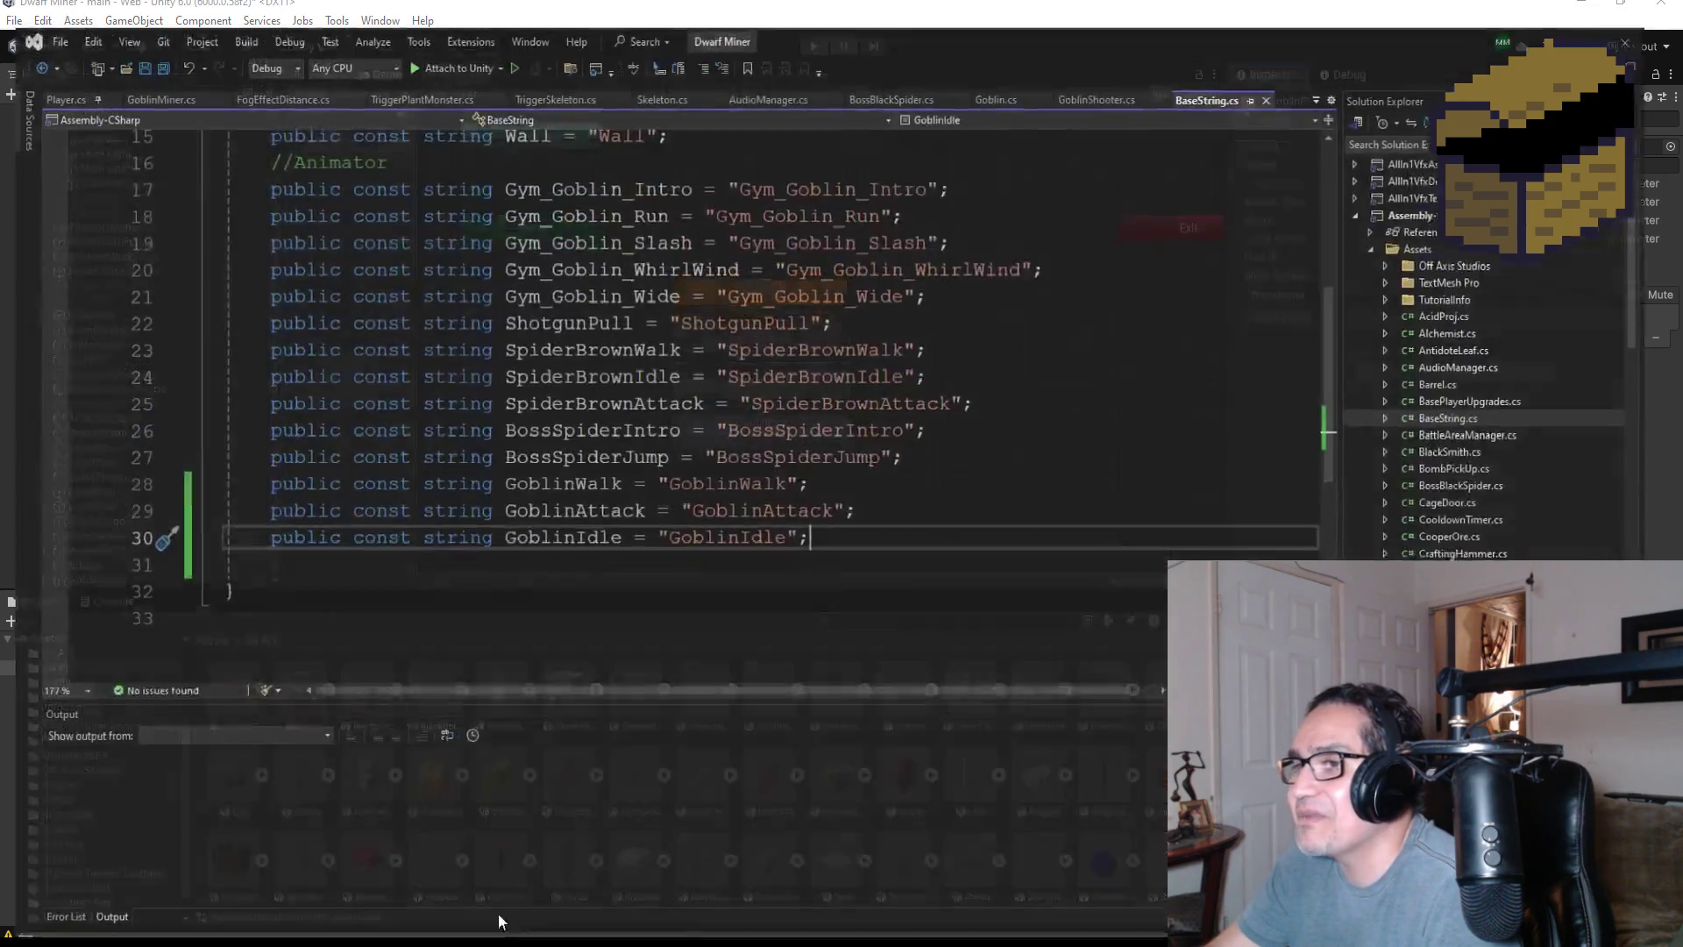
- Add a new line after GoblinIdle and duplicate the GoblinIdle constant line in BaseString.cs
{"action": "key", "text": "Return"}
{"action": "key", "text": "Return"}
{"action": "type", "text": "GoblinPick"}
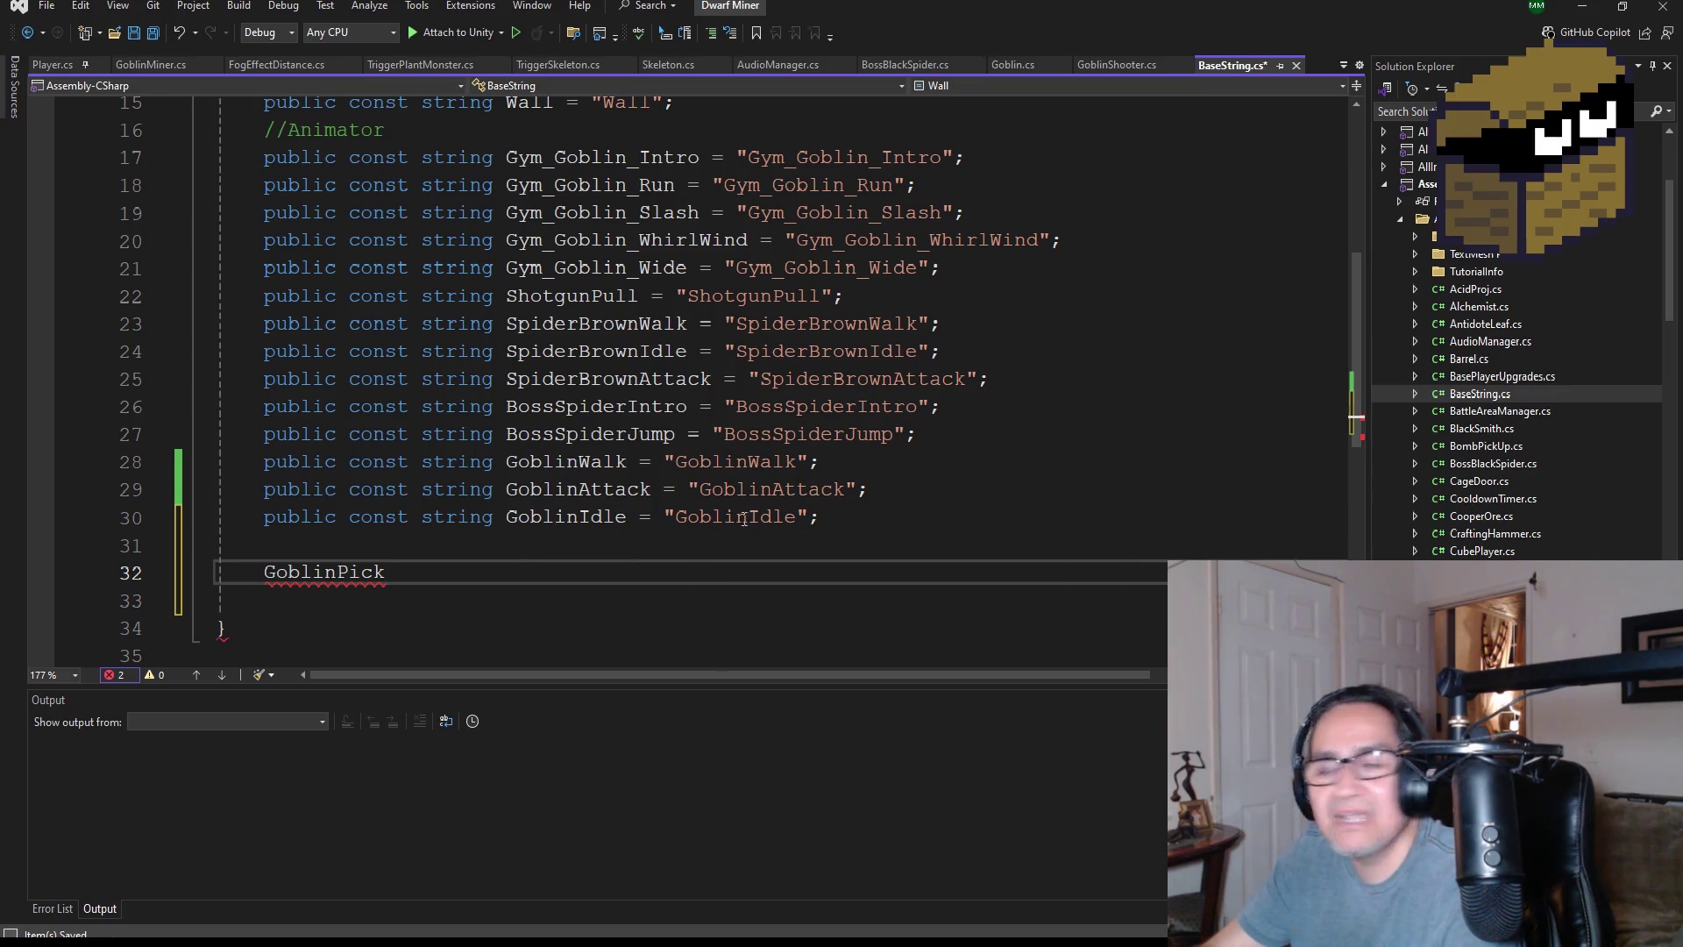
{"action": "left_click_drag", "start_coordinate": [820, 517], "coordinate": [265, 517]}
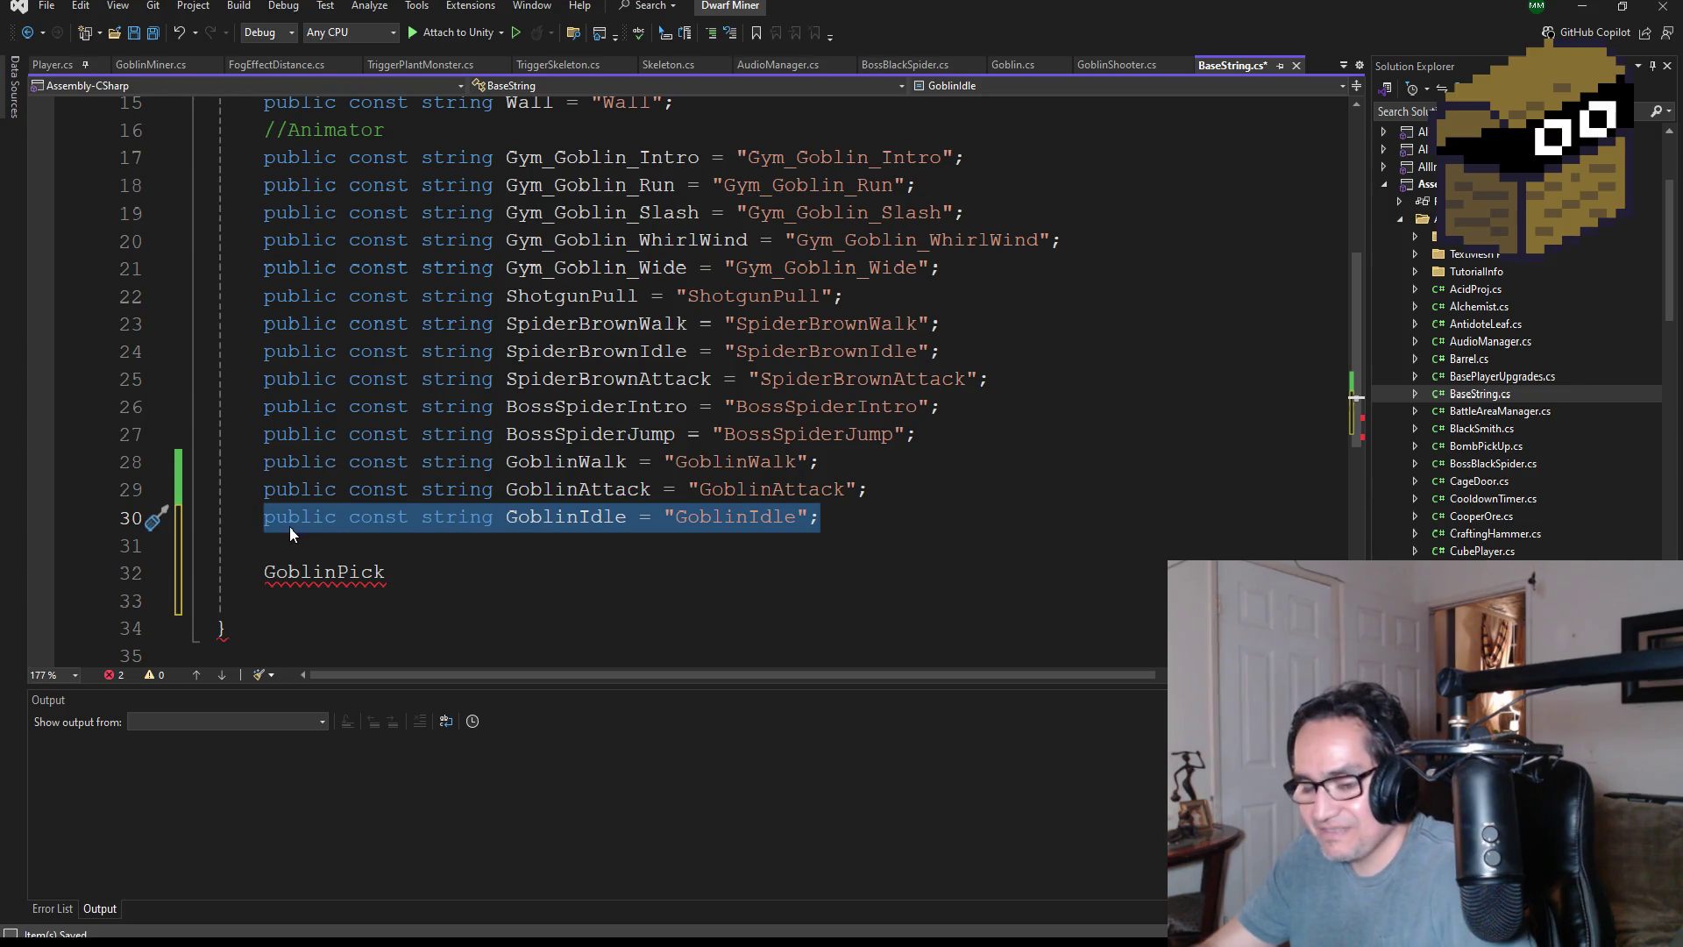
{"action": "key", "text": "ctrl+c"}
{"action": "left_click", "coordinate": [305, 543]}
{"action": "key", "text": "ctrl+v"}
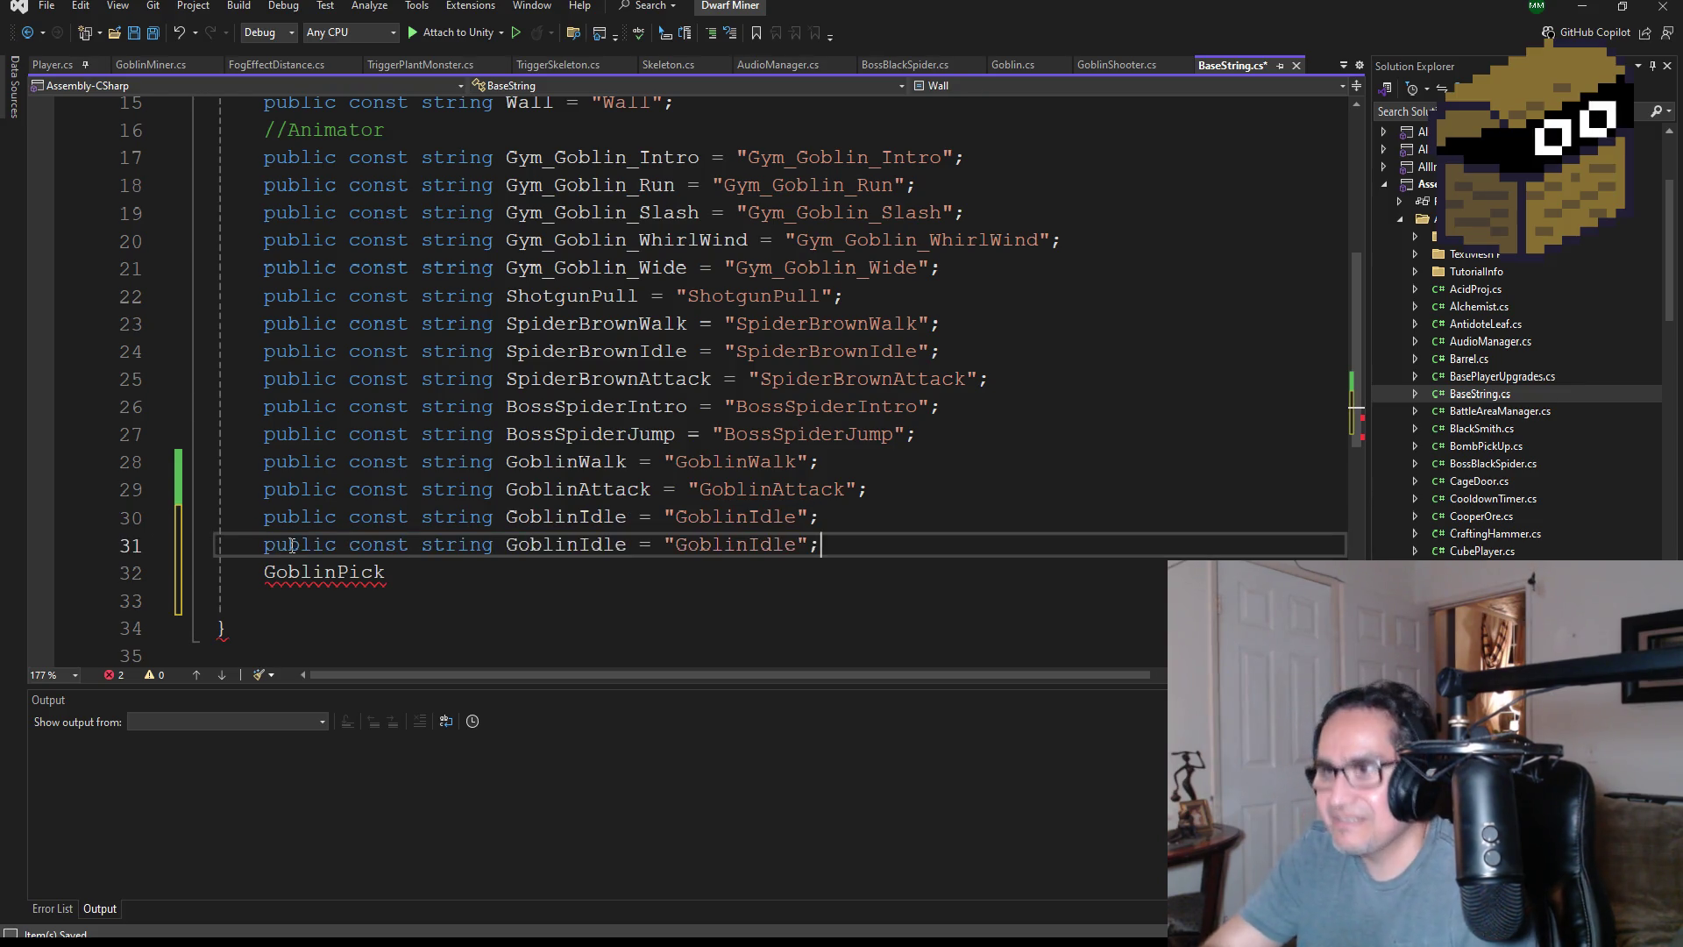
- Remove the stray text, turn the copy into GoblinPick = "GoblinPick", and save BaseString.cs
{"action": "left_click", "coordinate": [338, 571]}
{"action": "double_click", "coordinate": [337, 572]}
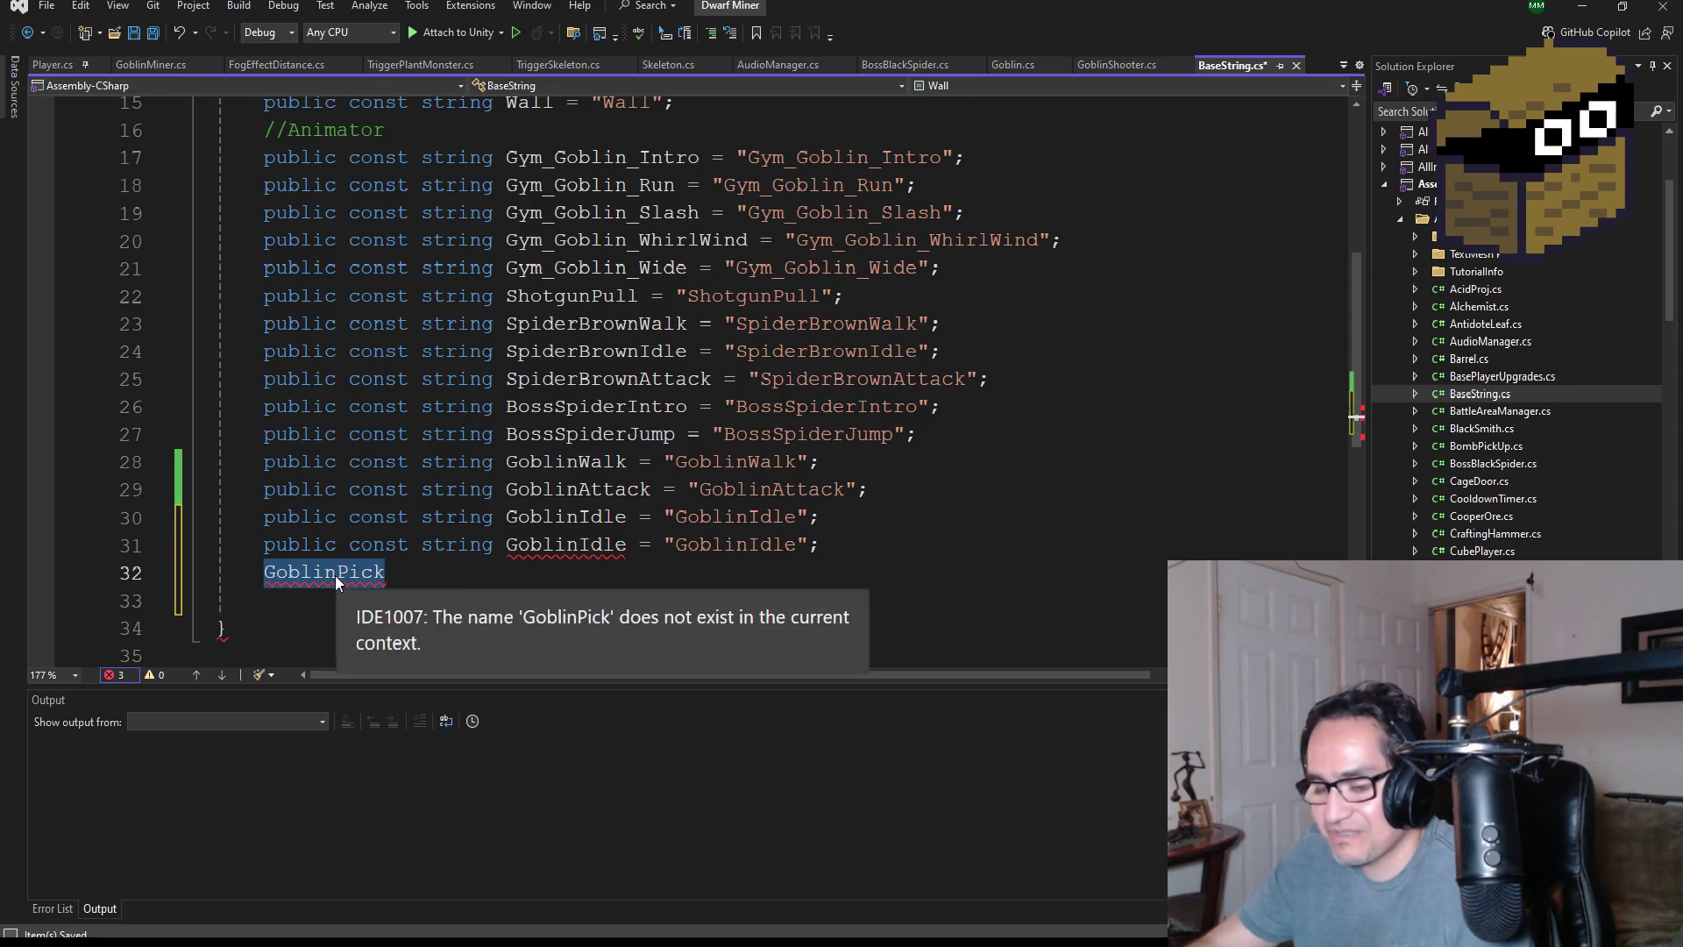
{"action": "key", "text": "BackSpace"}
{"action": "left_click", "coordinate": [577, 544]}
{"action": "double_click", "coordinate": [575, 545]}
{"action": "key", "text": "ctrl+v"}
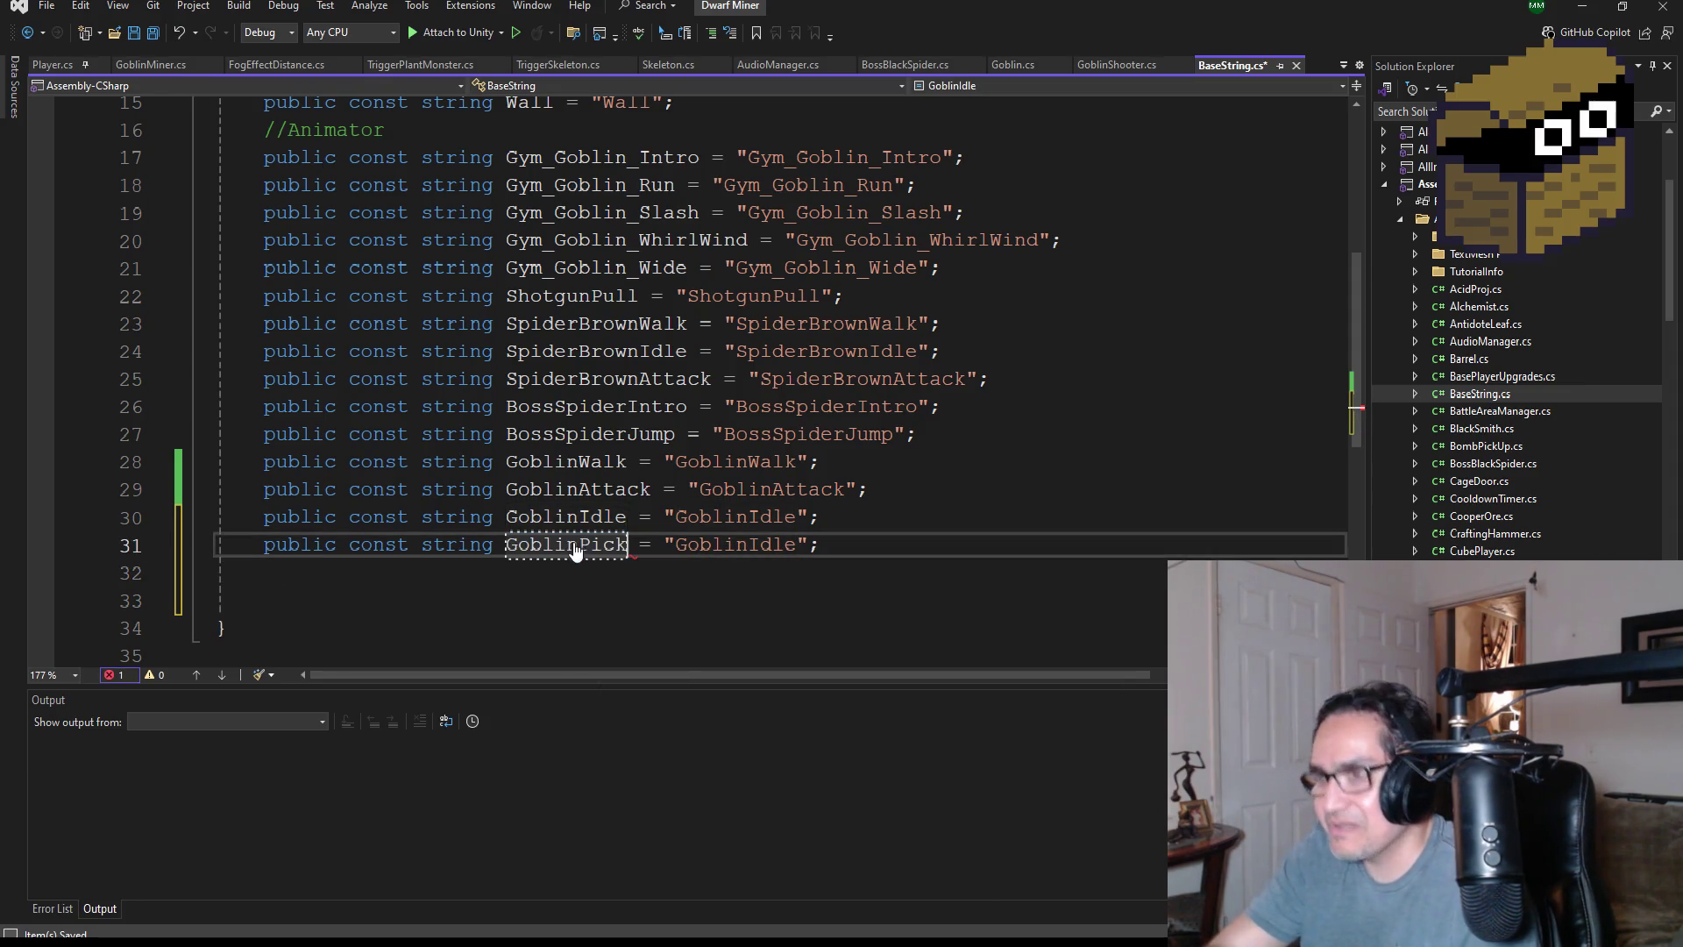
{"action": "double_click", "coordinate": [753, 544]}
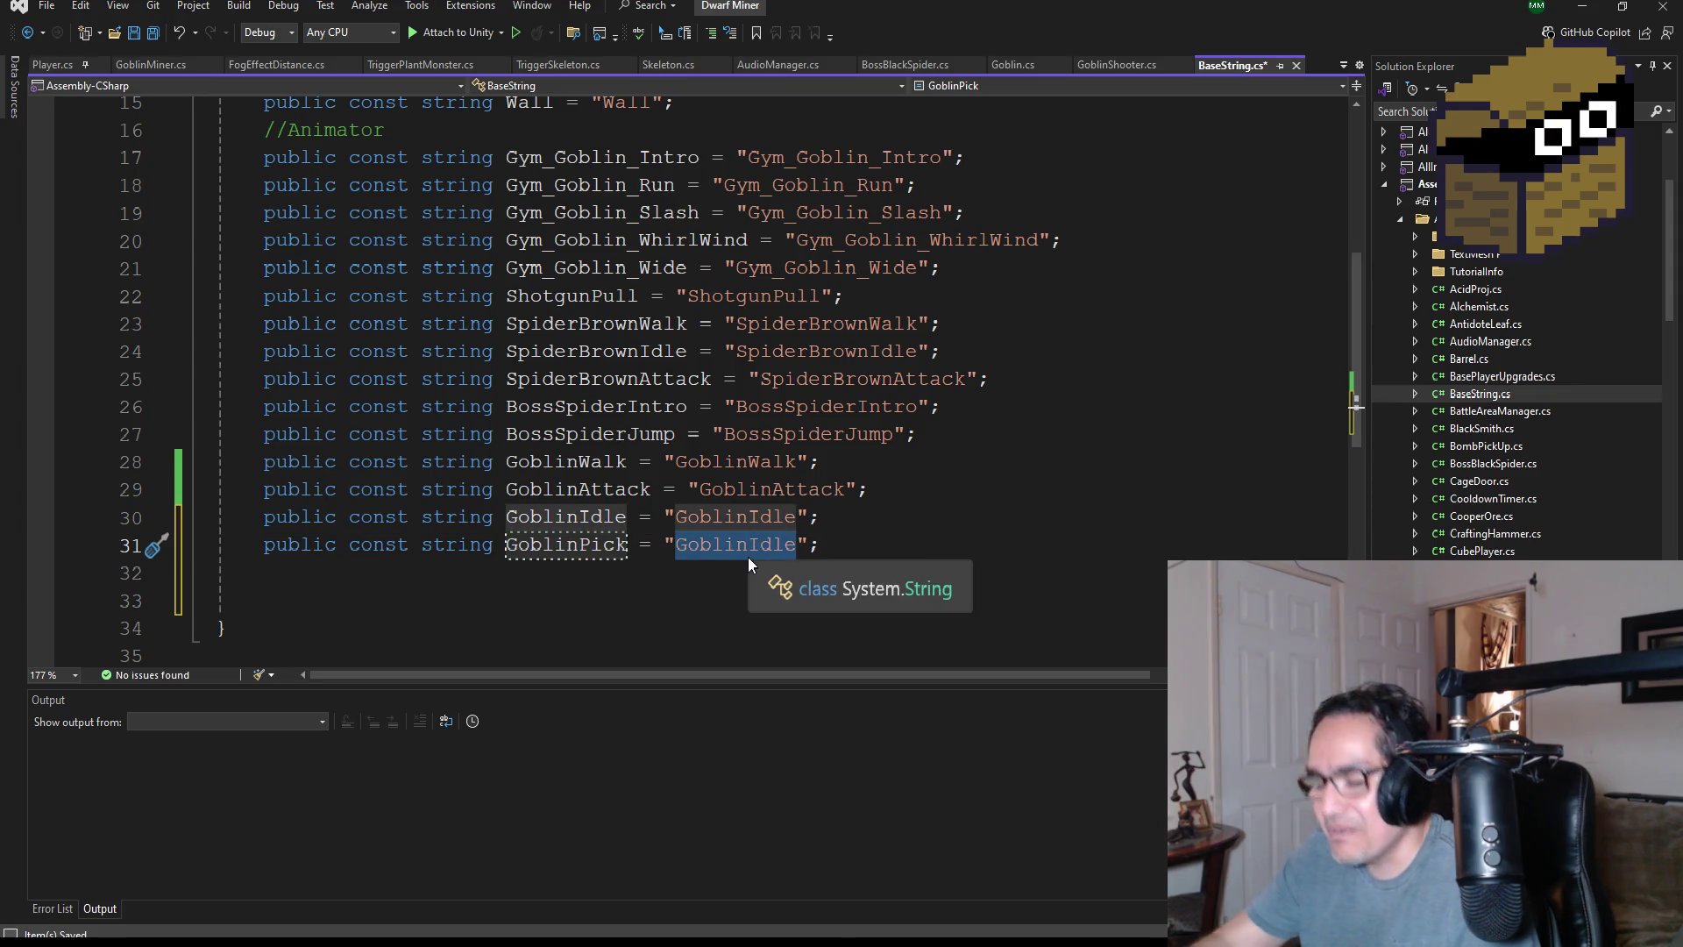
{"action": "key", "text": "ctrl+v"}
{"action": "key", "text": "ctrl+s"}
{"action": "mouse_move", "coordinate": [548, 298]}
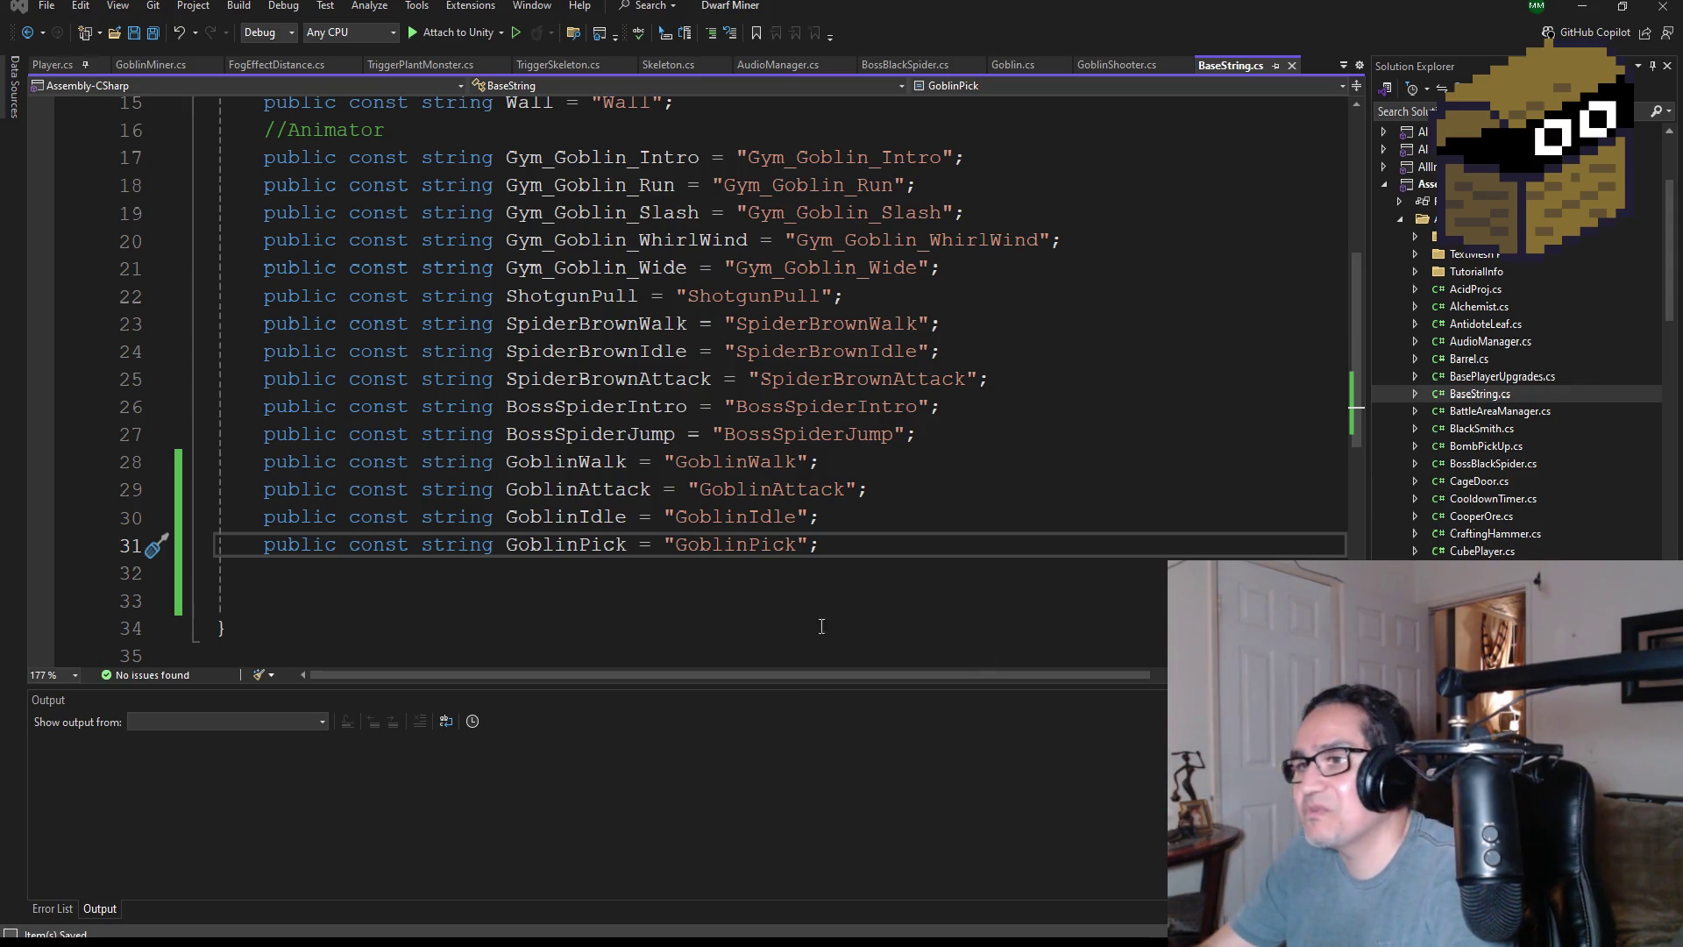
- Delete the empty line 32 below GoblinPick and save BaseString.cs
{"action": "left_click", "coordinate": [321, 575]}
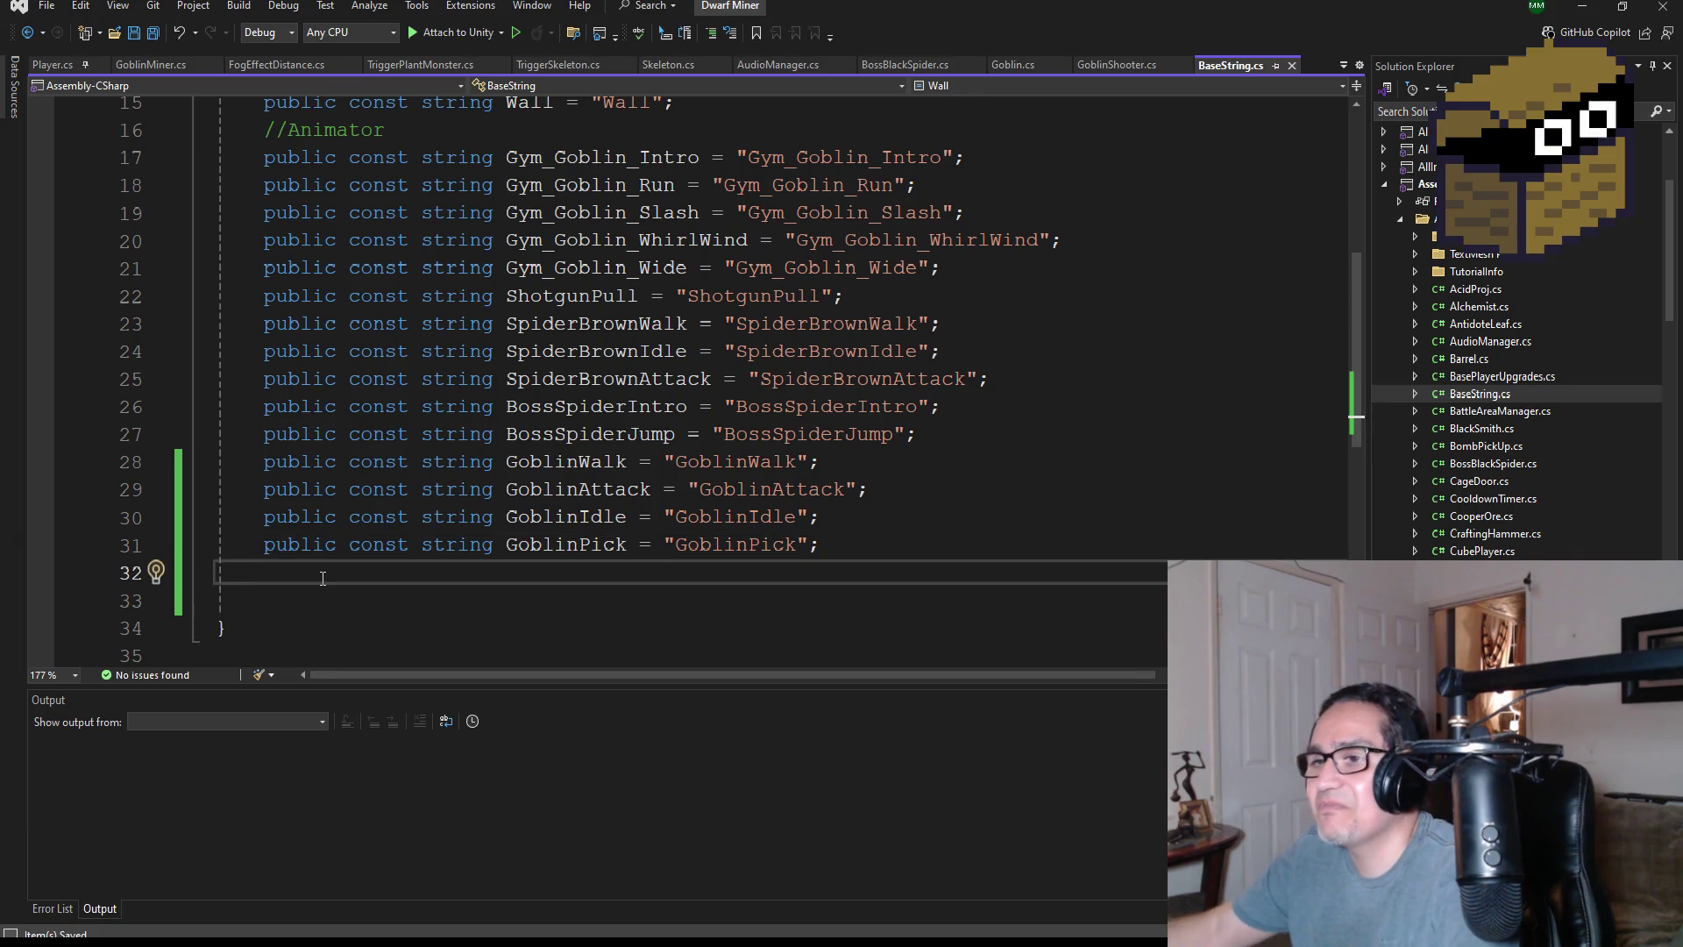
{"action": "key", "text": "BackSpace"}
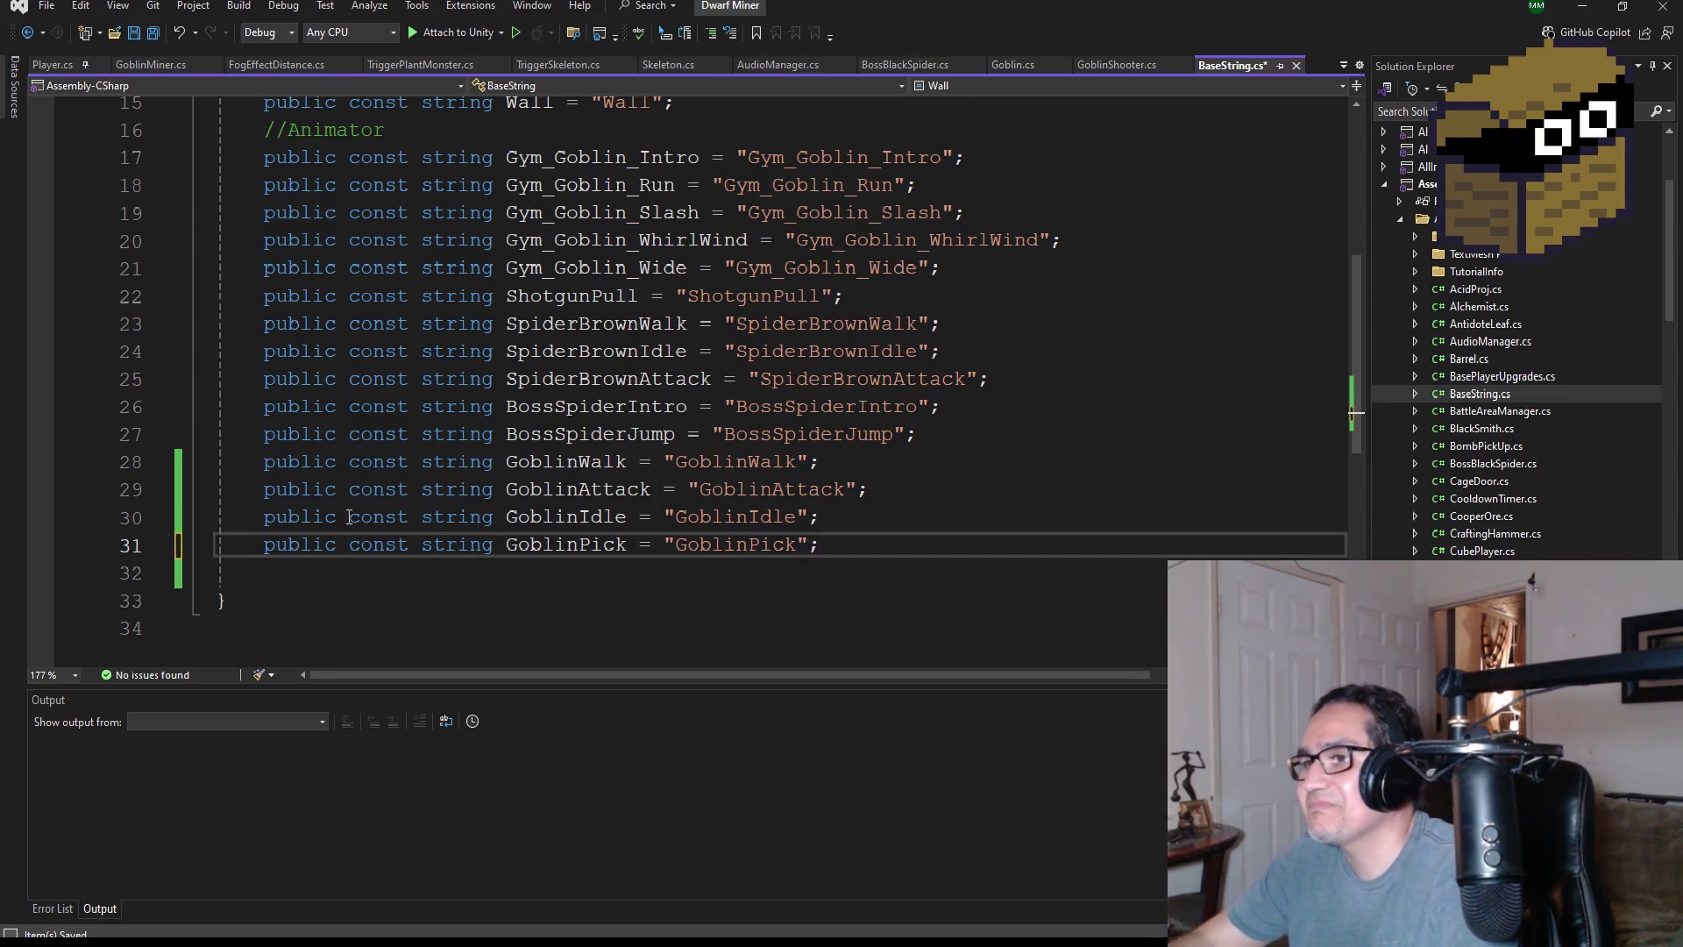
{"action": "left_click", "coordinate": [153, 33]}
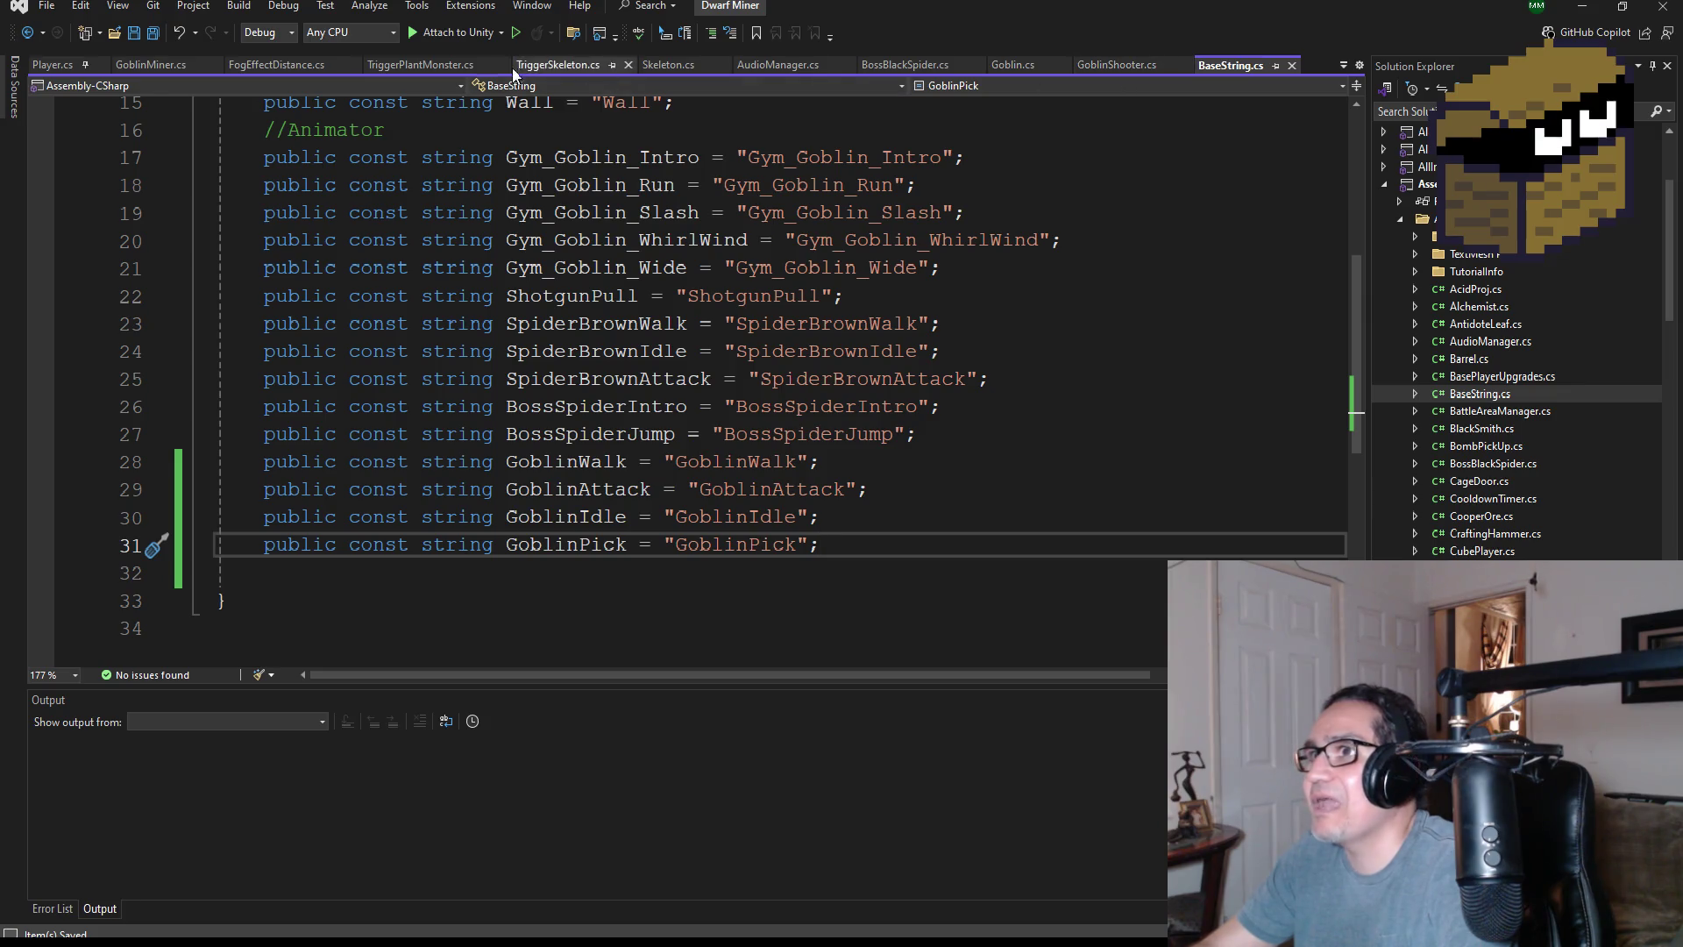
{"action": "left_click", "coordinate": [177, 66]}
- Scroll to Update() in GoblinMiner.cs and select the "GoblinWalk" literal on line 58
{"action": "scroll", "coordinate": [703, 416], "scroll_direction": "up", "scroll_amount": 3}
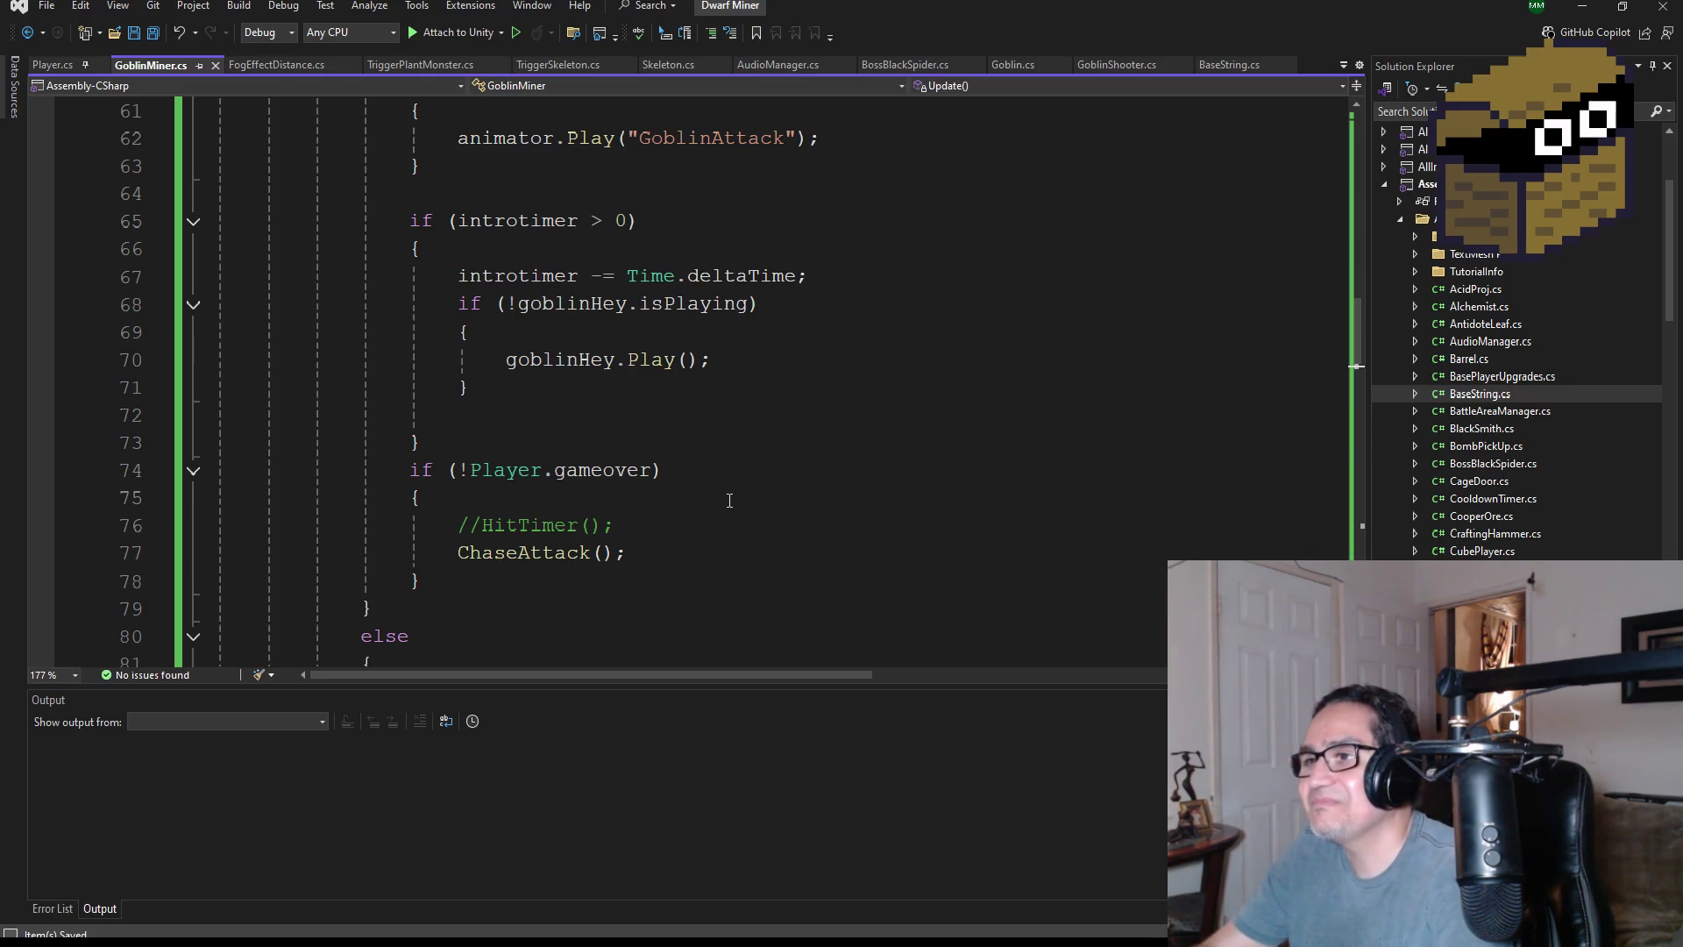
{"action": "scroll", "coordinate": [693, 412], "scroll_direction": "up", "scroll_amount": 5}
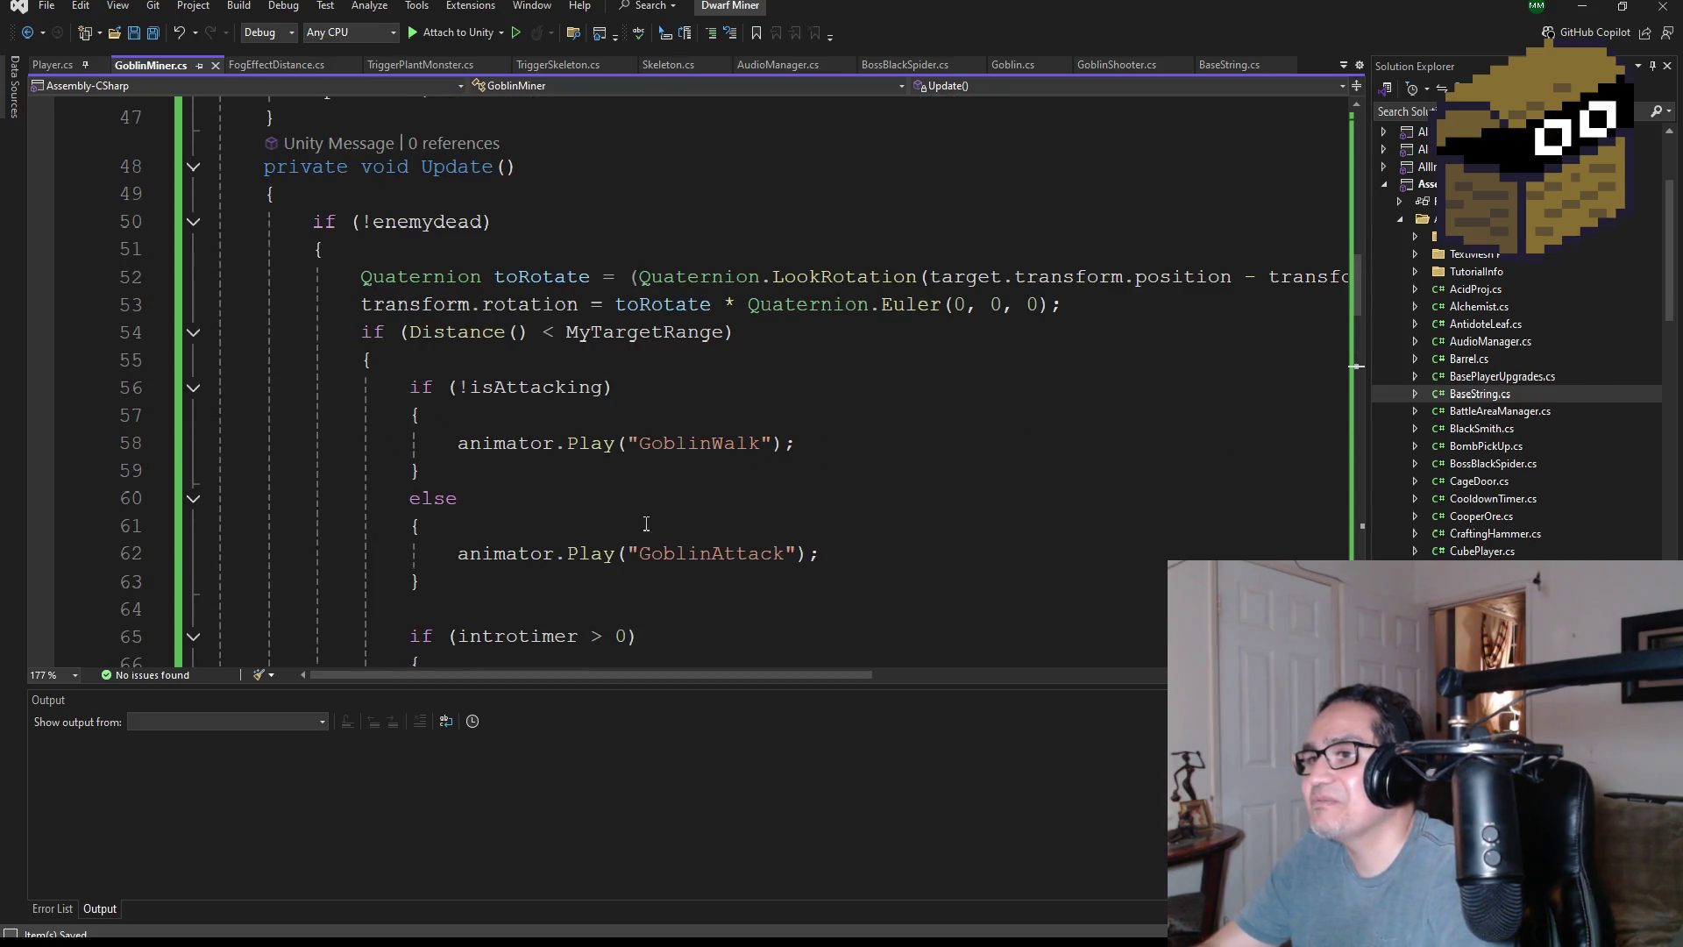
{"action": "scroll", "coordinate": [645, 508], "scroll_direction": "up", "scroll_amount": 3}
{"action": "scroll", "coordinate": [666, 478], "scroll_direction": "down", "scroll_amount": 3}
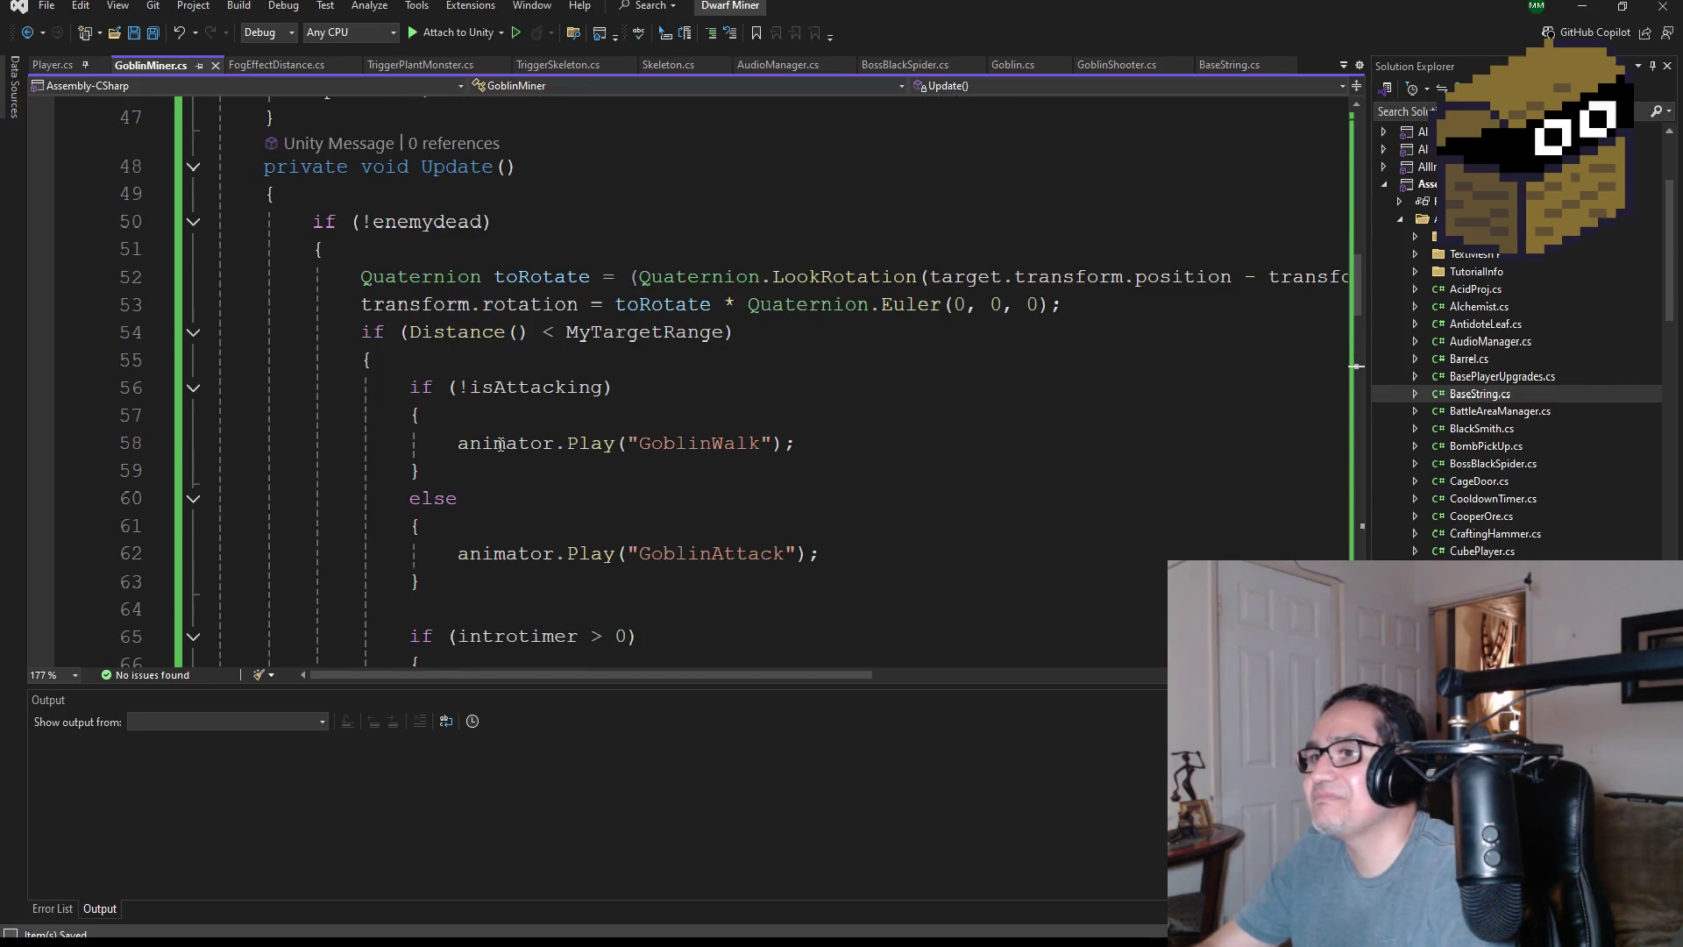
{"action": "left_click_drag", "start_coordinate": [639, 443], "coordinate": [761, 442]}
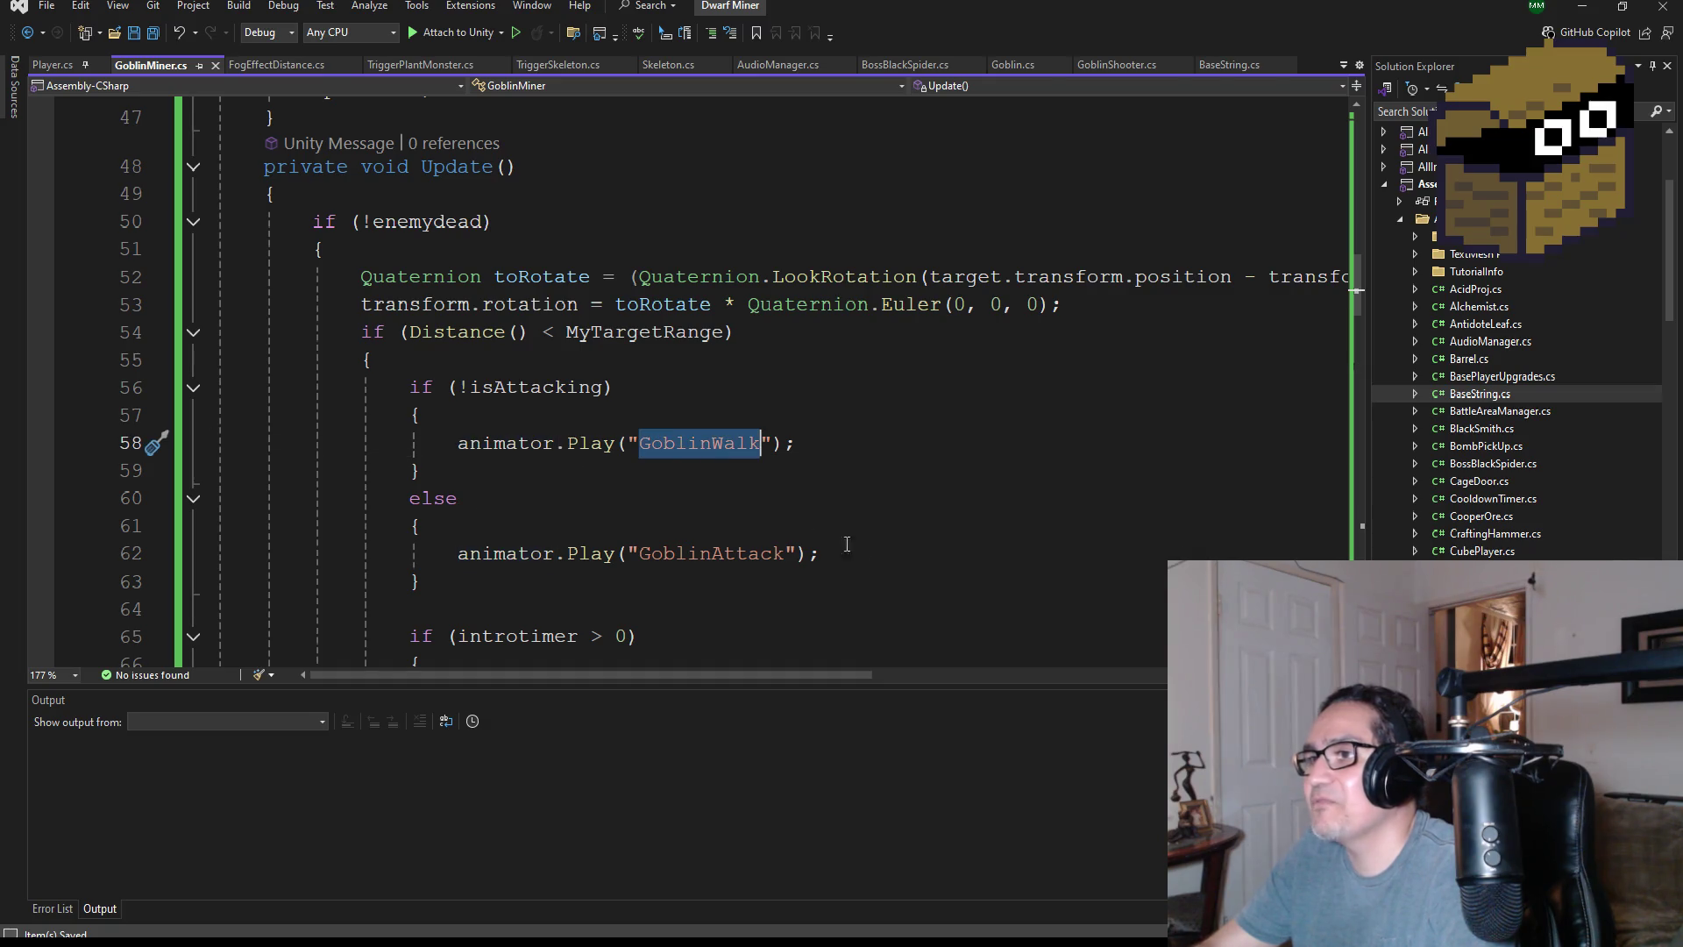
- Replace the "GoblinWalk" literal on line 58 with BaseString.GoblinWalk
{"action": "key", "text": "BackSpace"}
{"action": "key", "text": "BackSpace"}
{"action": "type", "text": "base"}
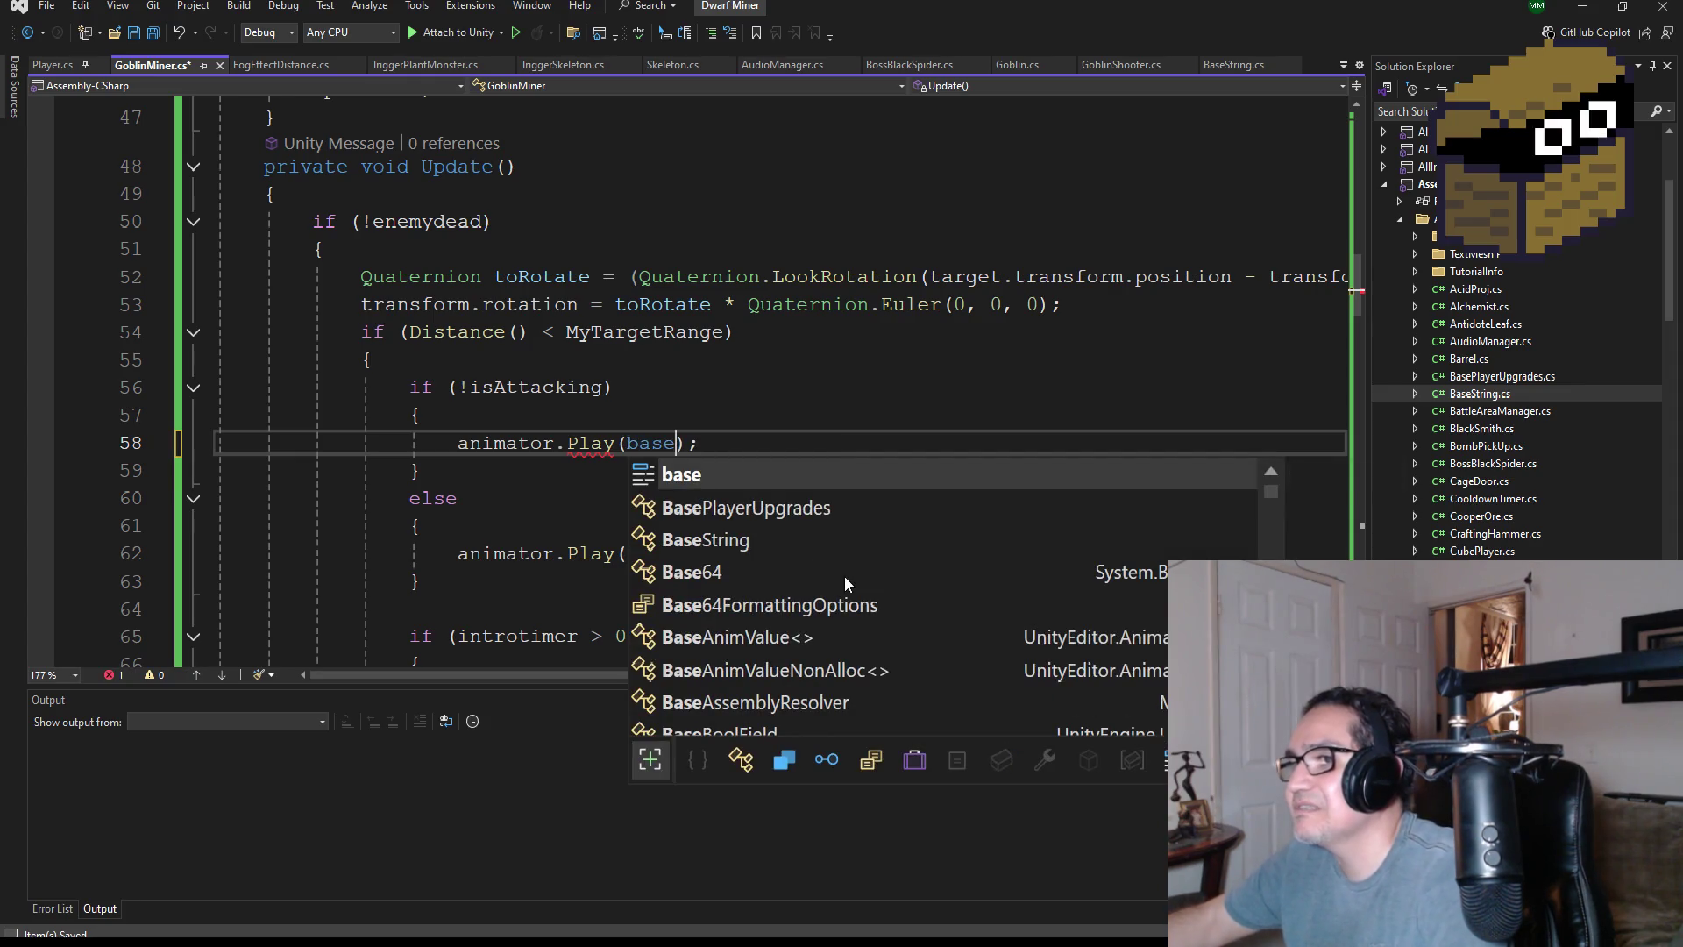
{"action": "type", "text": "s"}
{"action": "key", "text": "Down"}
{"action": "key", "text": "Tab"}
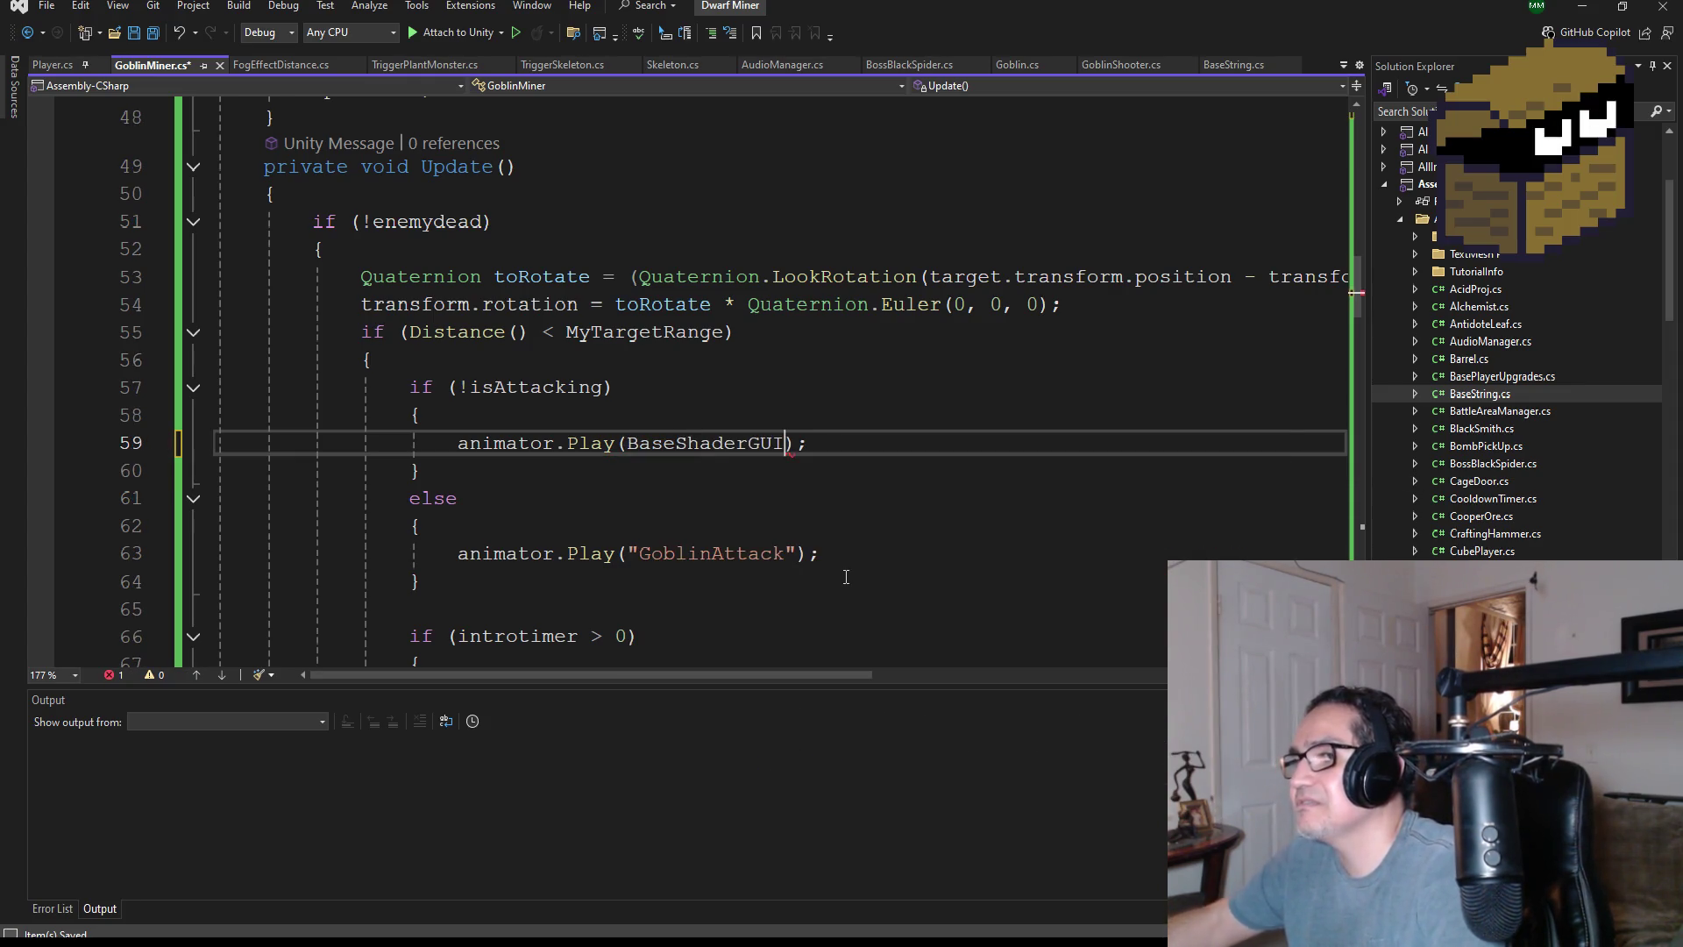
{"action": "key", "text": "ctrl+z"}
{"action": "key", "text": "BackSpace"}
{"action": "key", "text": "BackSpace"}
{"action": "key", "text": "BackSpace"}
{"action": "type", "text": "Bass"}
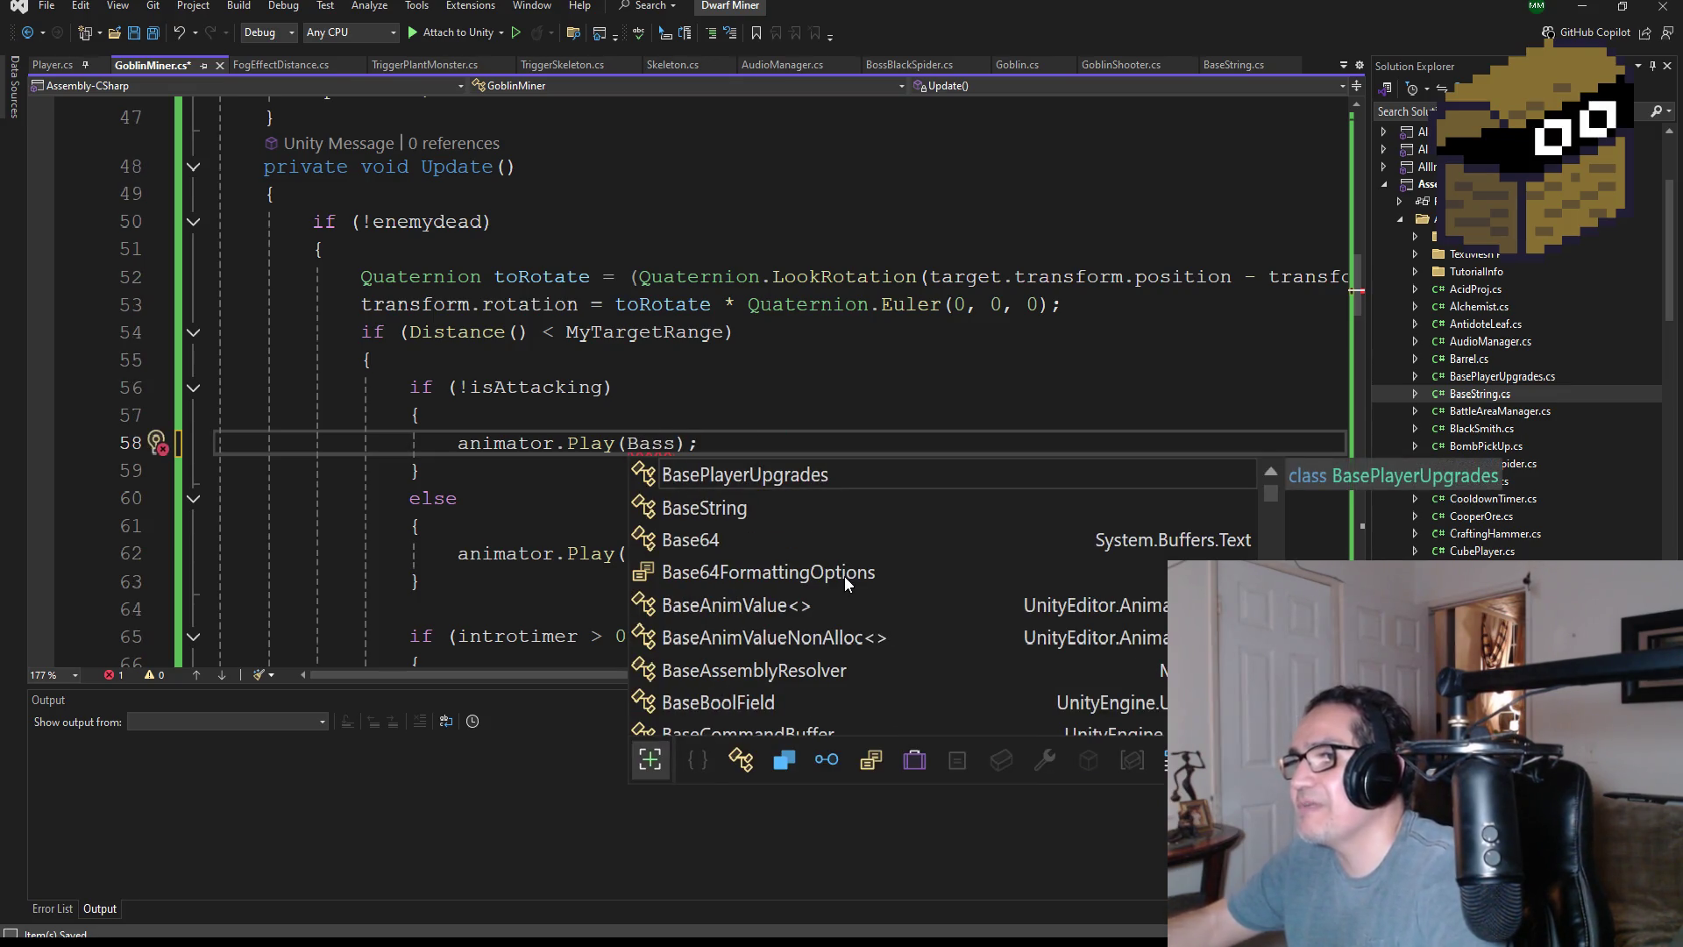
{"action": "key", "text": "Tab"}
{"action": "key", "text": "BackSpace"}
{"action": "key", "text": "BackSpace"}
{"action": "key", "text": "BackSpace"}
{"action": "key", "text": "BackSpace"}
{"action": "key", "text": "BackSpace"}
{"action": "key", "text": "BackSpace"}
{"action": "key", "text": "BackSpace"}
{"action": "key", "text": "BackSpace"}
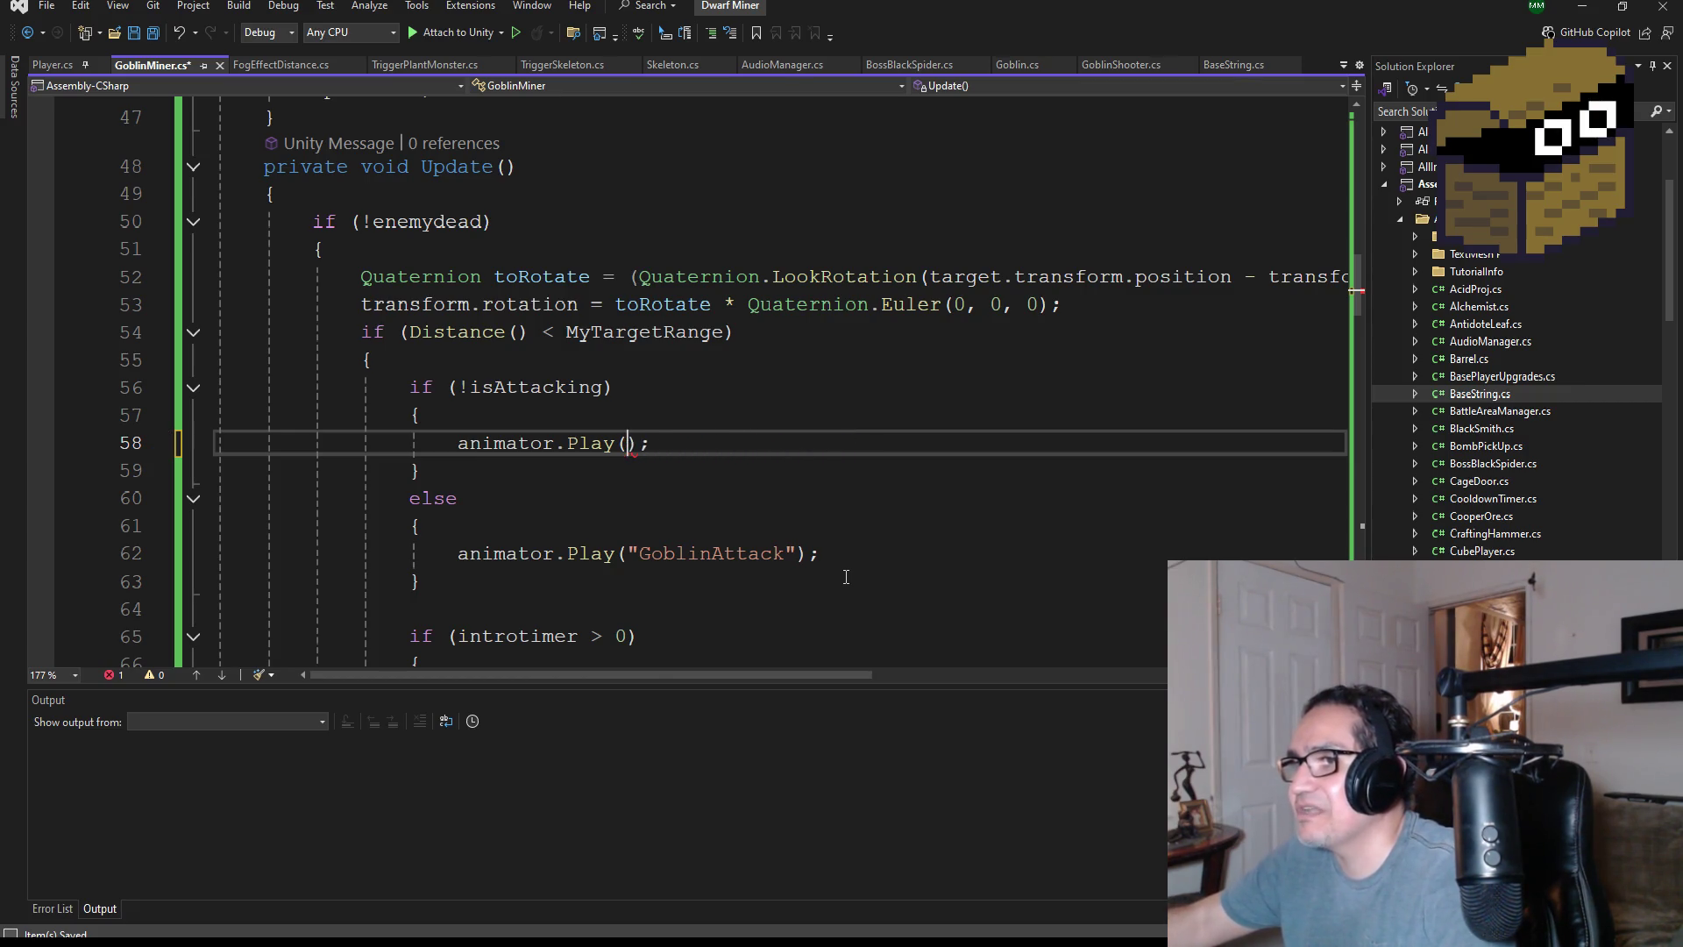
{"action": "type", "text": "Base"}
{"action": "key", "text": "Down"}
{"action": "key", "text": "Down"}
{"action": "key", "text": "Tab"}
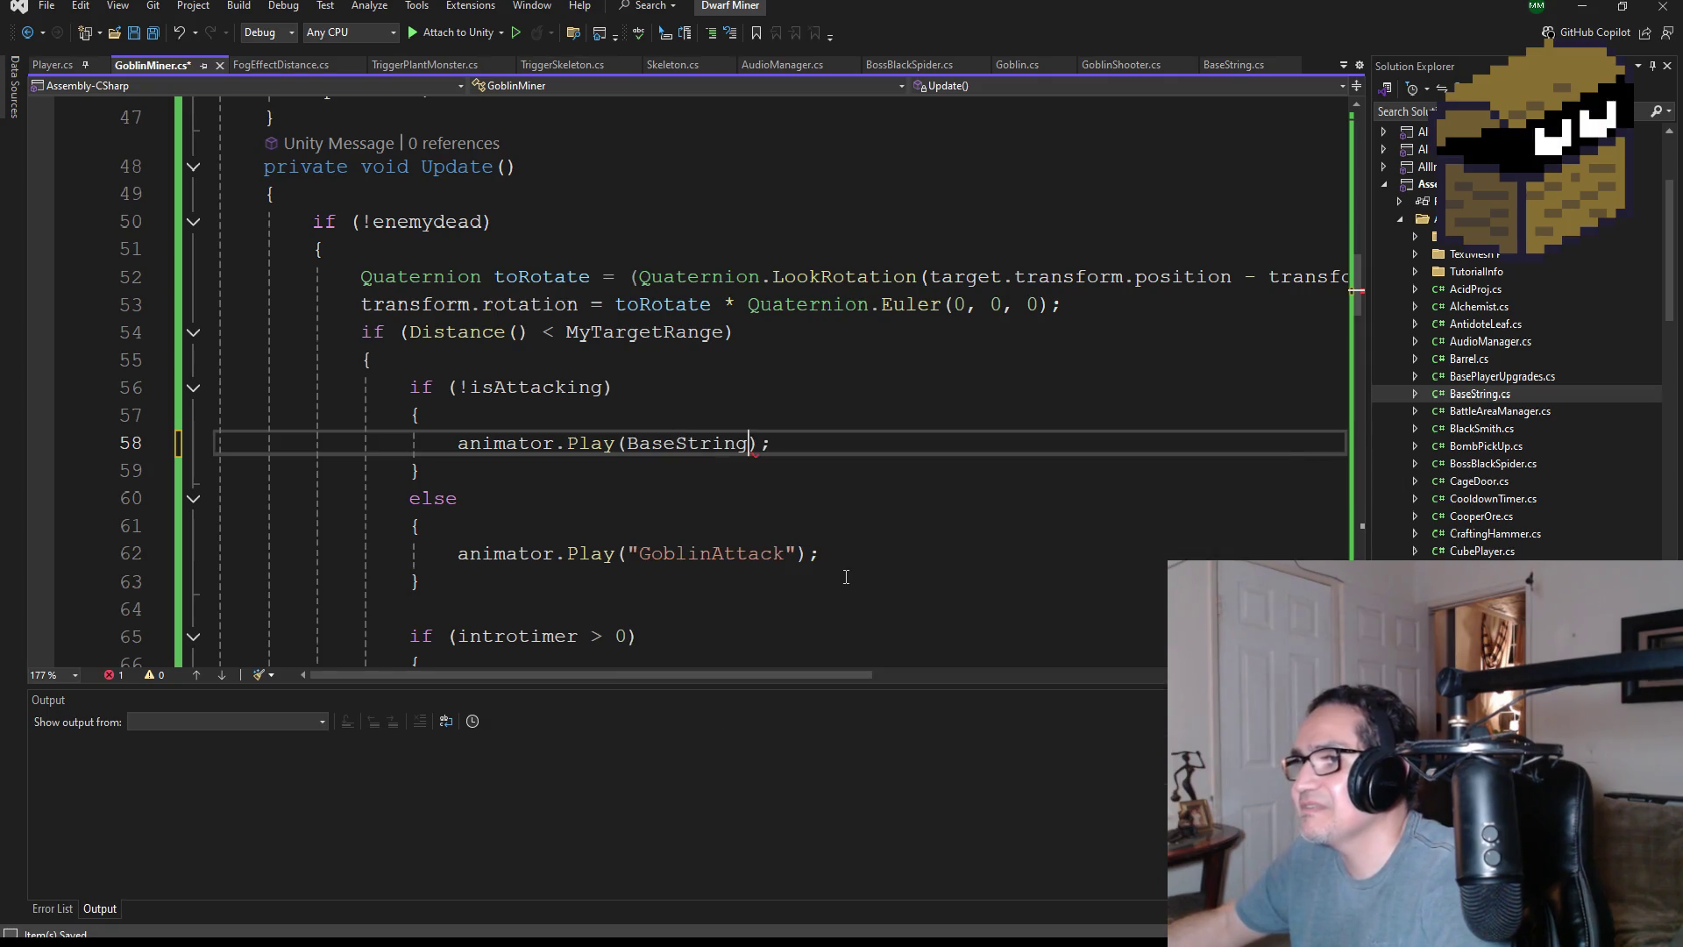
{"action": "type", "text": "."}
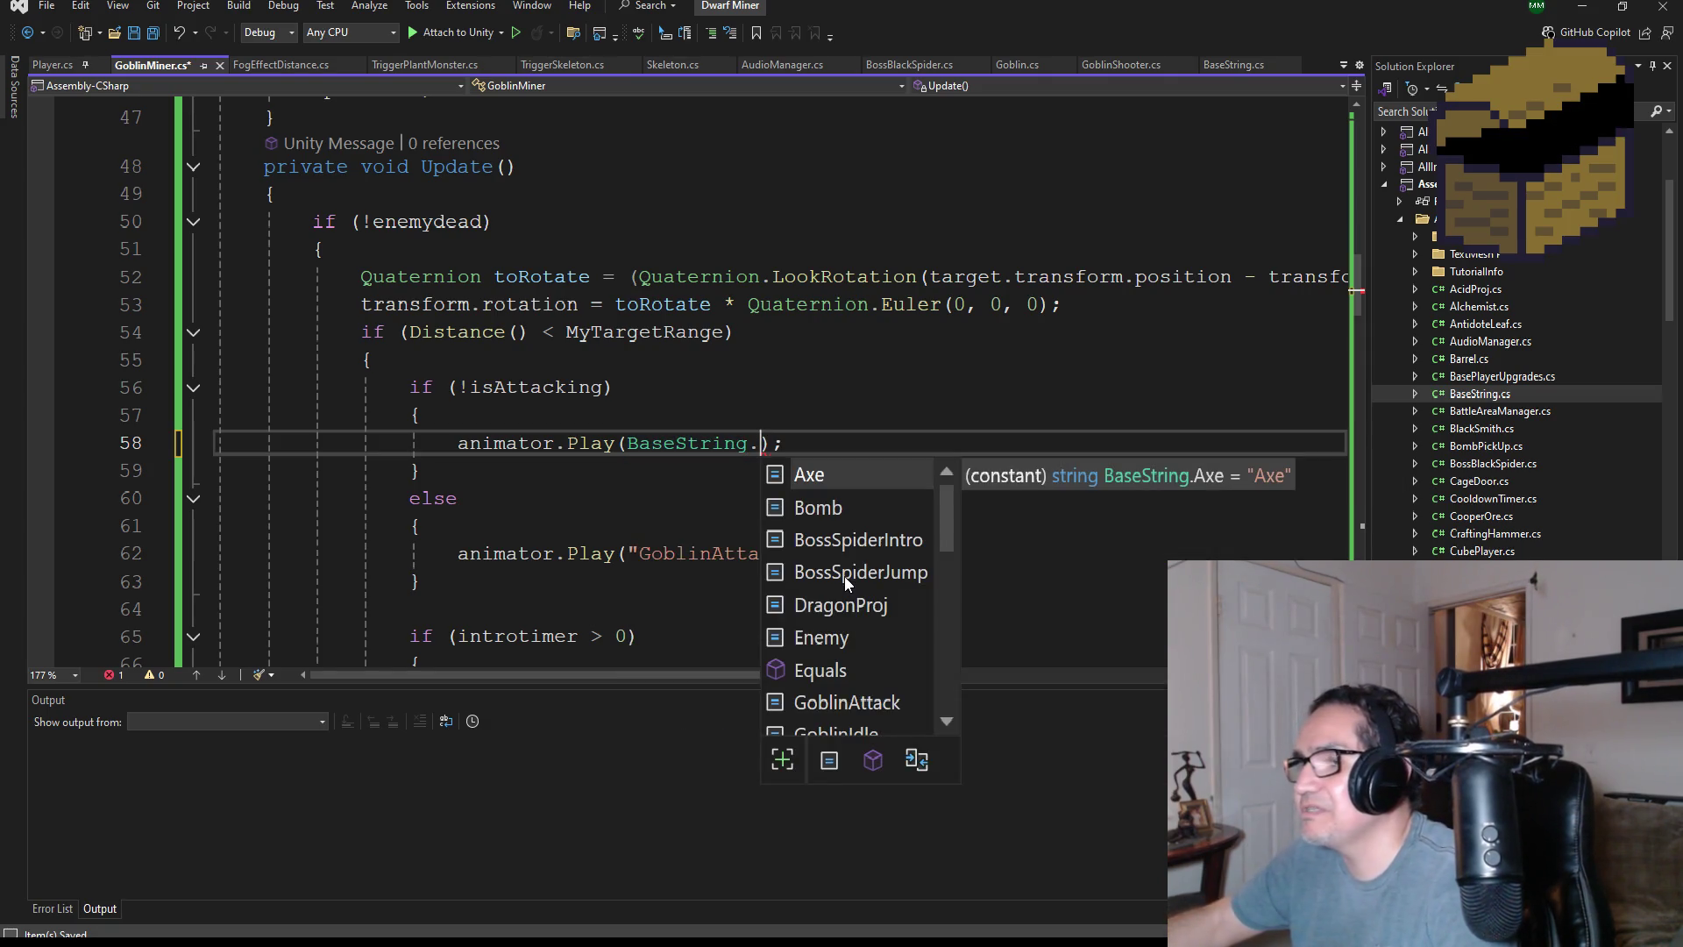
{"action": "type", "text": "Go"}
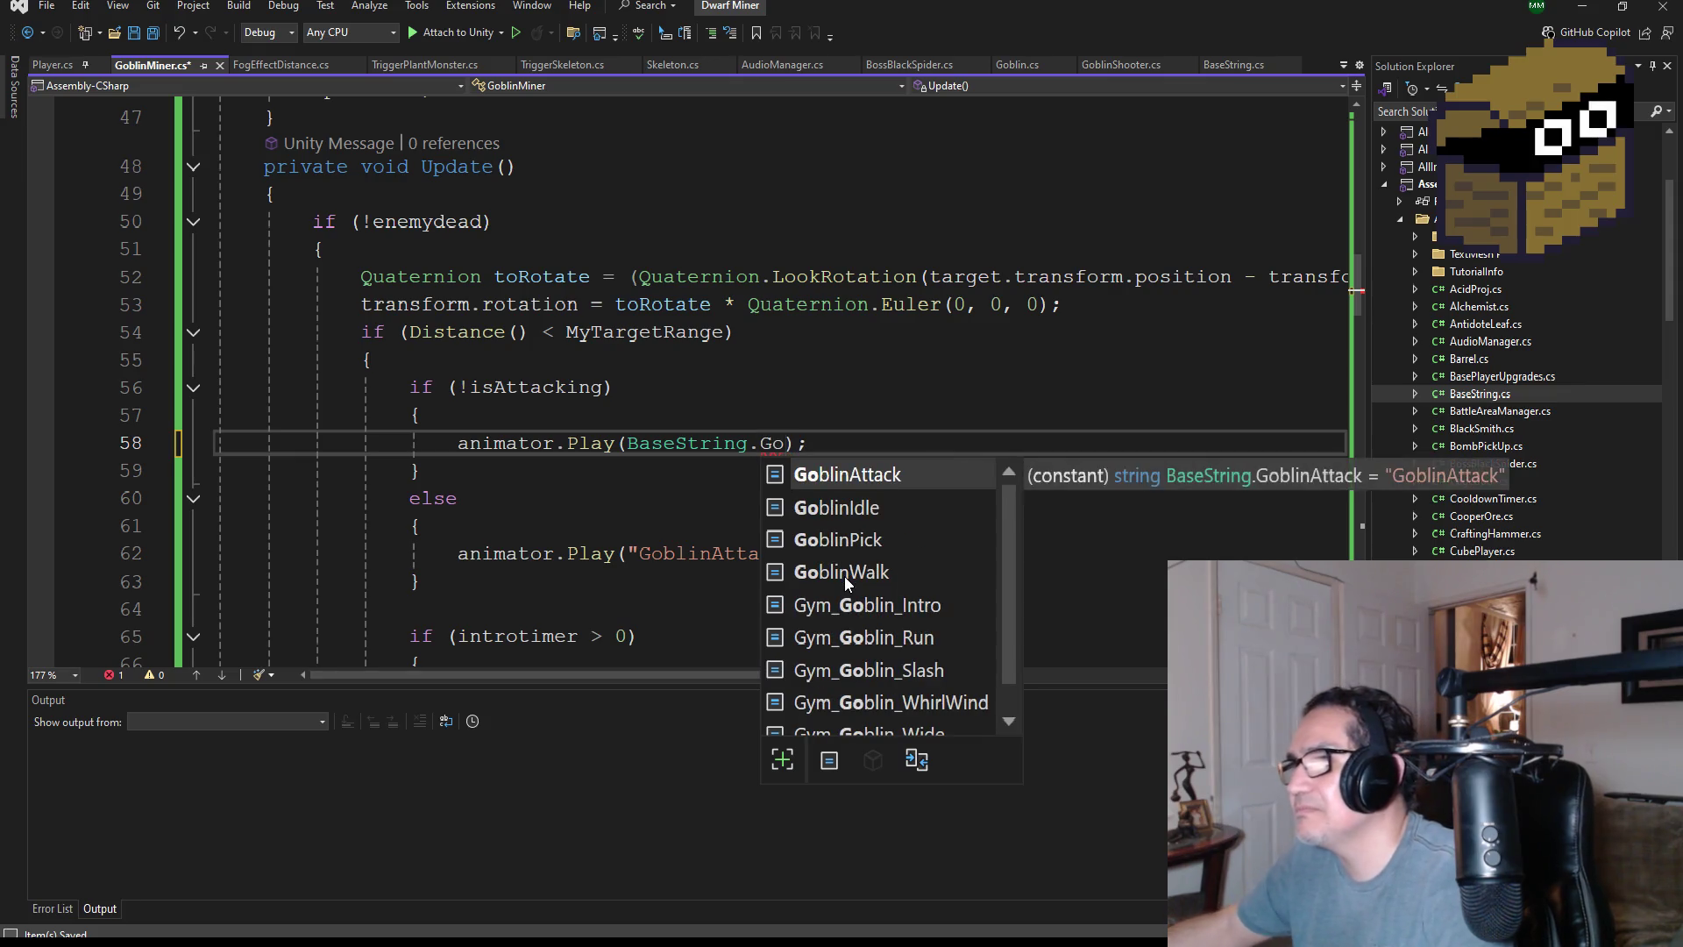
{"action": "key", "text": "Down"}
{"action": "key", "text": "Down"}
{"action": "key", "text": "Down"}
{"action": "key", "text": "Tab"}
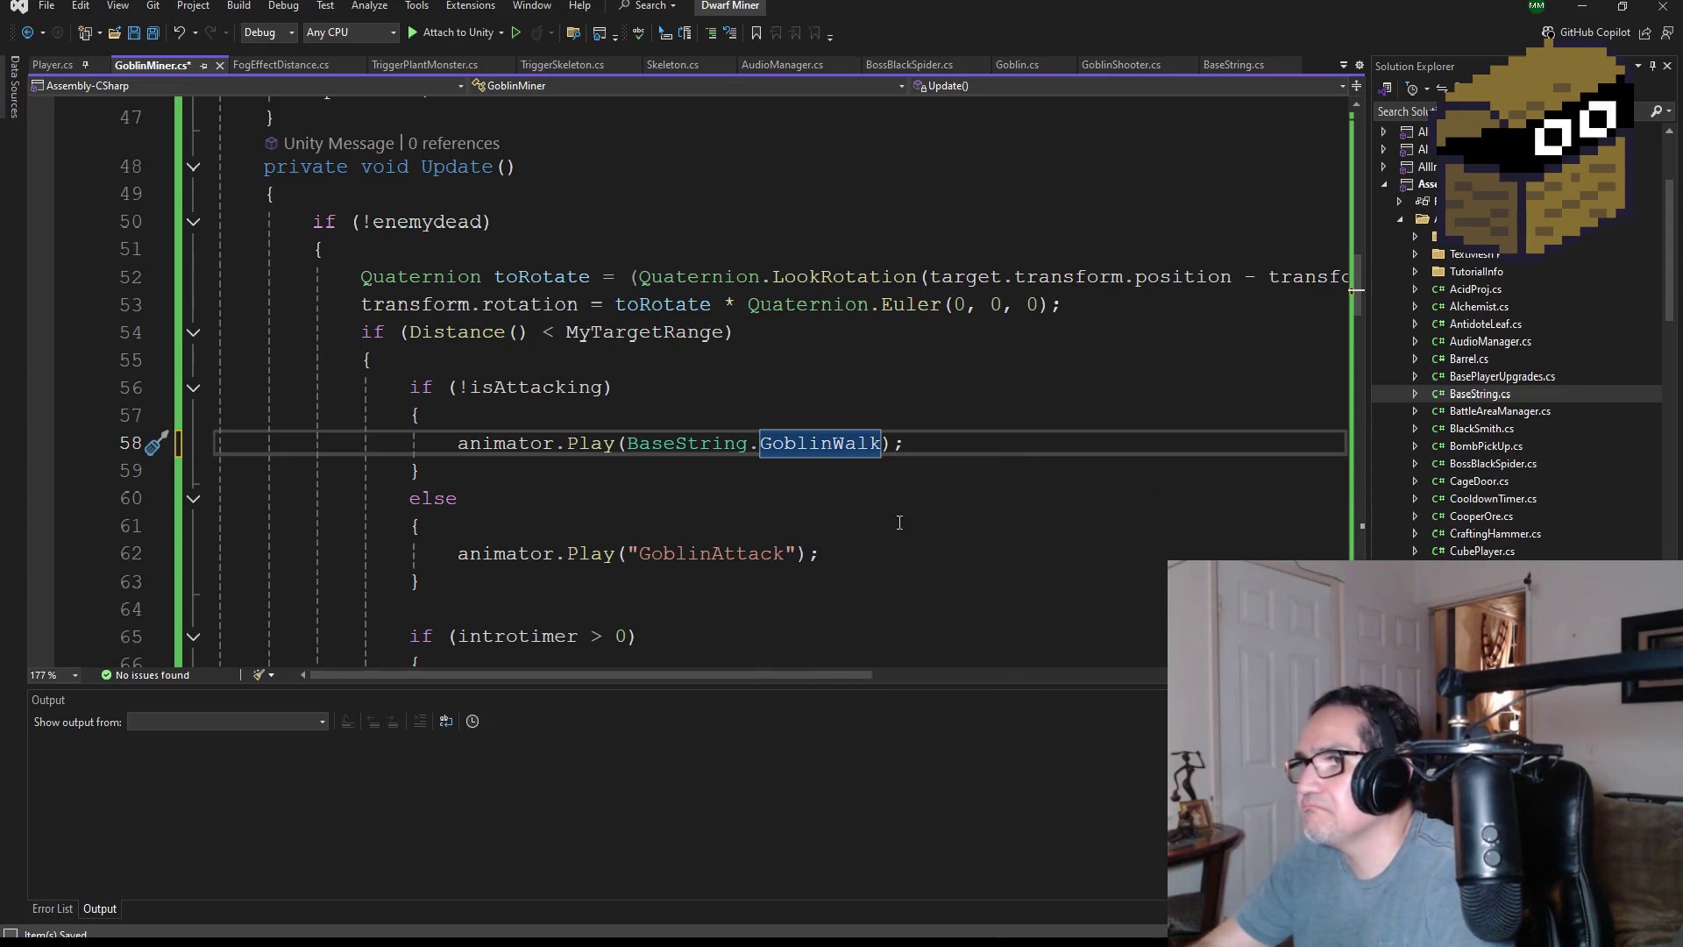
- Replace the "GoblinAttack" literal on line 62 with BaseString.GoblinAttack
{"action": "scroll", "coordinate": [824, 513], "scroll_direction": "down", "scroll_amount": 1}
{"action": "double_click", "coordinate": [706, 472]}
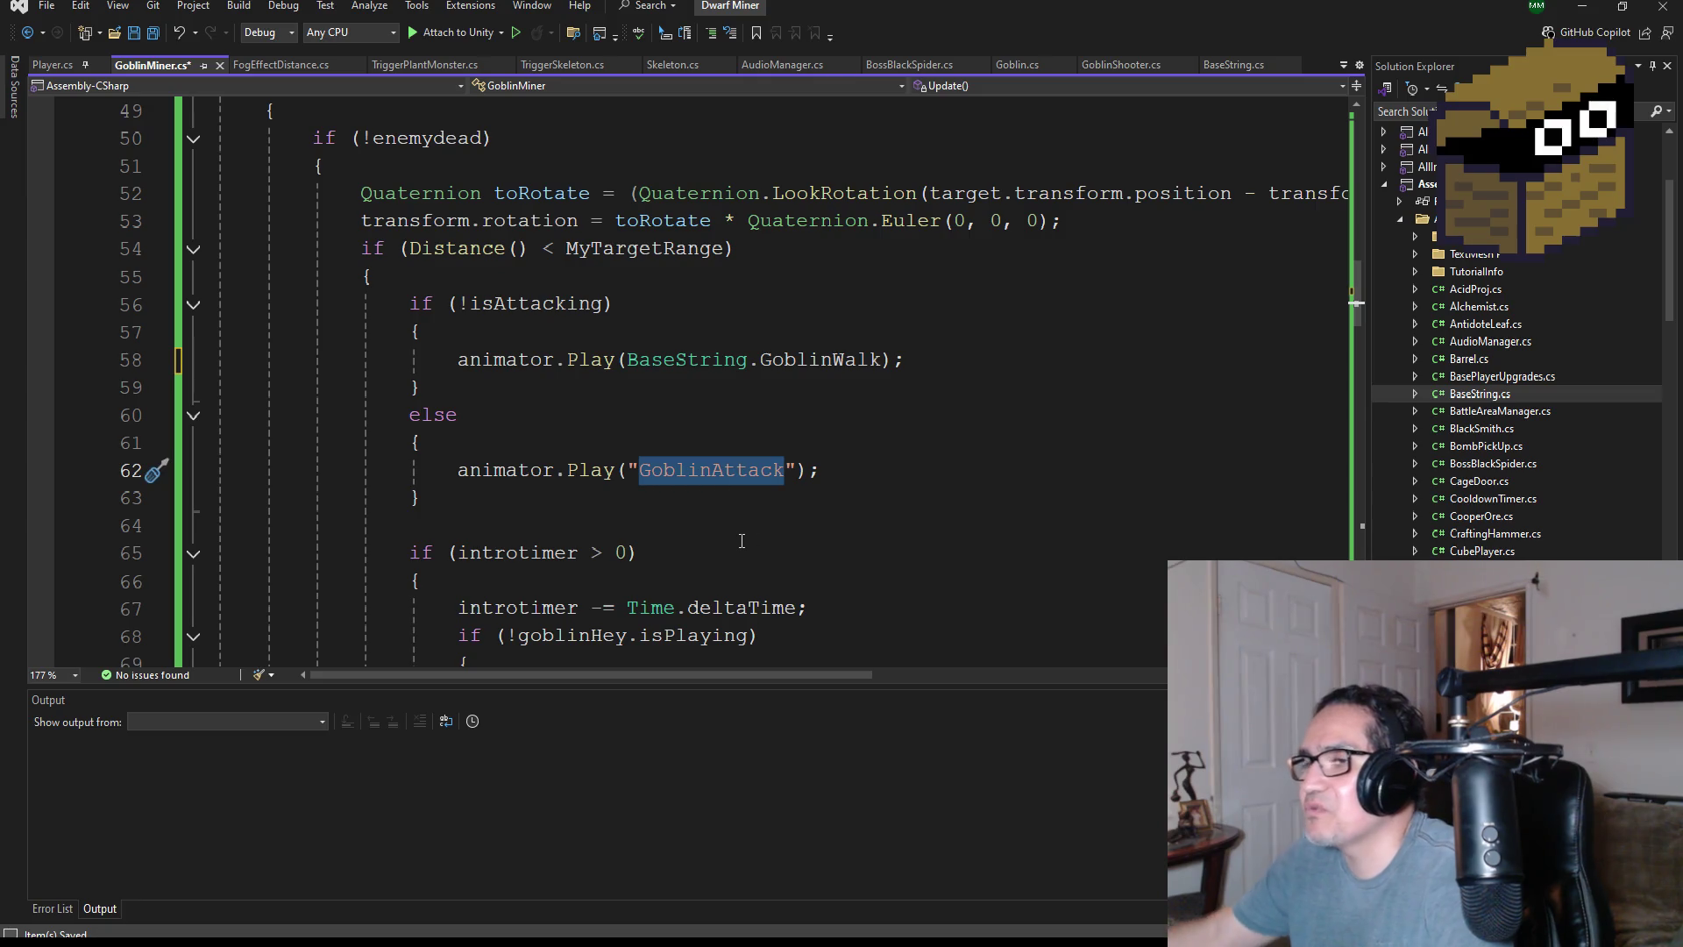
{"action": "key", "text": "BackSpace"}
{"action": "key", "text": "BackSpace"}
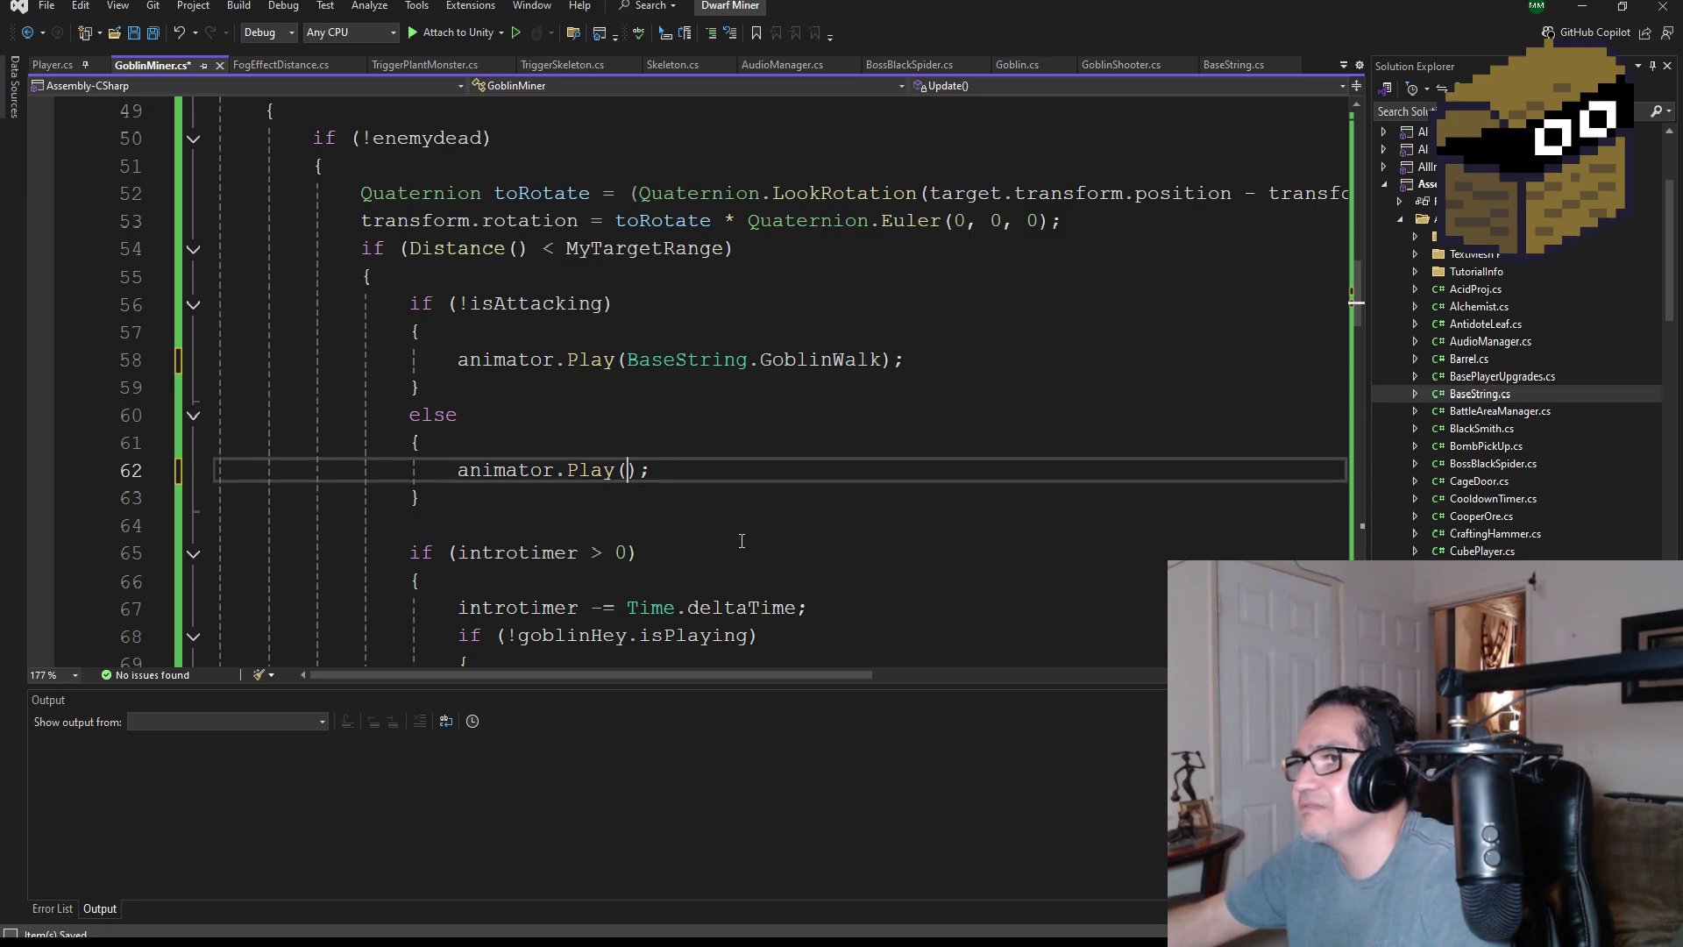
{"action": "type", "text": "Base"}
{"action": "key", "text": "Tab"}
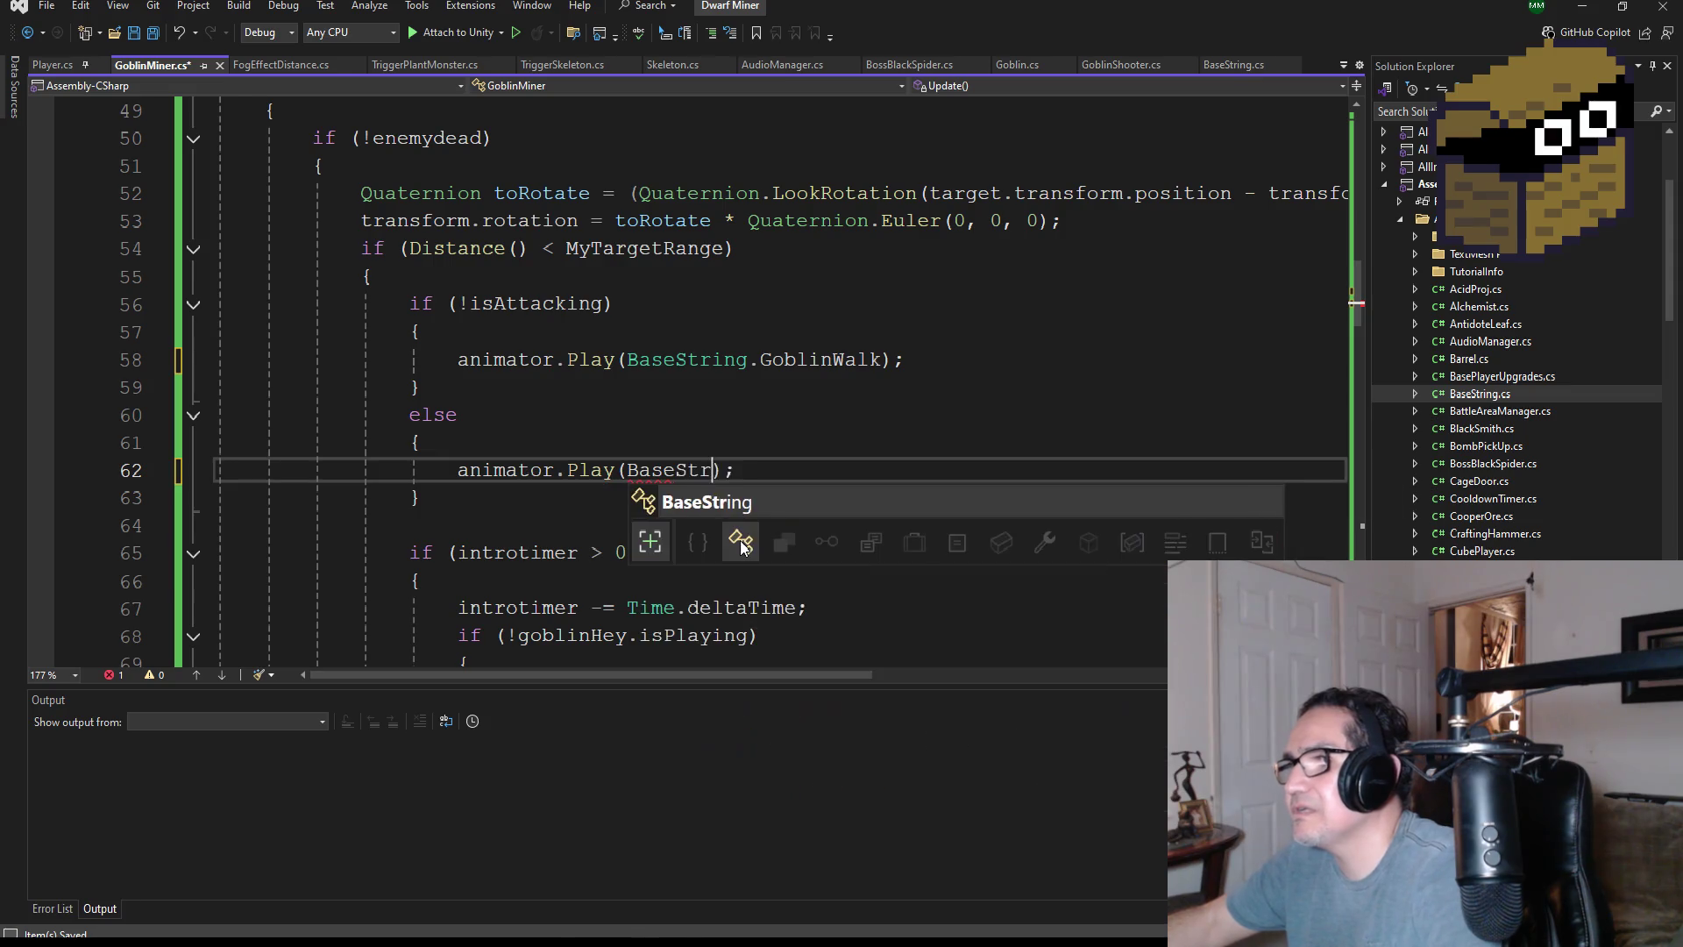
{"action": "type", "text": ".Go"}
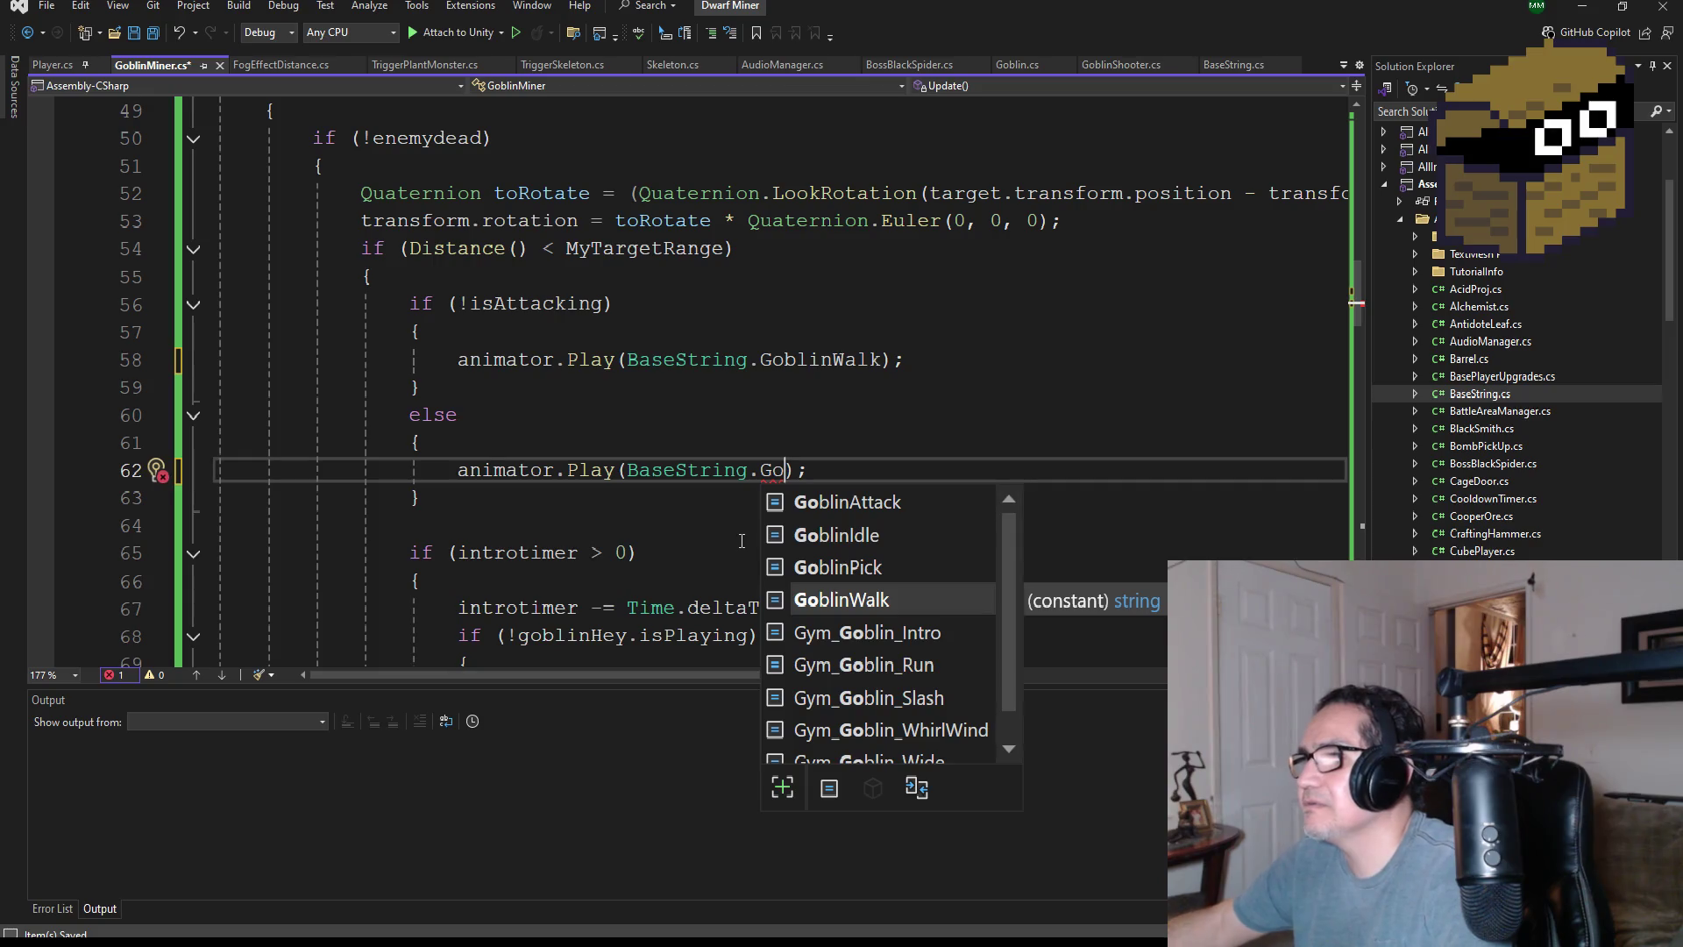
{"action": "type", "text": "blinA"}
{"action": "key", "text": "Tab"}
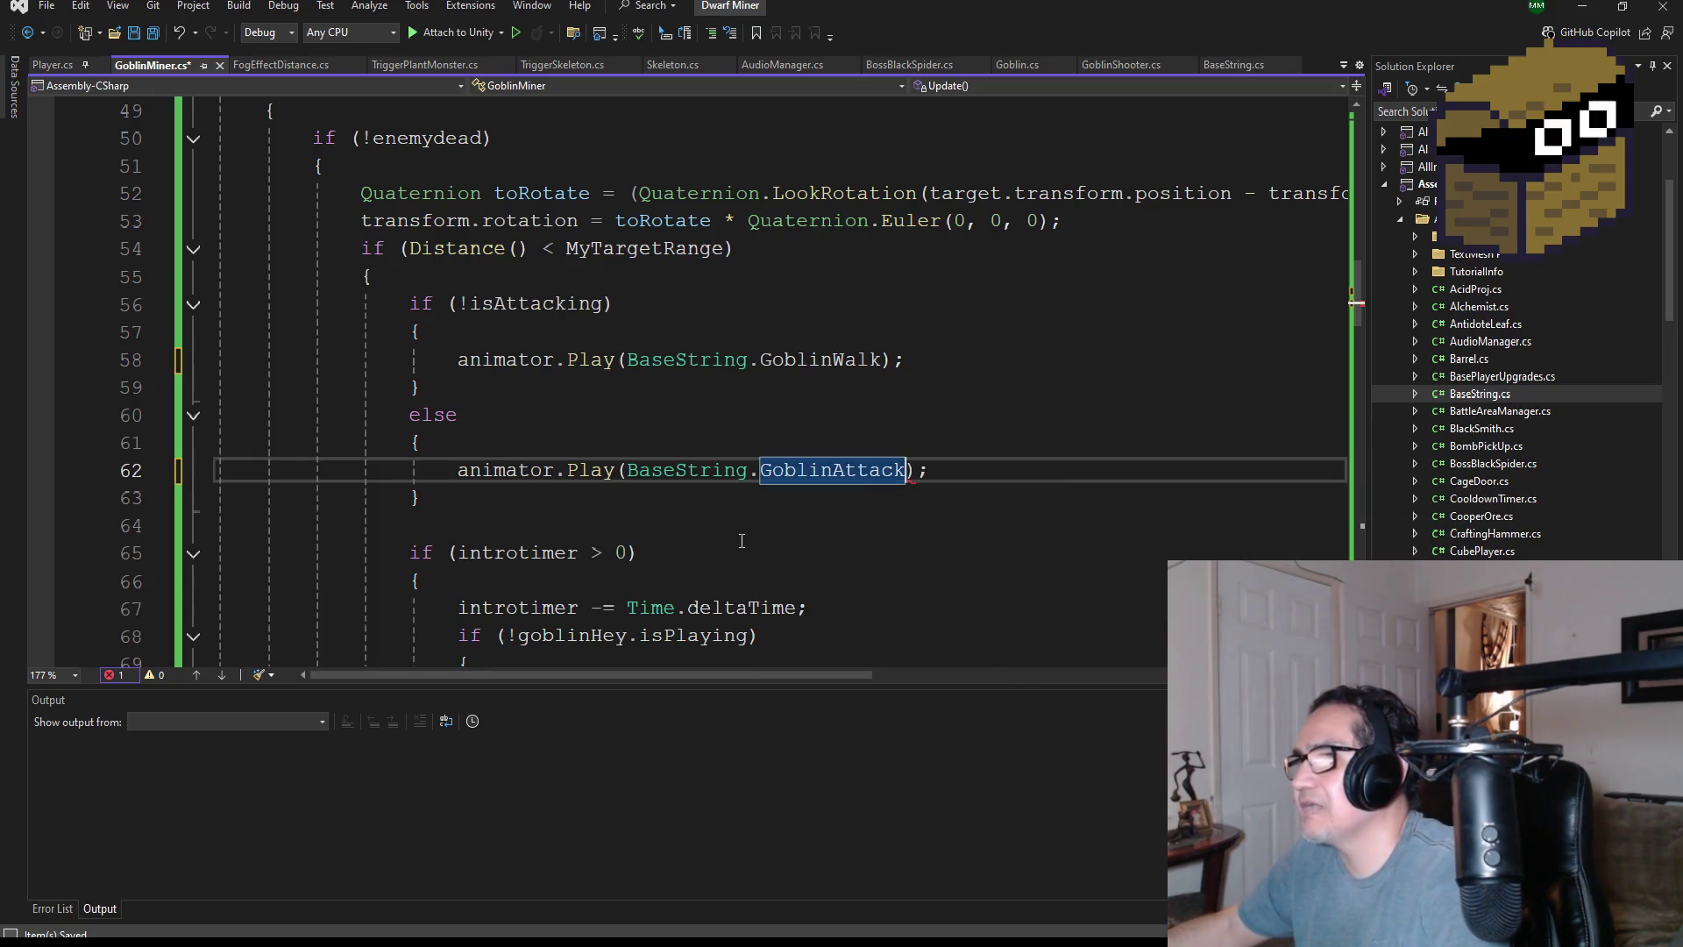
{"action": "scroll", "coordinate": [789, 517], "scroll_direction": "down", "scroll_amount": 5}
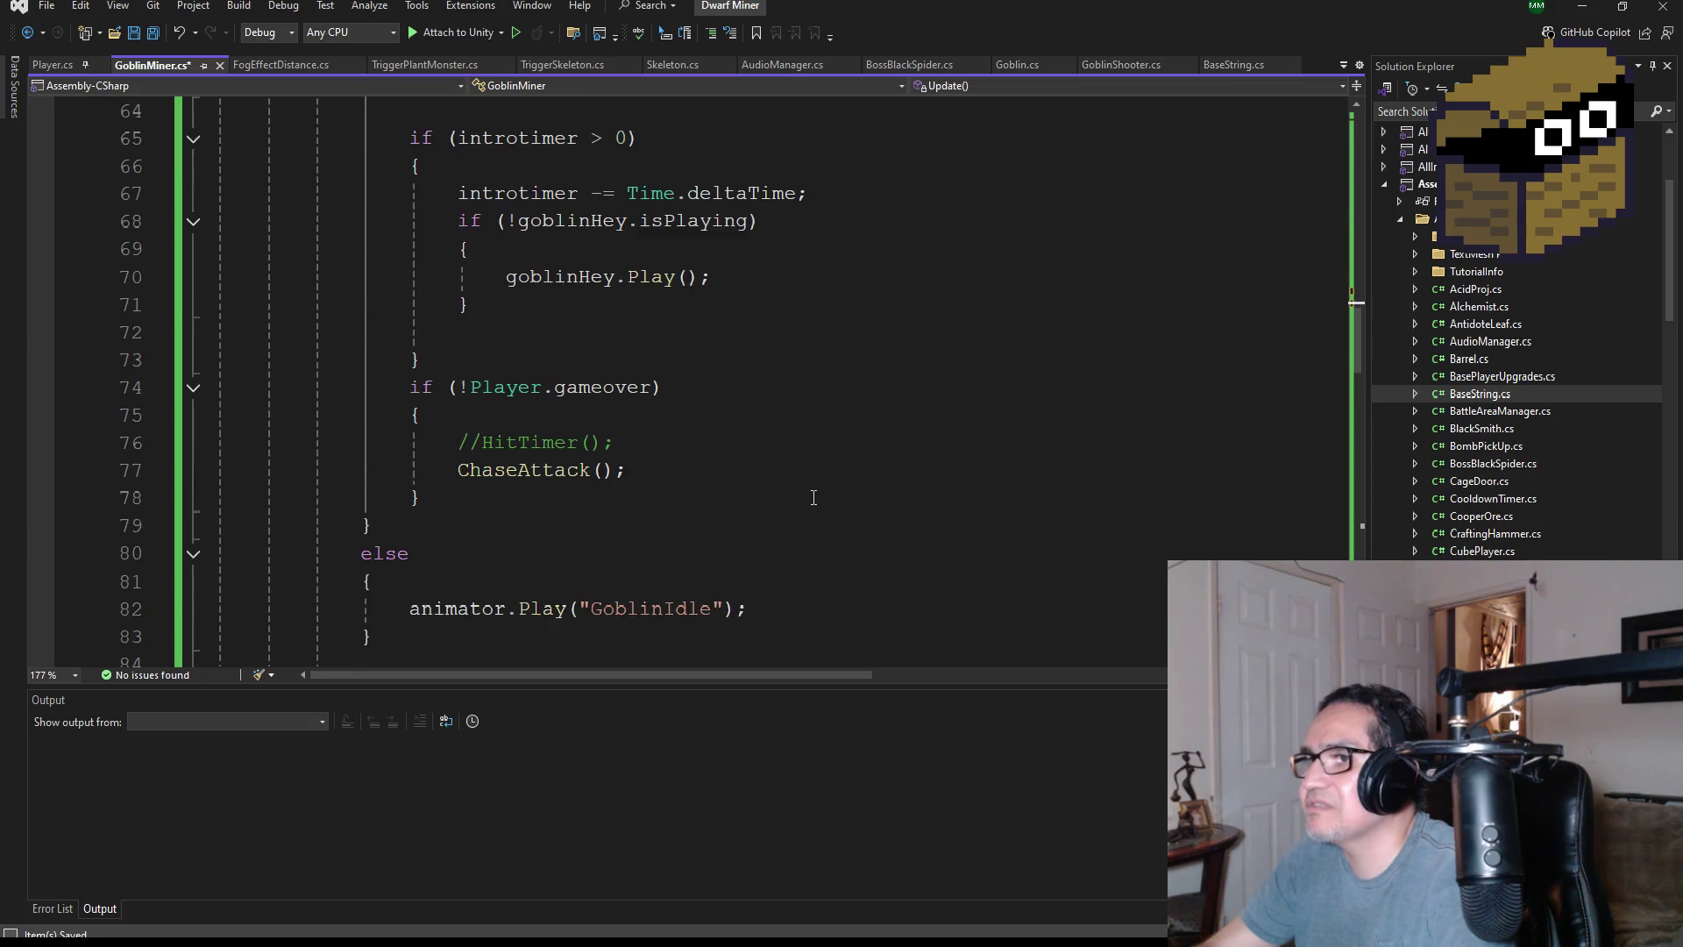
{"action": "scroll", "coordinate": [814, 498], "scroll_direction": "down", "scroll_amount": 3}
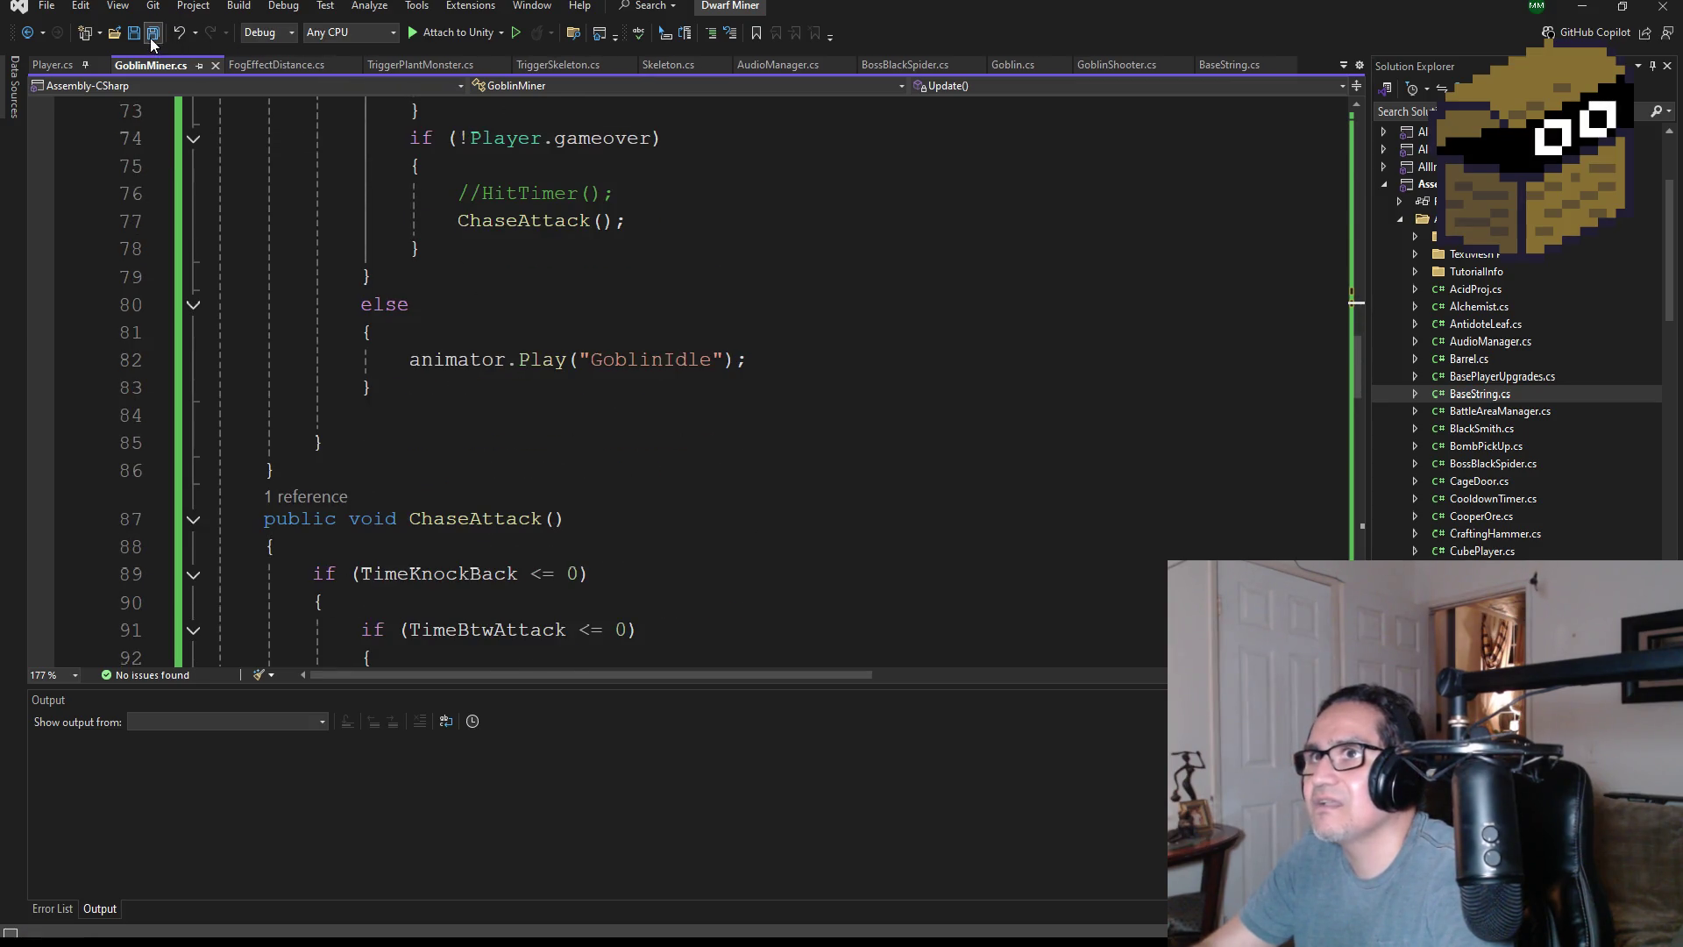
{"action": "double_click", "coordinate": [653, 361]}
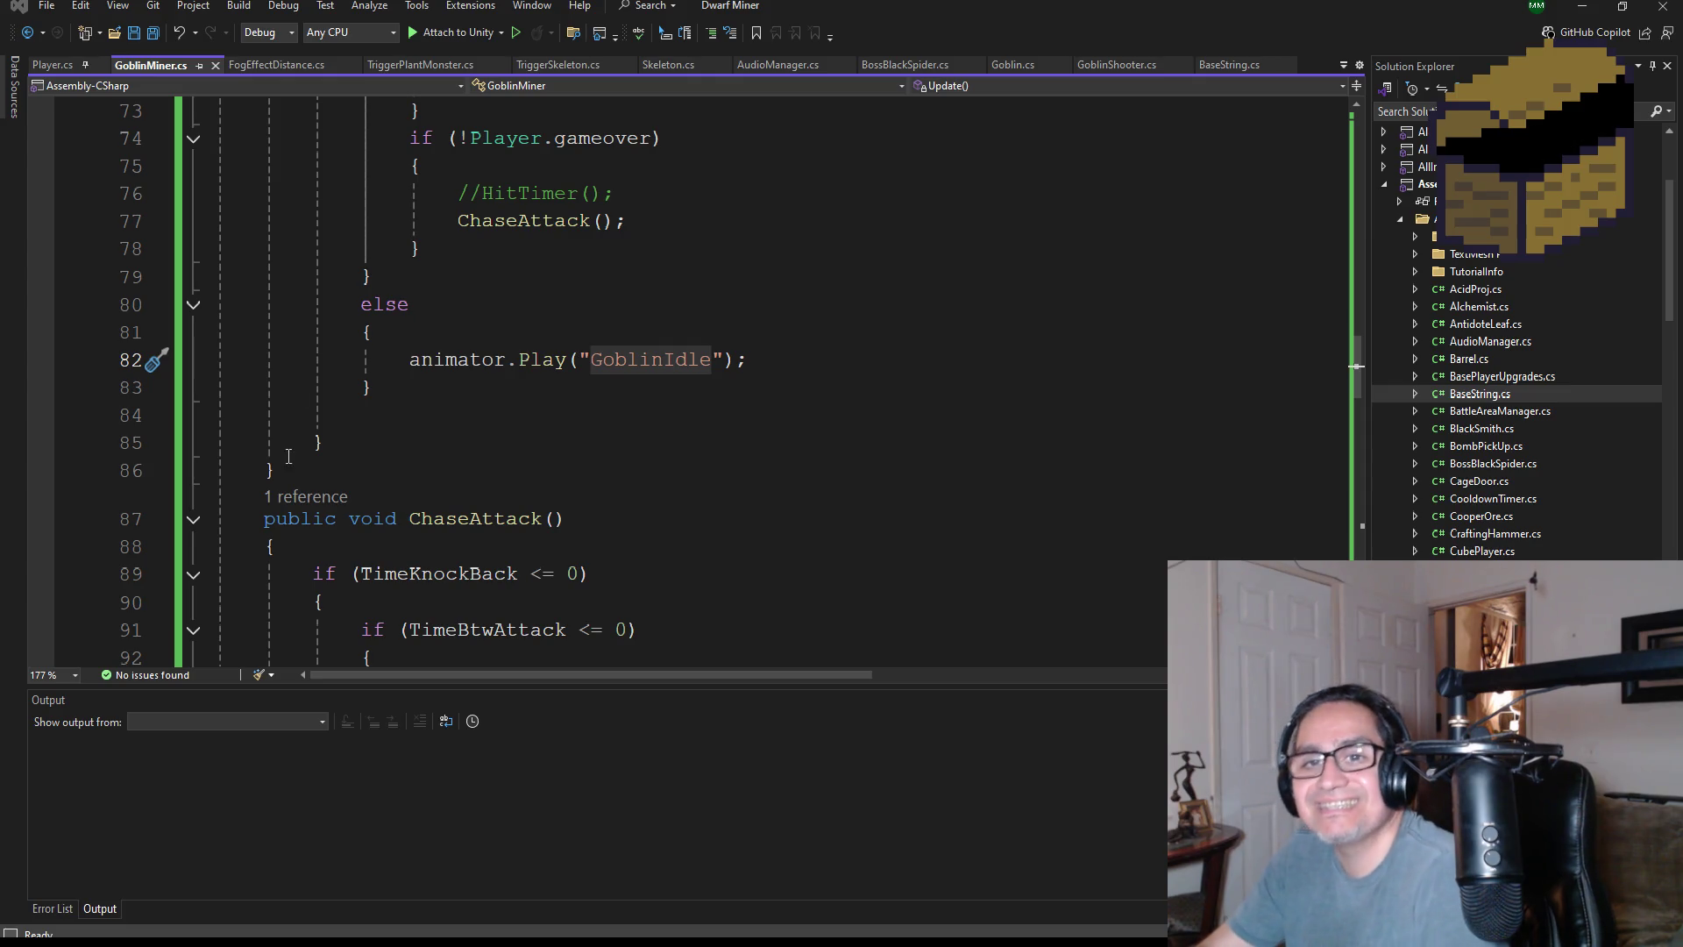
{"action": "scroll", "coordinate": [654, 365], "scroll_direction": "up", "scroll_amount": 1}
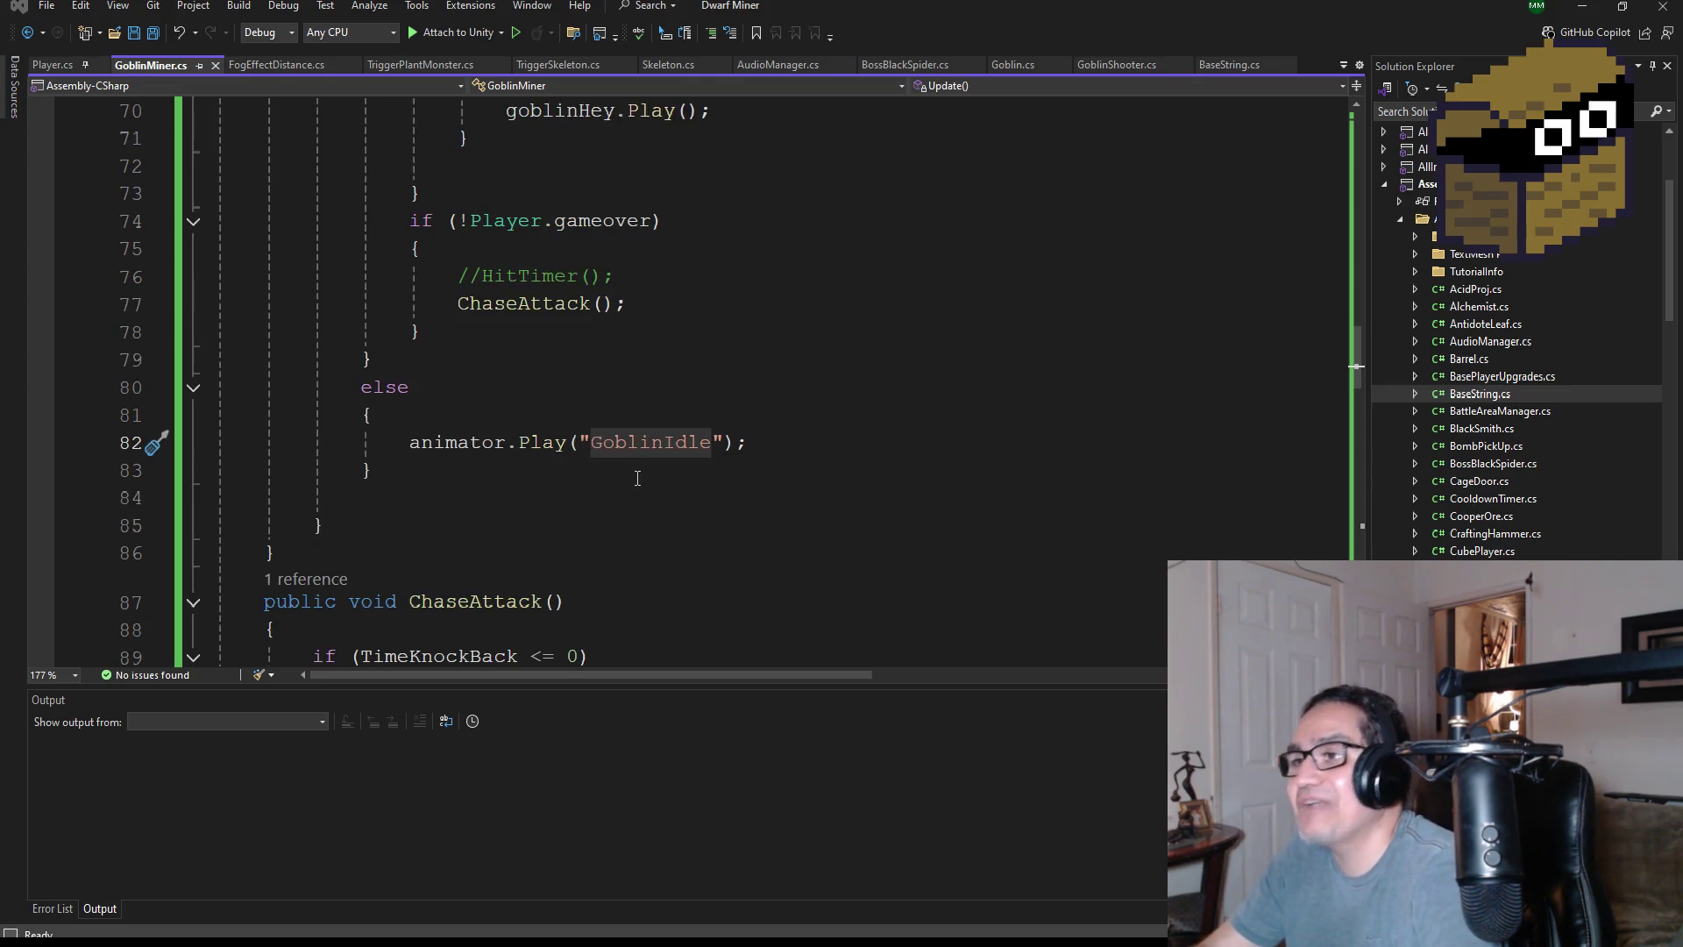
- Replace the "GoblinIdle" literal on line 82 with BaseString.GoblinPick
{"action": "double_click", "coordinate": [650, 444]}
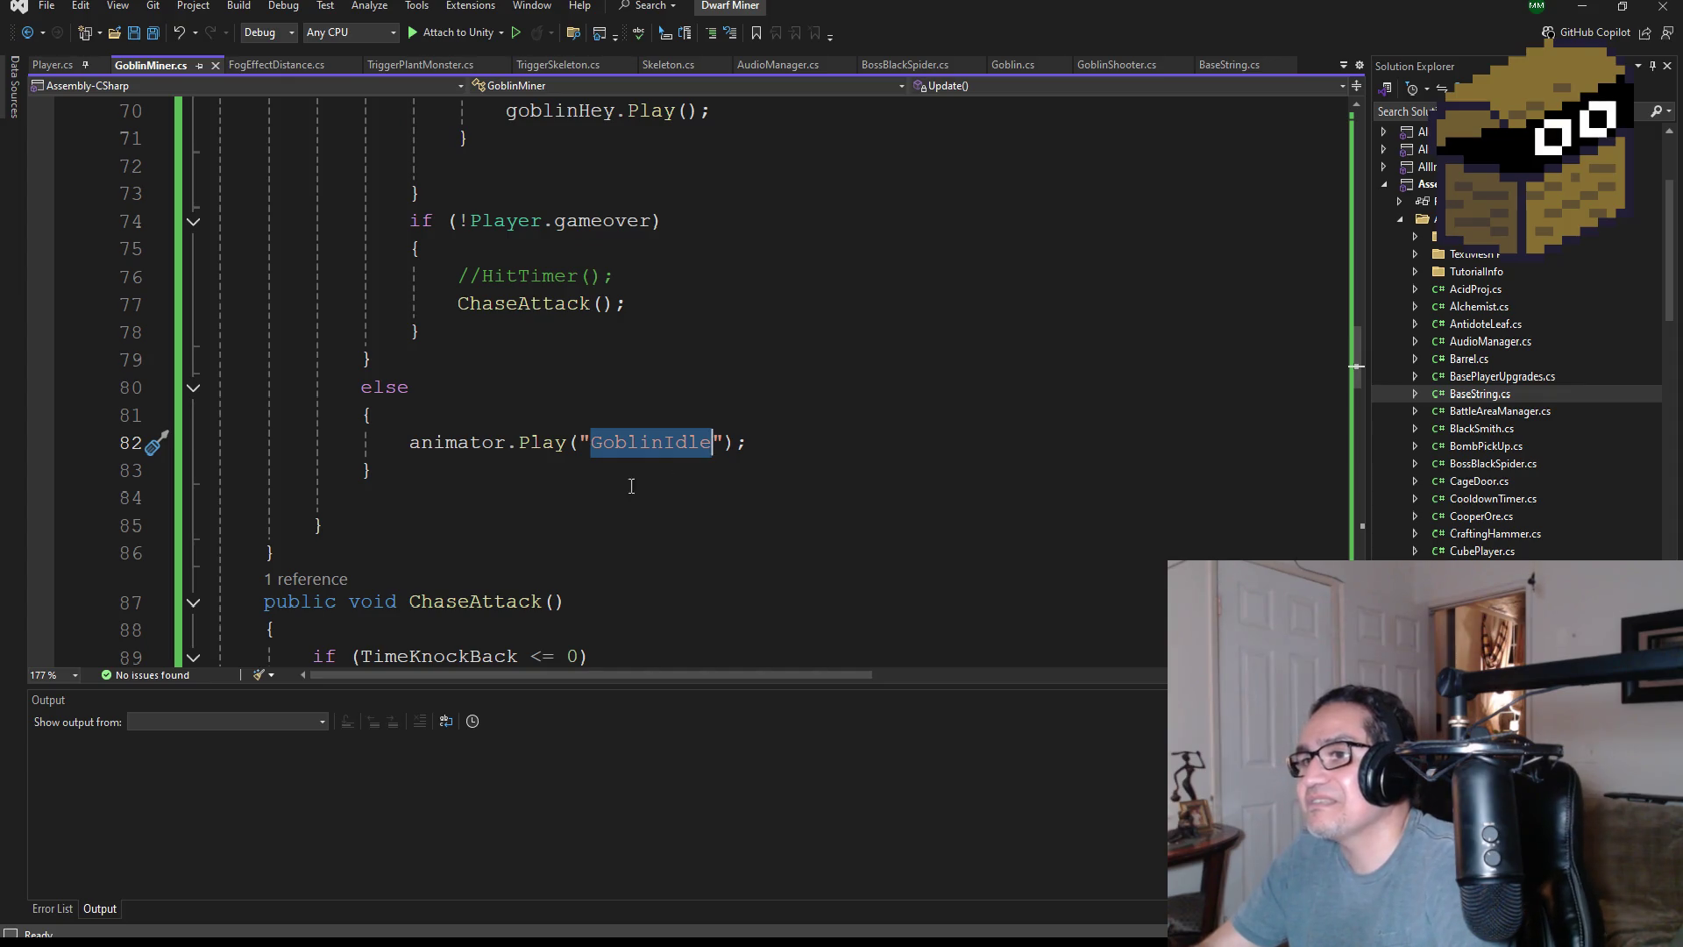
{"action": "left_click", "coordinate": [761, 443]}
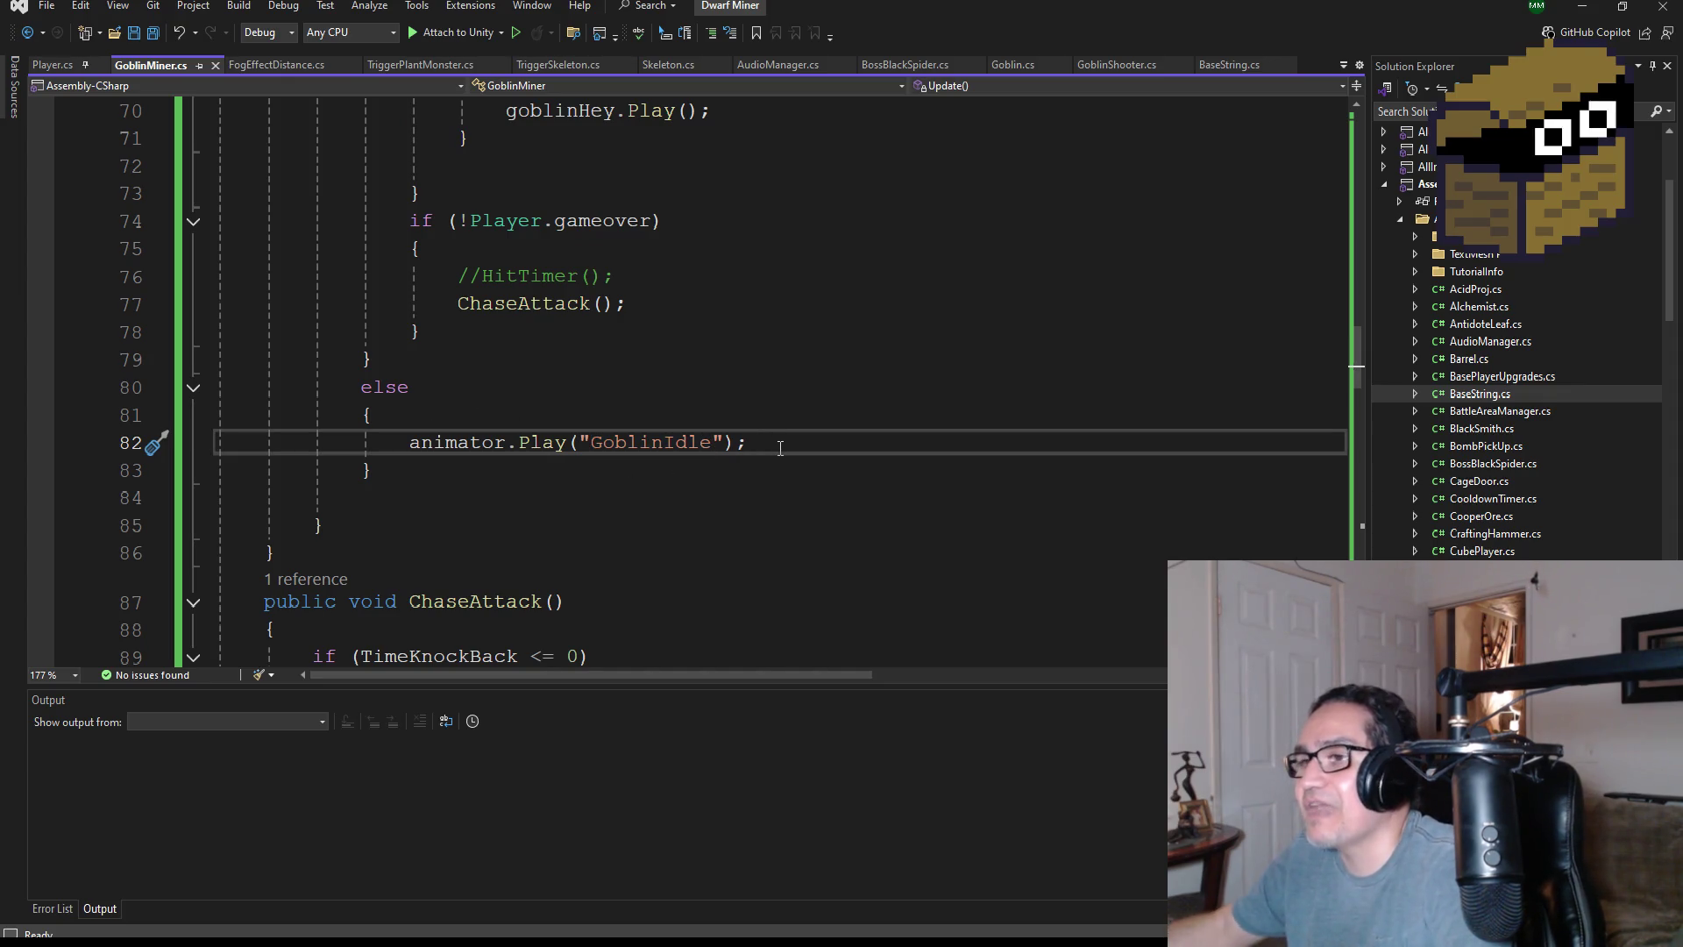
{"action": "key", "text": "Left"}
{"action": "key", "text": "Left"}
{"action": "key", "text": "Left"}
{"action": "key", "text": "BackSpace"}
{"action": "key", "text": "BackSpace"}
{"action": "key", "text": "BackSpace"}
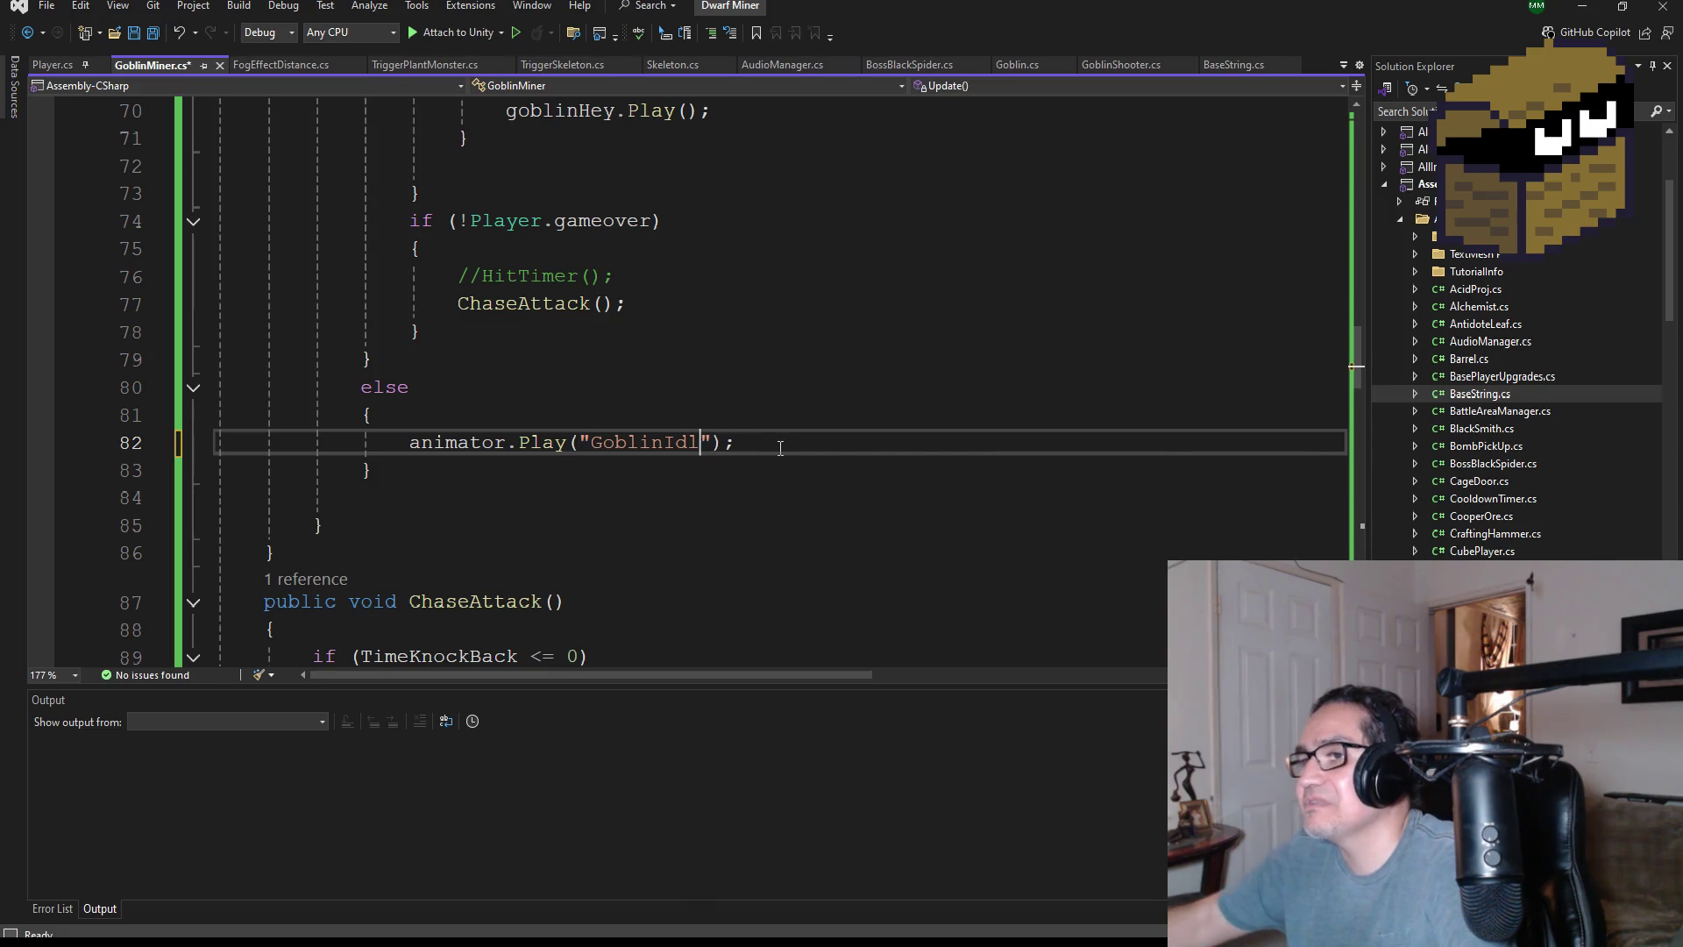
{"action": "key", "text": "BackSpace"}
{"action": "key", "text": "BackSpace"}
{"action": "key", "text": "BackSpace"}
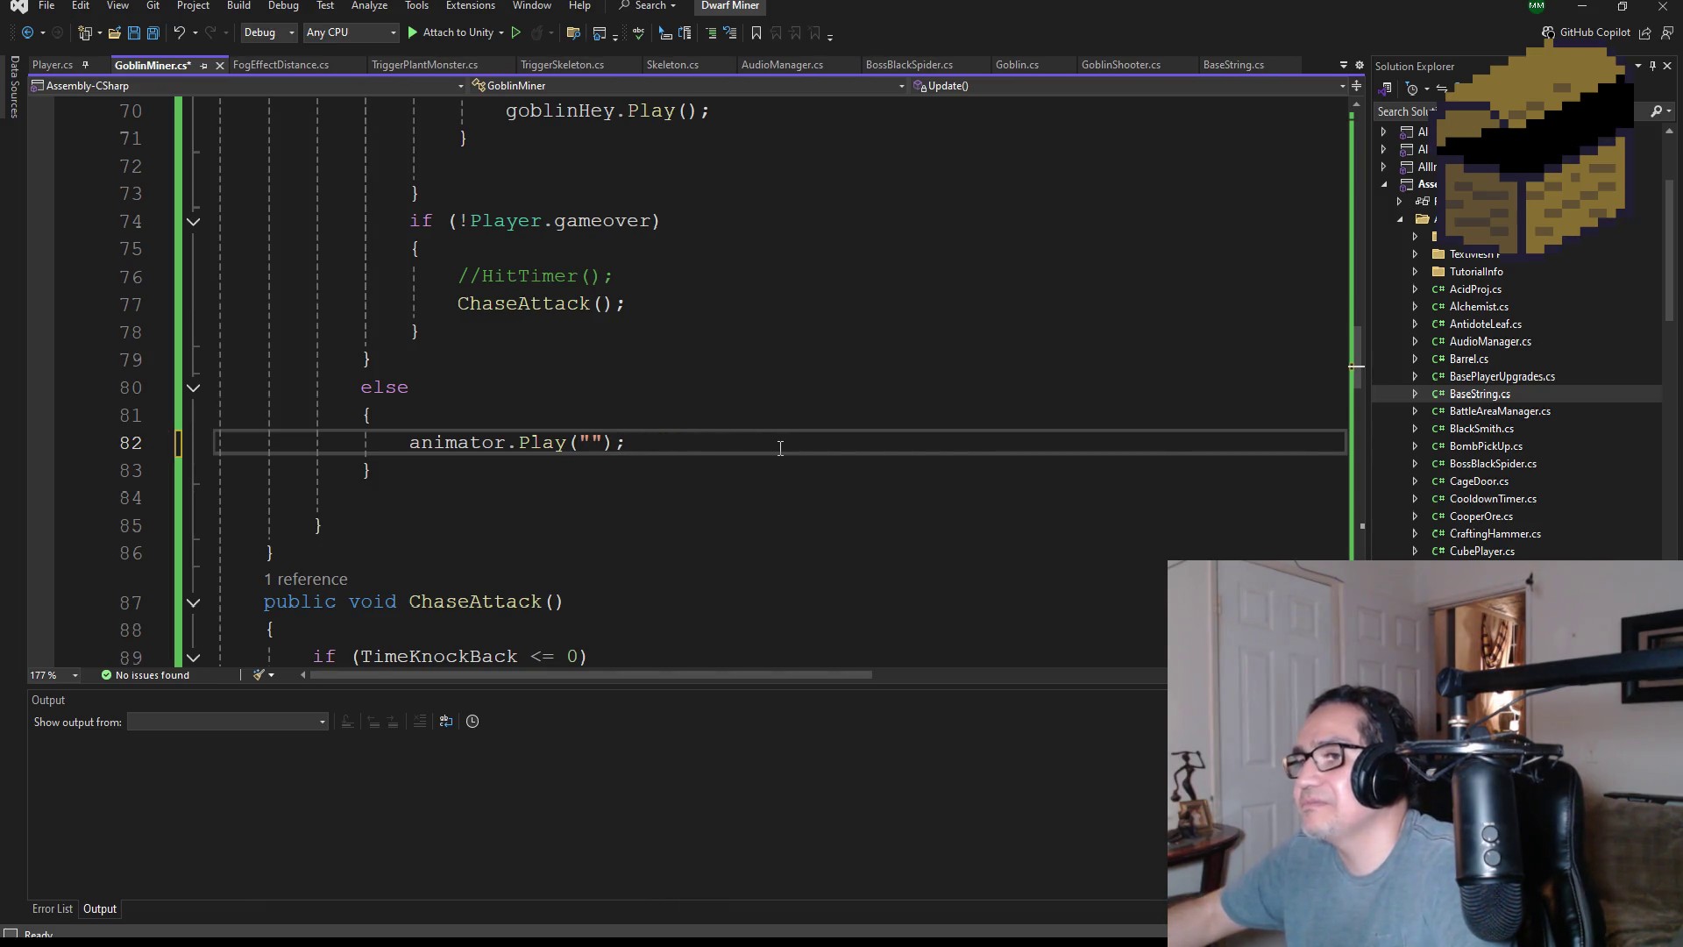
{"action": "key", "text": "BackSpace"}
{"action": "type", "text": "BaseSt"}
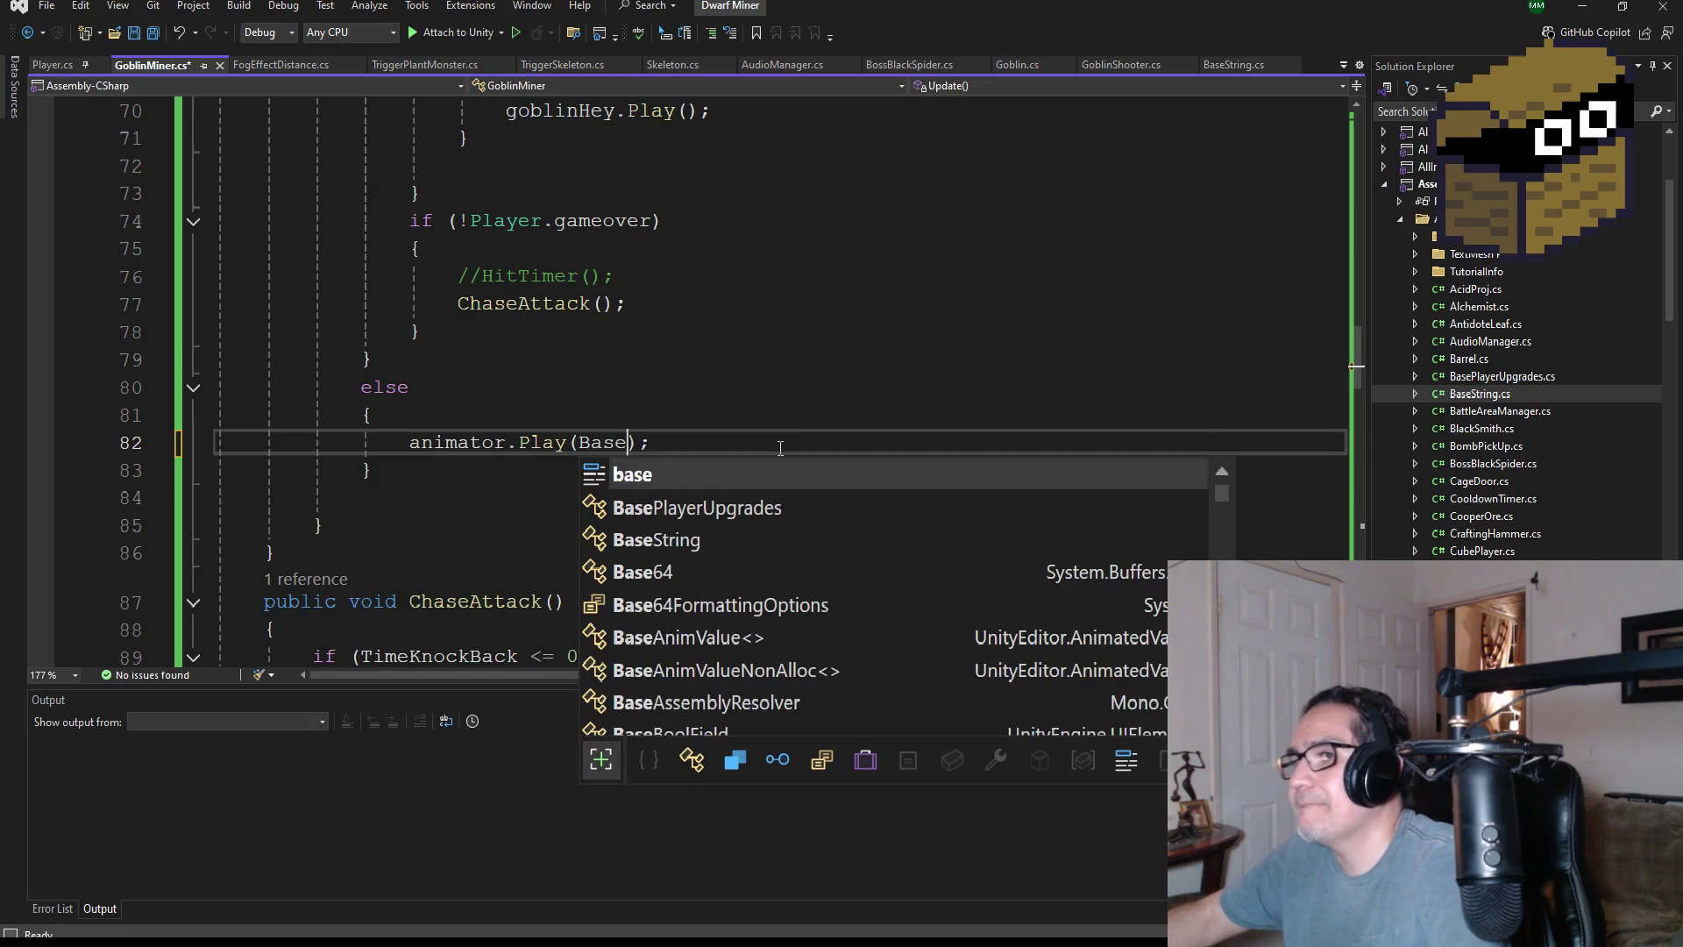
{"action": "type", "text": "r"}
{"action": "key", "text": "Tab"}
{"action": "type", "text": "."}
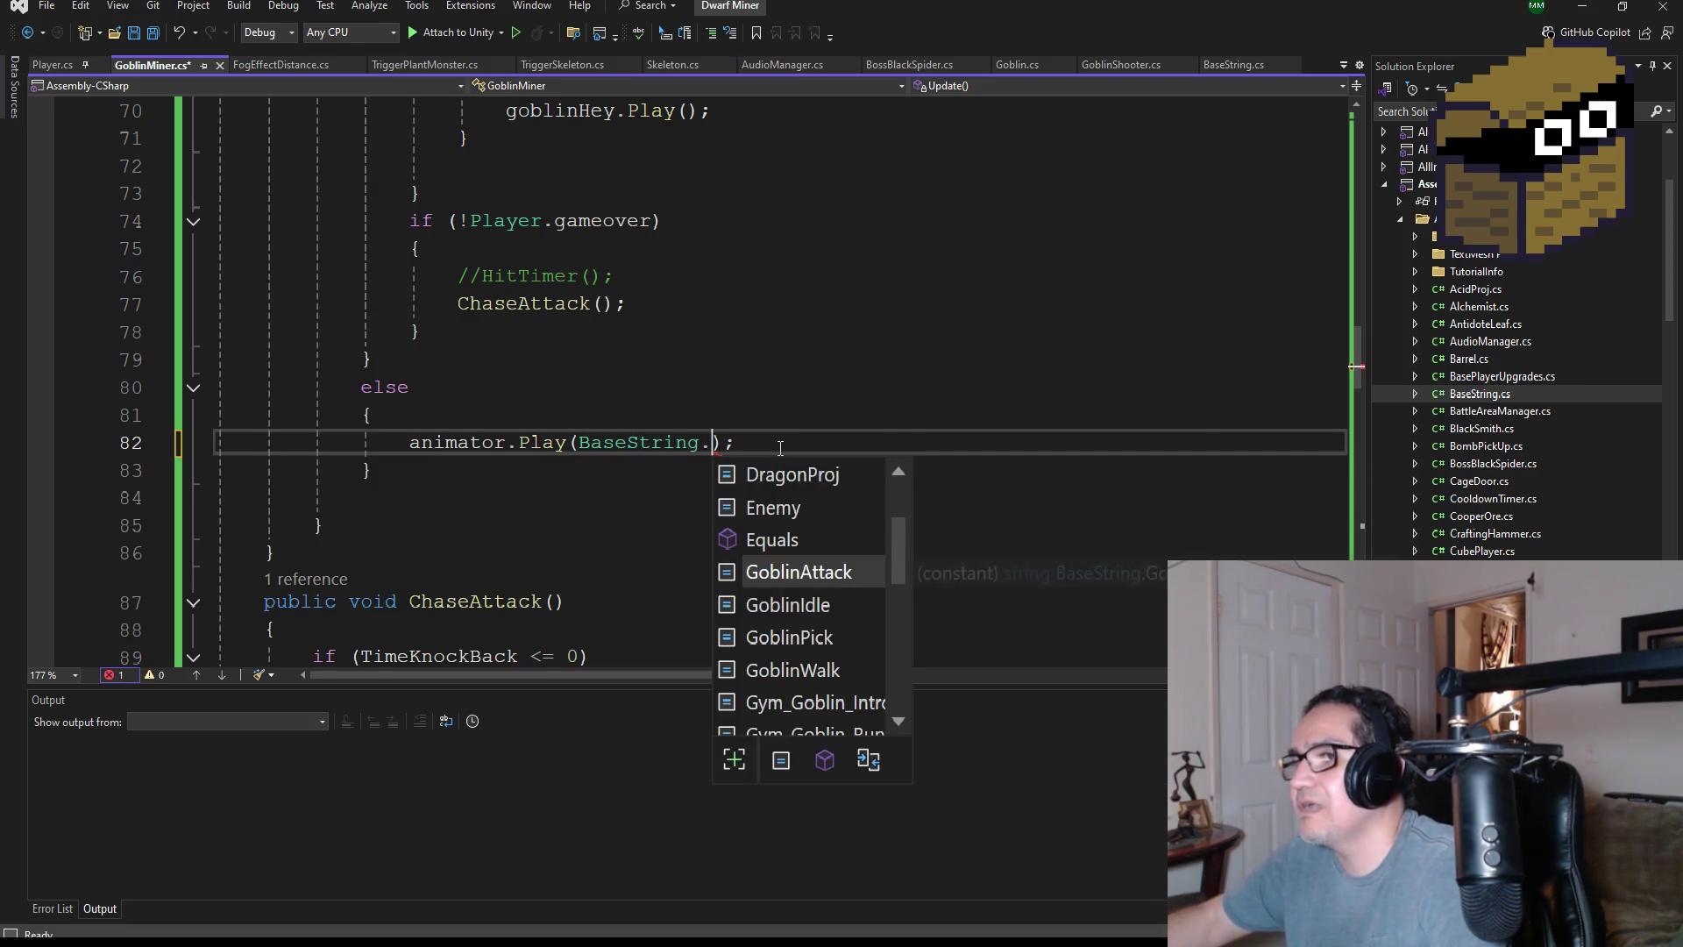
{"action": "type", "text": "Goblin"}
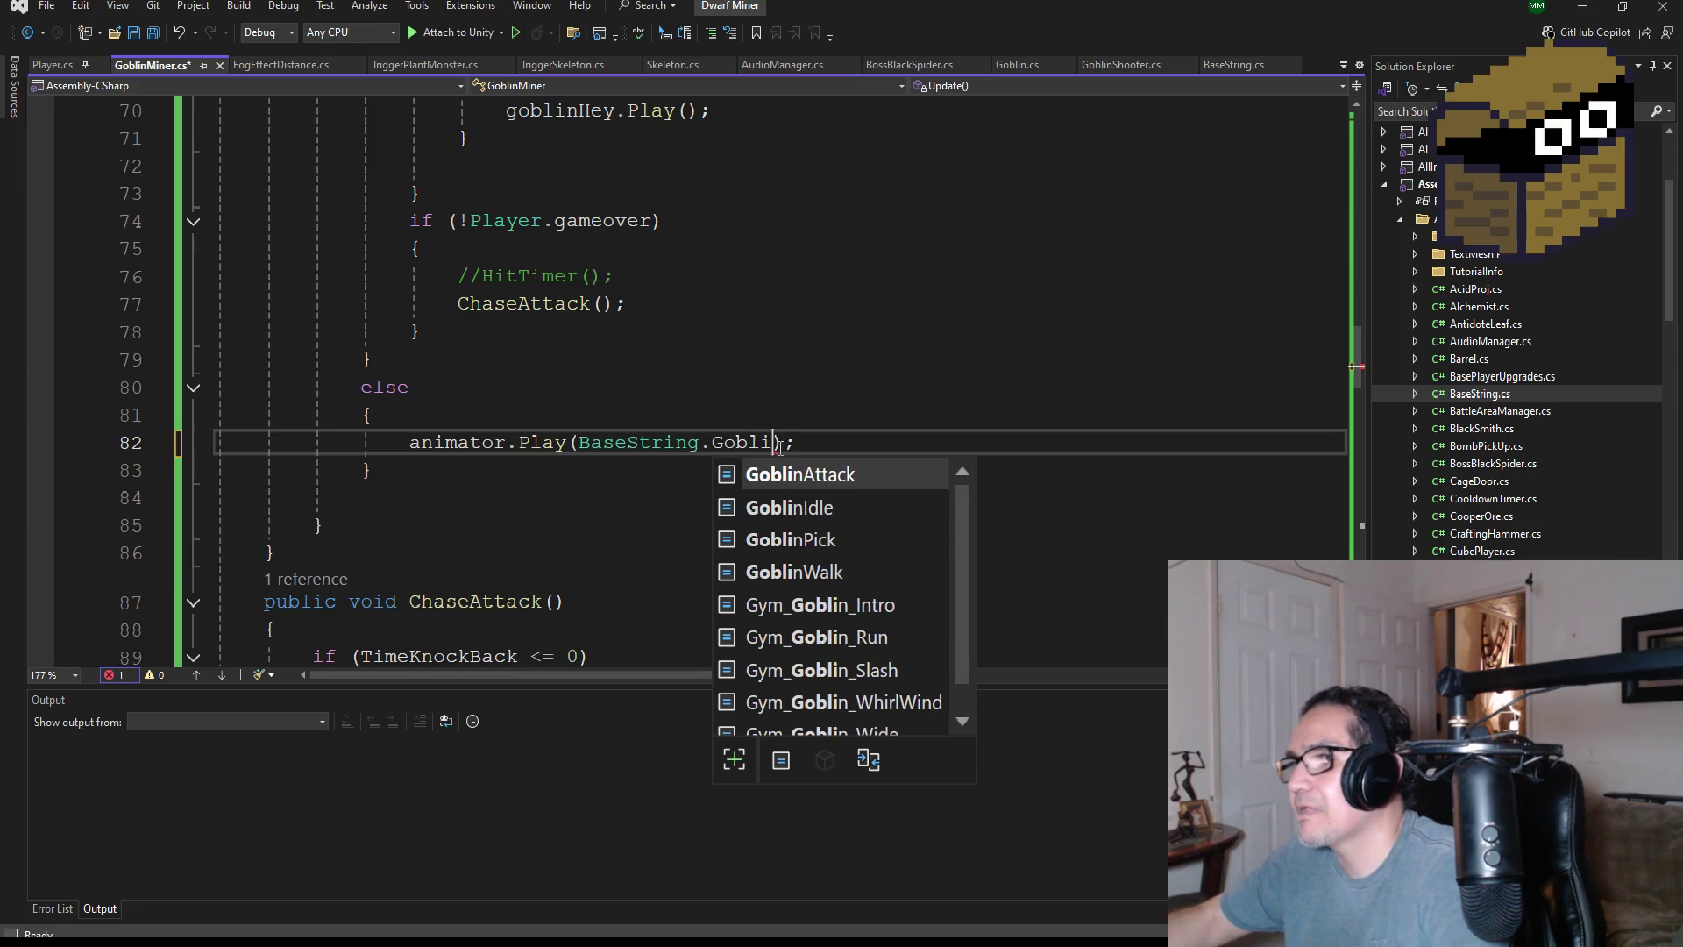
{"action": "key", "text": "Down"}
{"action": "key", "text": "Tab"}
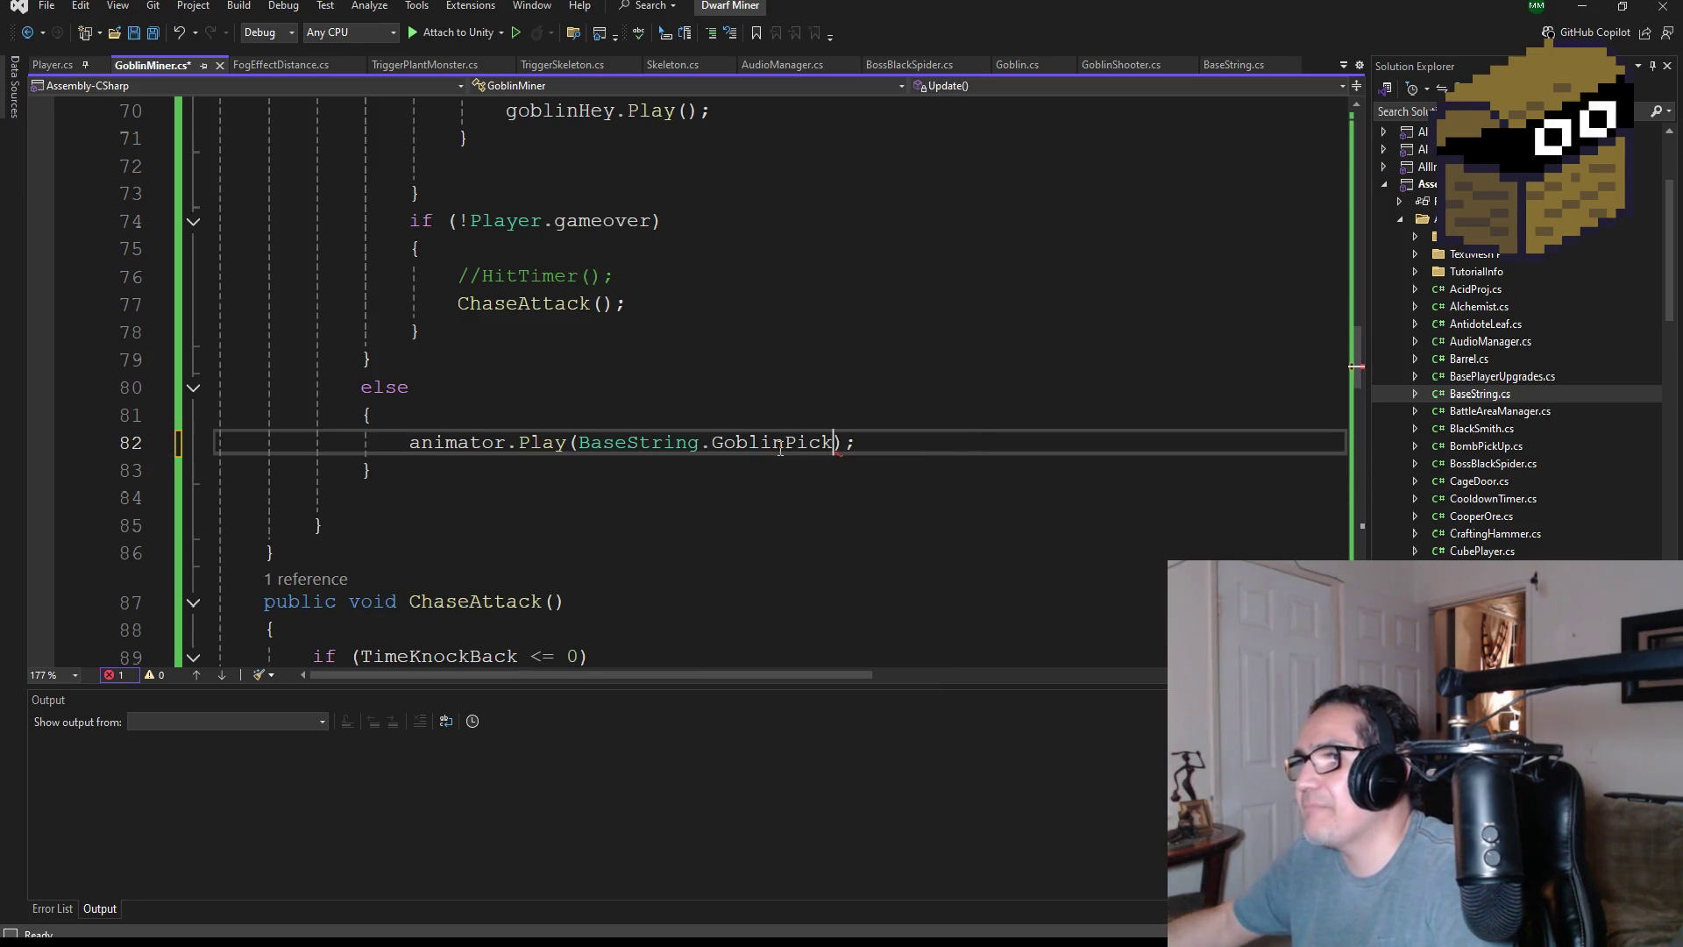
- Save all changes to GoblinMiner.cs and look over the rest of the script
{"action": "double_click", "coordinate": [776, 442]}
{"action": "left_click", "coordinate": [162, 39]}
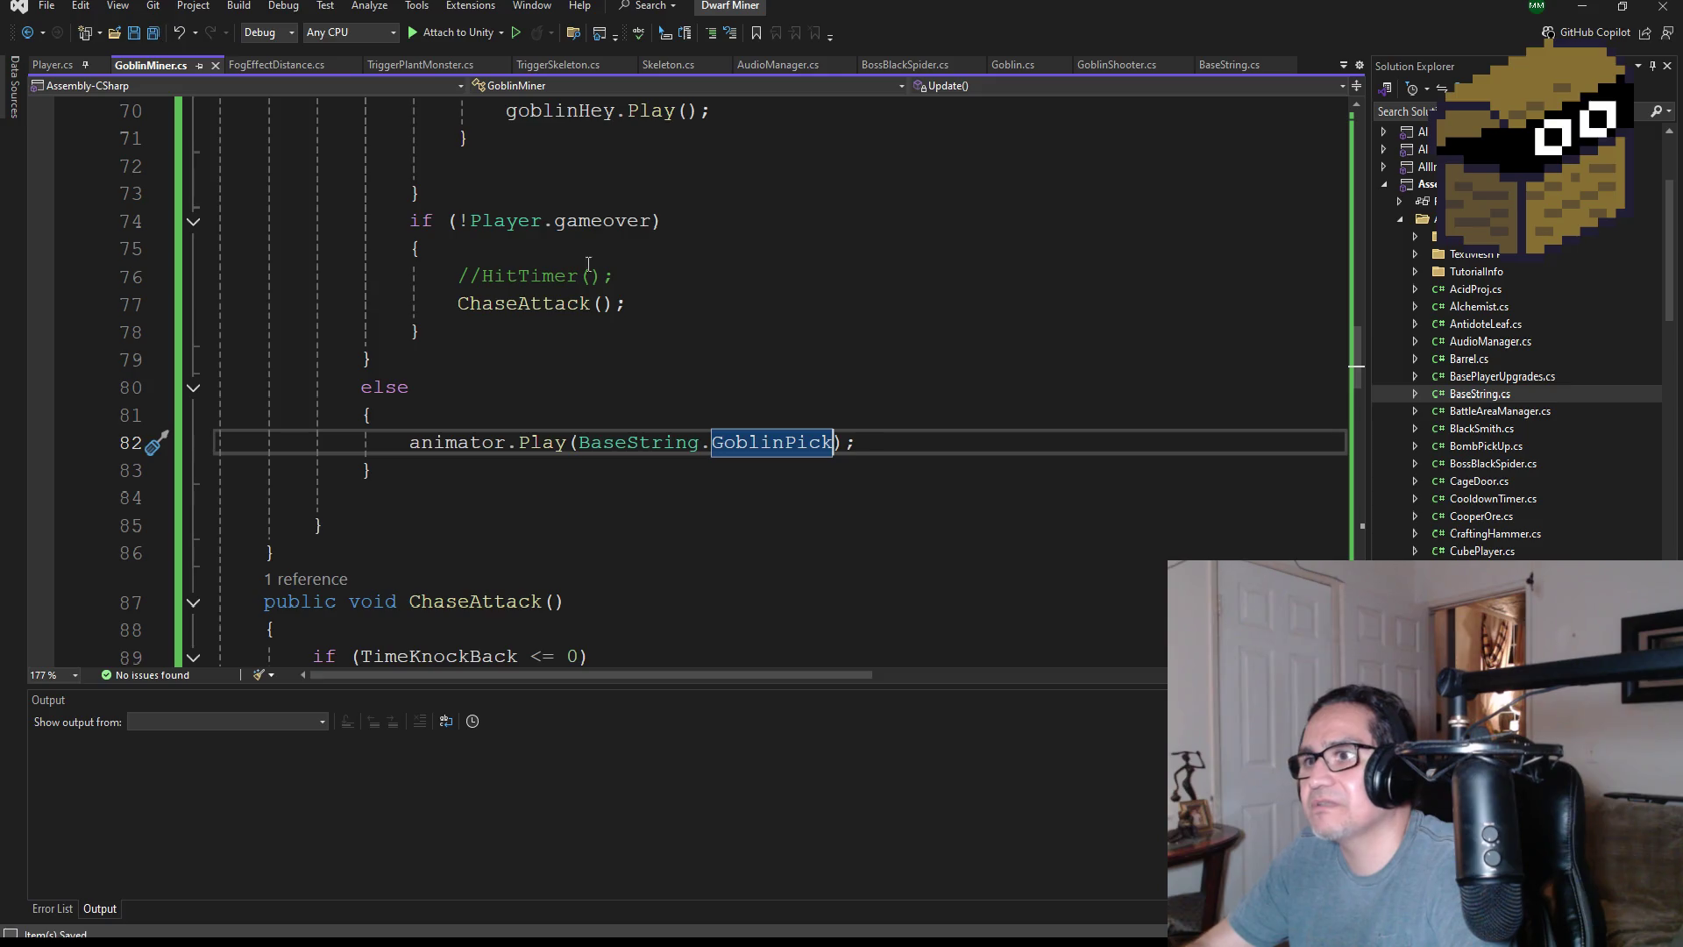
{"action": "scroll", "coordinate": [746, 425], "scroll_direction": "down", "scroll_amount": 4}
{"action": "scroll", "coordinate": [774, 487], "scroll_direction": "down", "scroll_amount": 2}
{"action": "scroll", "coordinate": [774, 487], "scroll_direction": "down", "scroll_amount": 13}
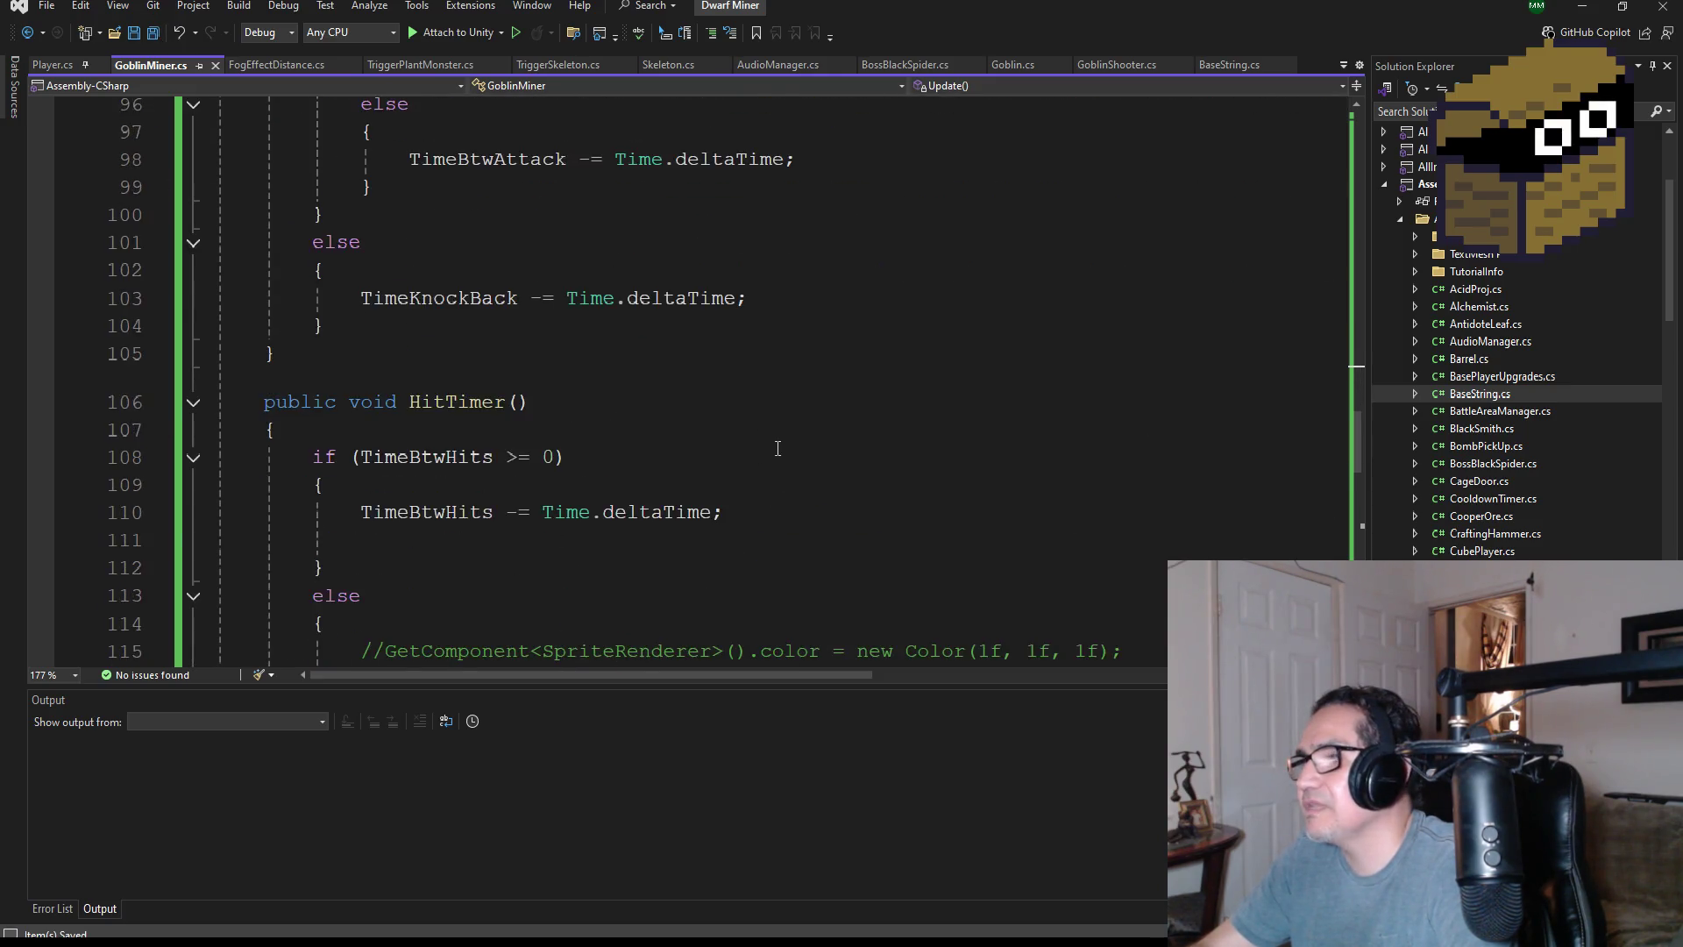
{"action": "scroll", "coordinate": [775, 453], "scroll_direction": "down", "scroll_amount": 6}
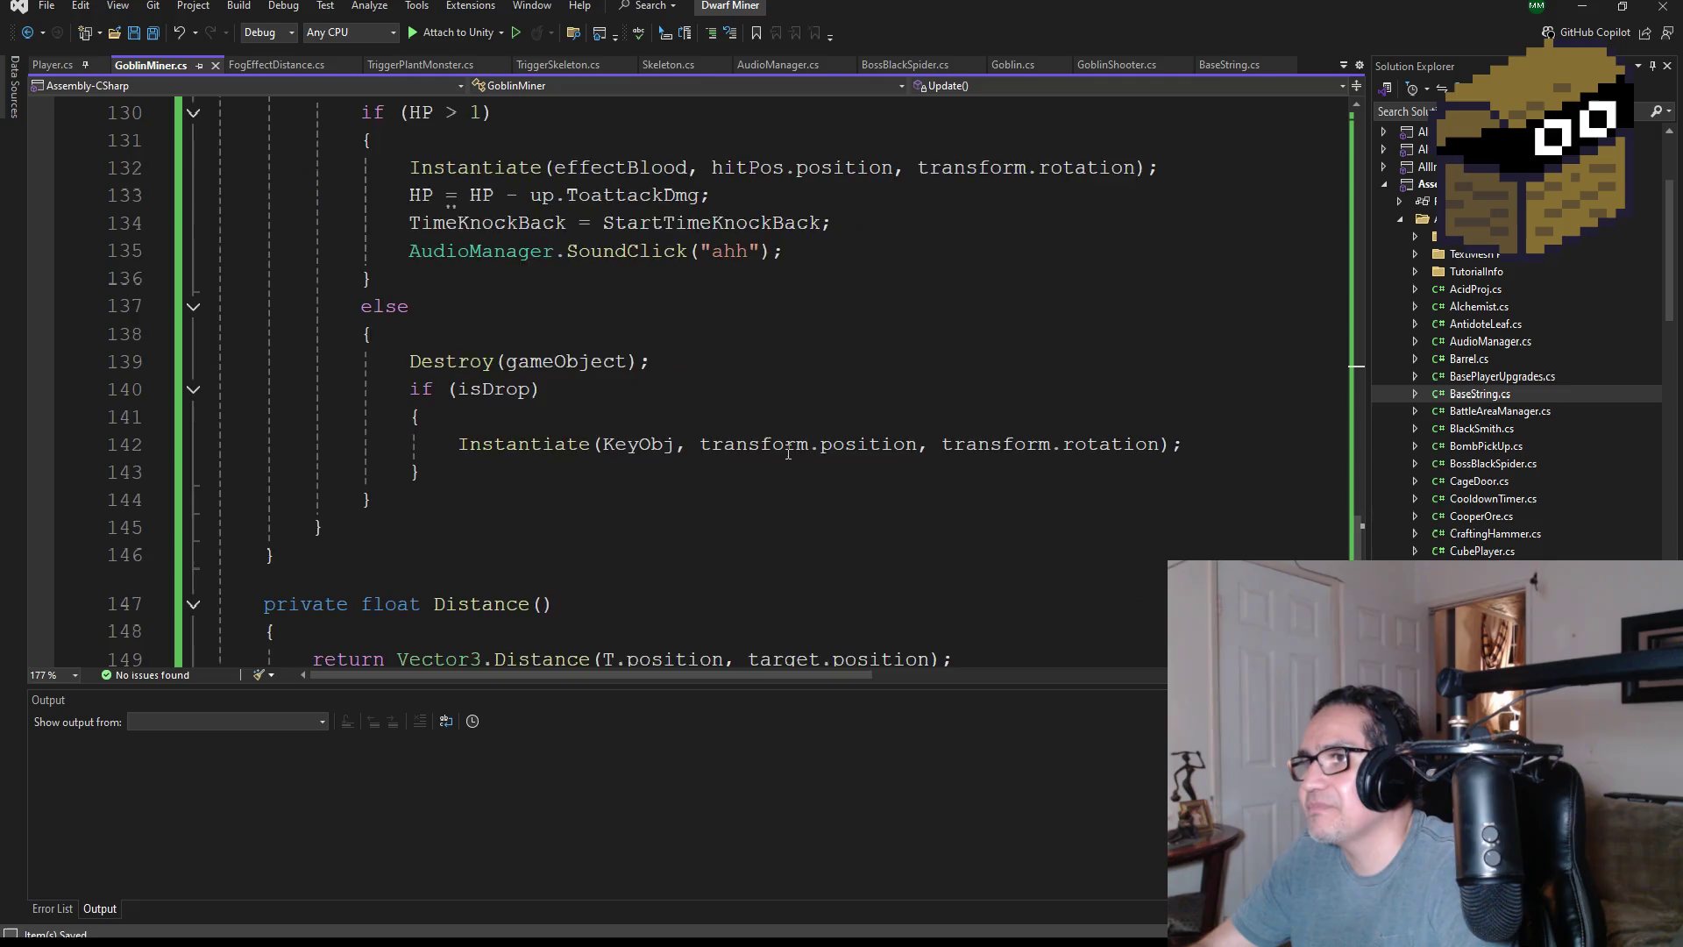
{"action": "scroll", "coordinate": [772, 443], "scroll_direction": "up", "scroll_amount": 10}
{"action": "scroll", "coordinate": [776, 438], "scroll_direction": "up", "scroll_amount": 19}
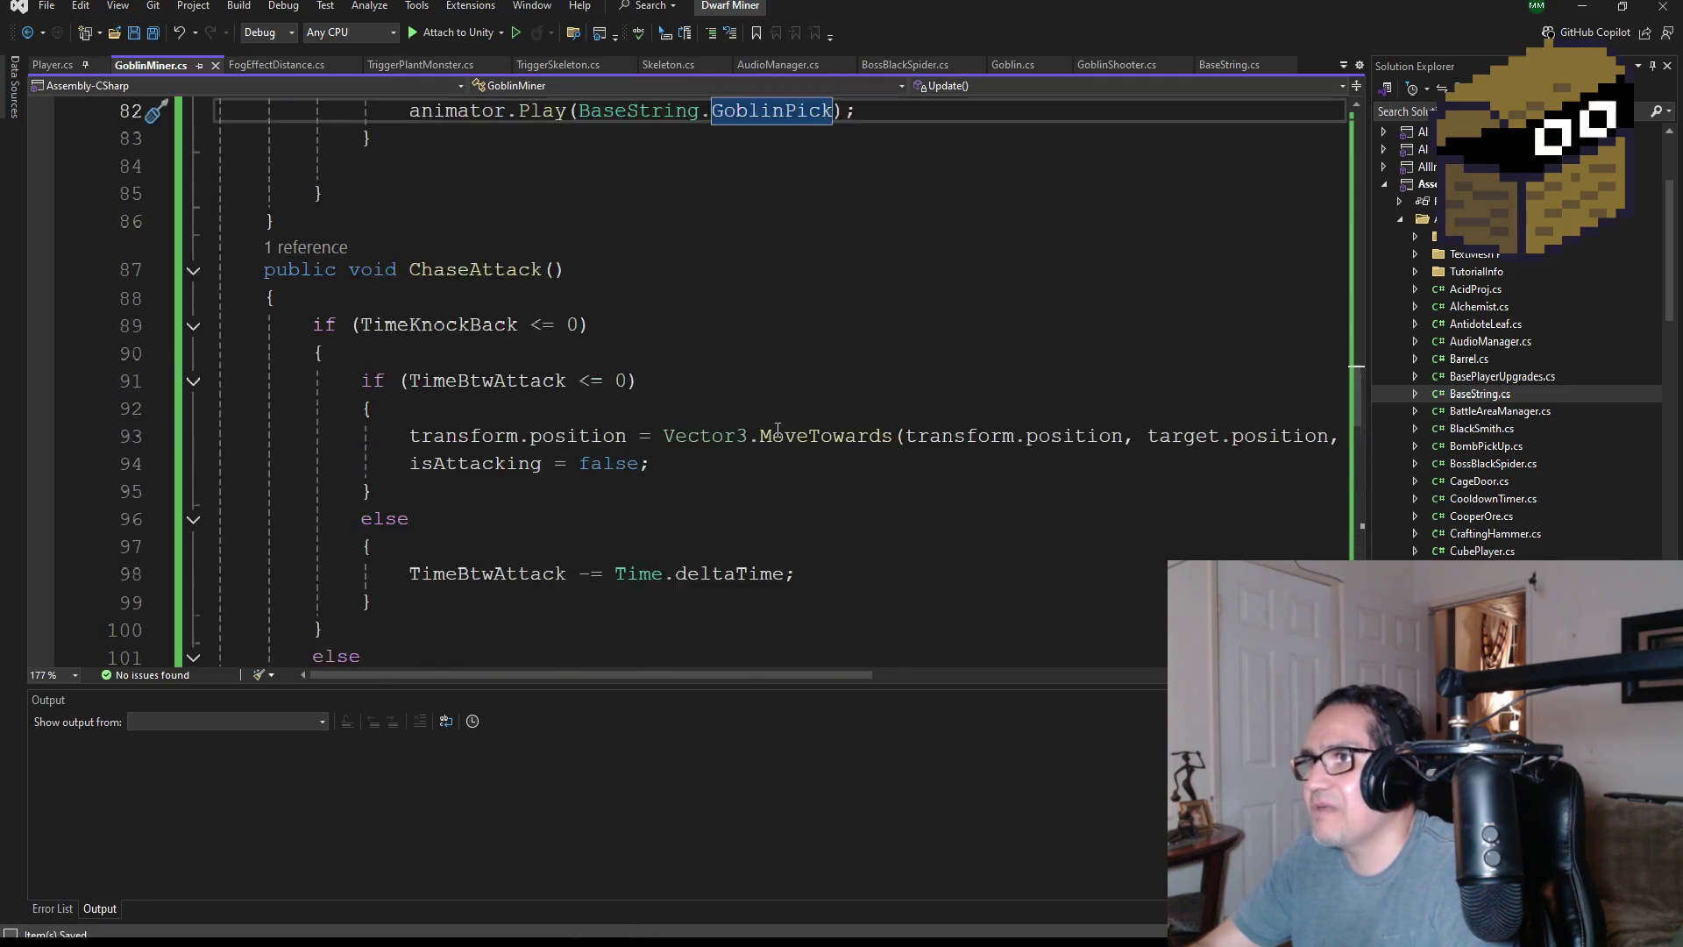
{"action": "scroll", "coordinate": [802, 422], "scroll_direction": "up", "scroll_amount": 18}
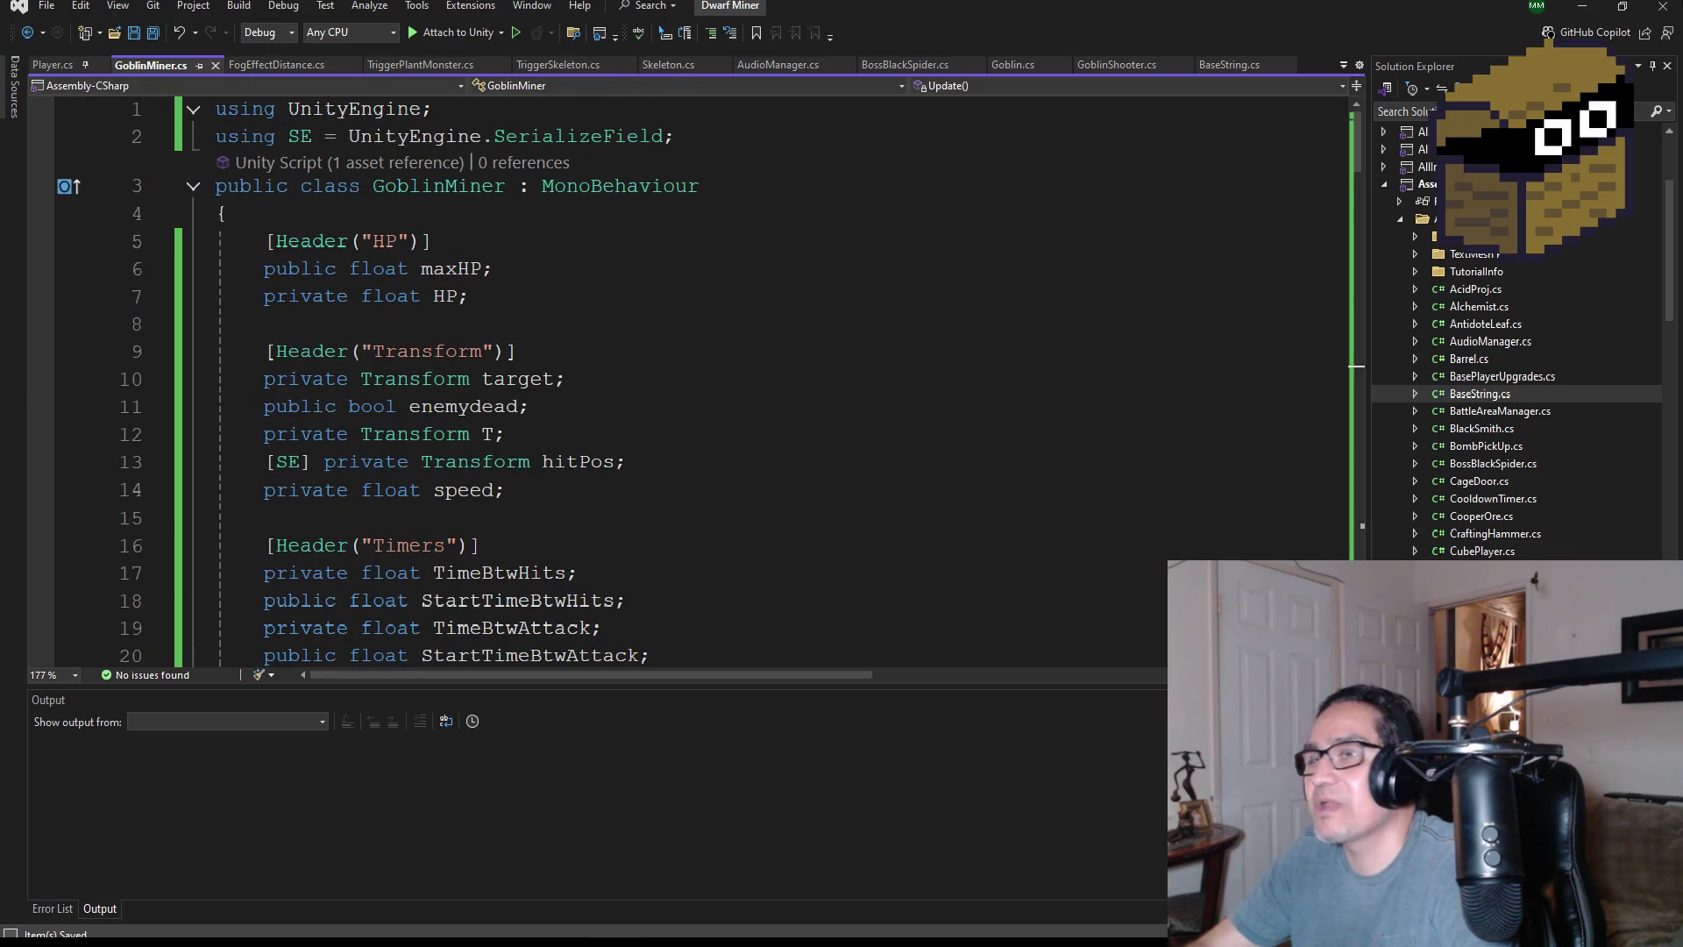
{"action": "key", "text": "alt+Tab"}
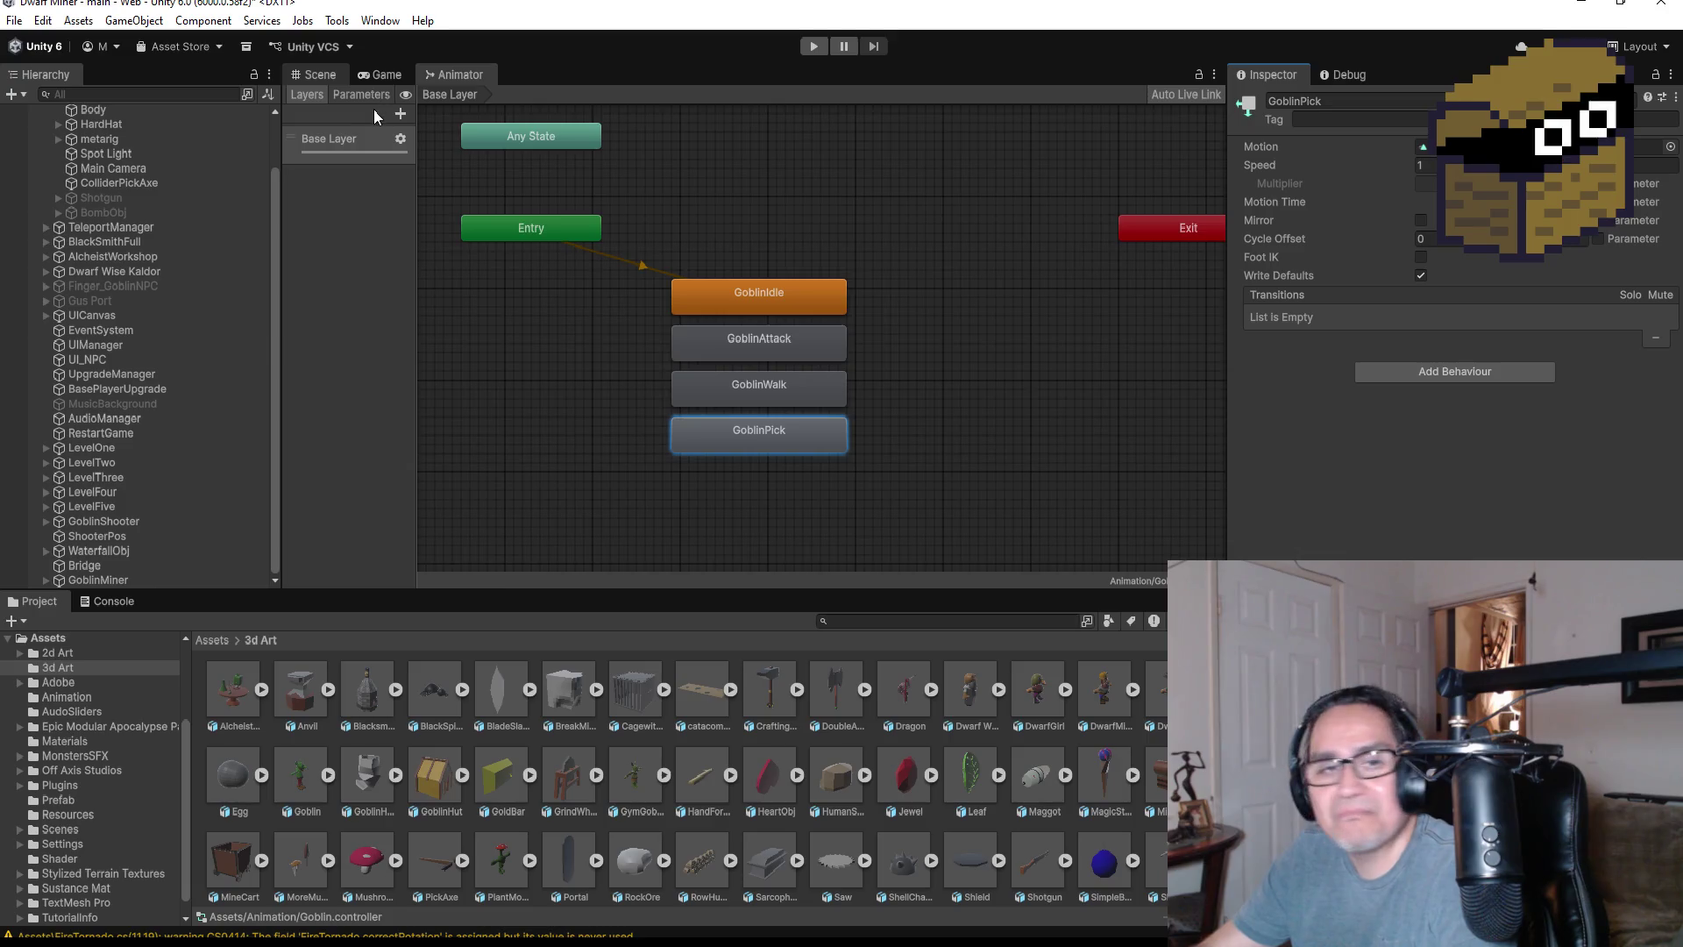
- Switch to the Scene view with Ctrl+1 to see the goblin again
{"action": "key", "text": "ctrl+1"}
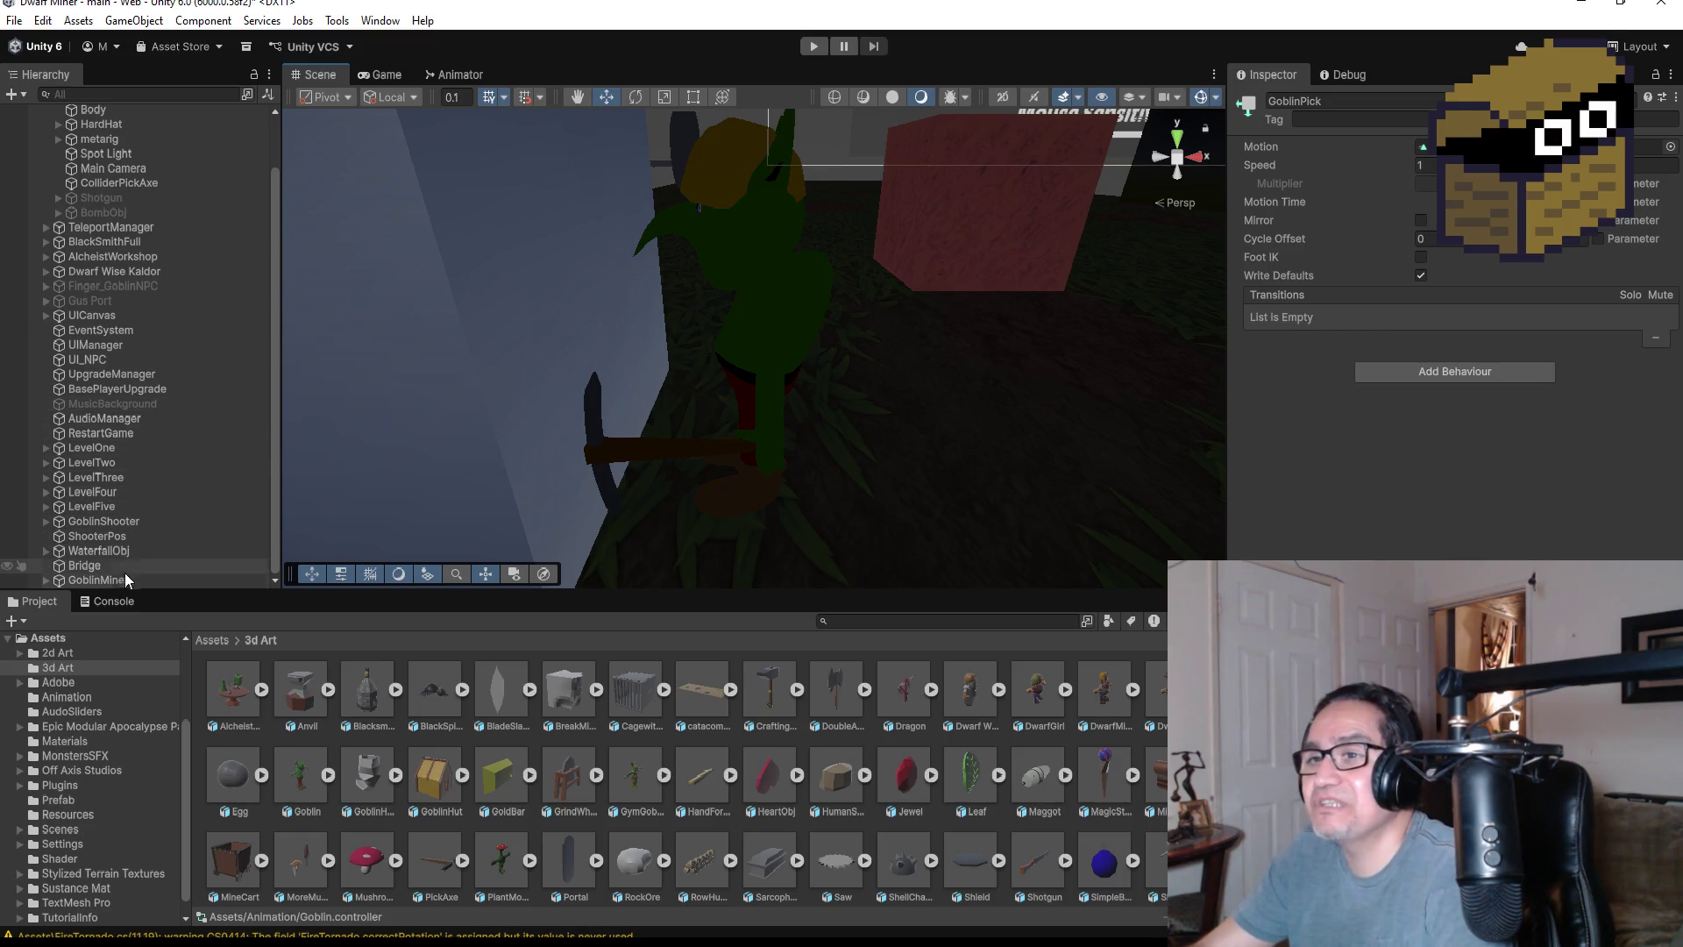
- Select GoblinMiner in the Hierarchy and inspect its Animator and Audio Source components
{"action": "left_click", "coordinate": [134, 521]}
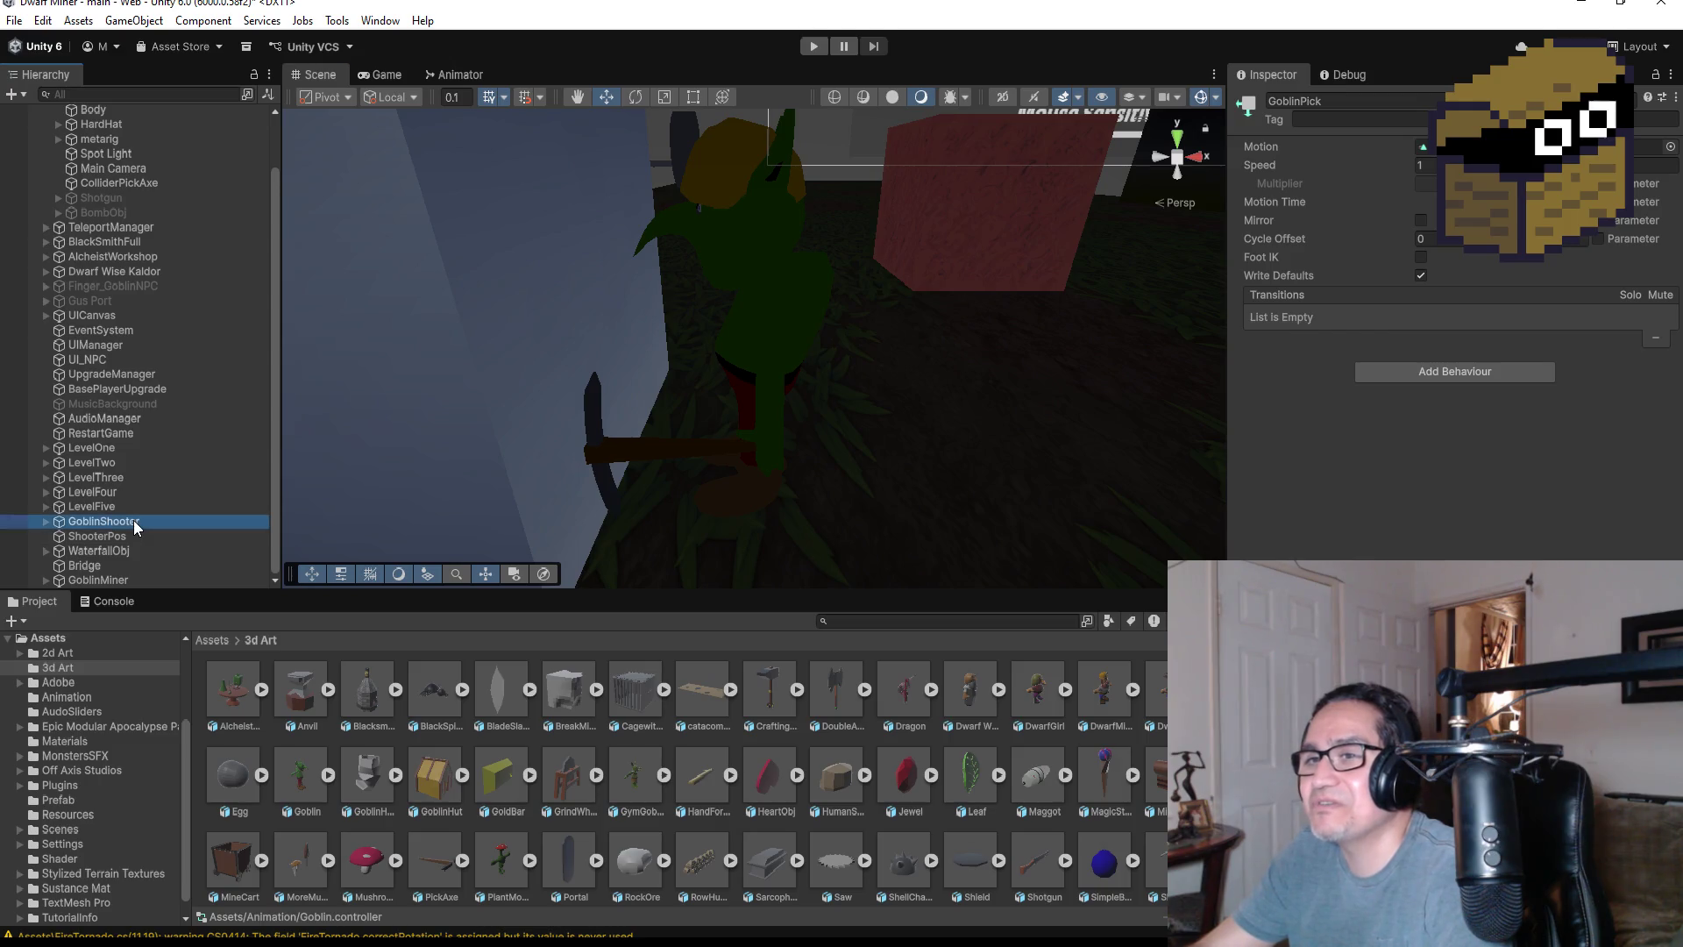
{"action": "left_click", "coordinate": [125, 580]}
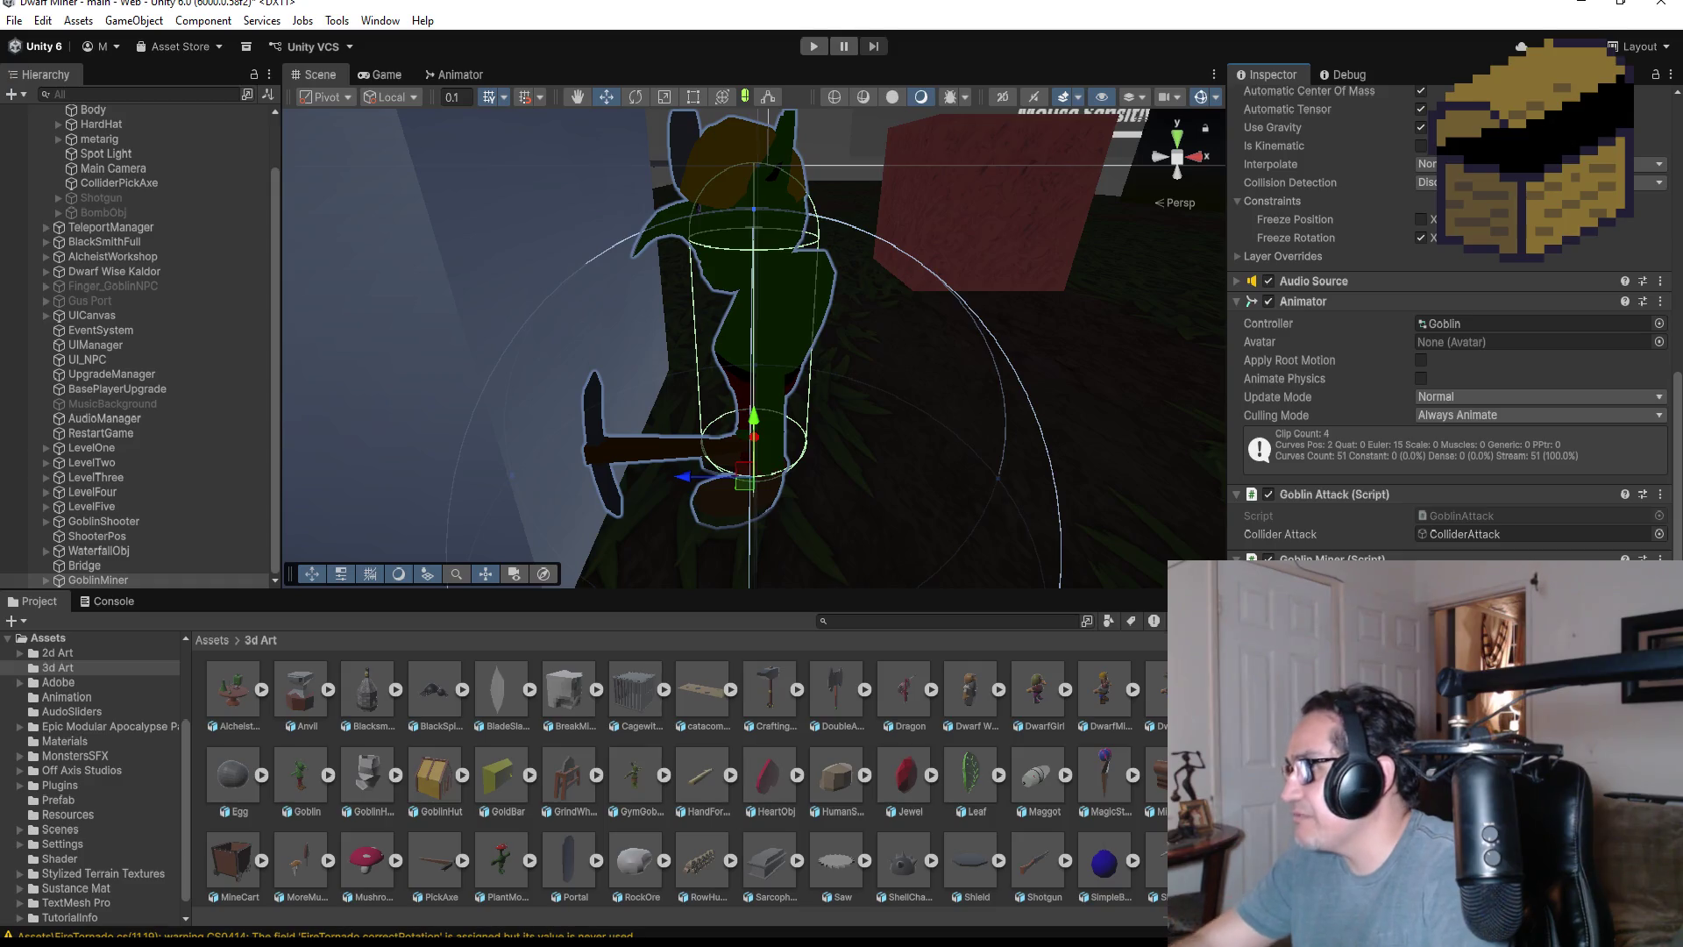
{"action": "left_click", "coordinate": [44, 579]}
{"action": "scroll", "coordinate": [128, 513], "scroll_direction": "down", "scroll_amount": 1}
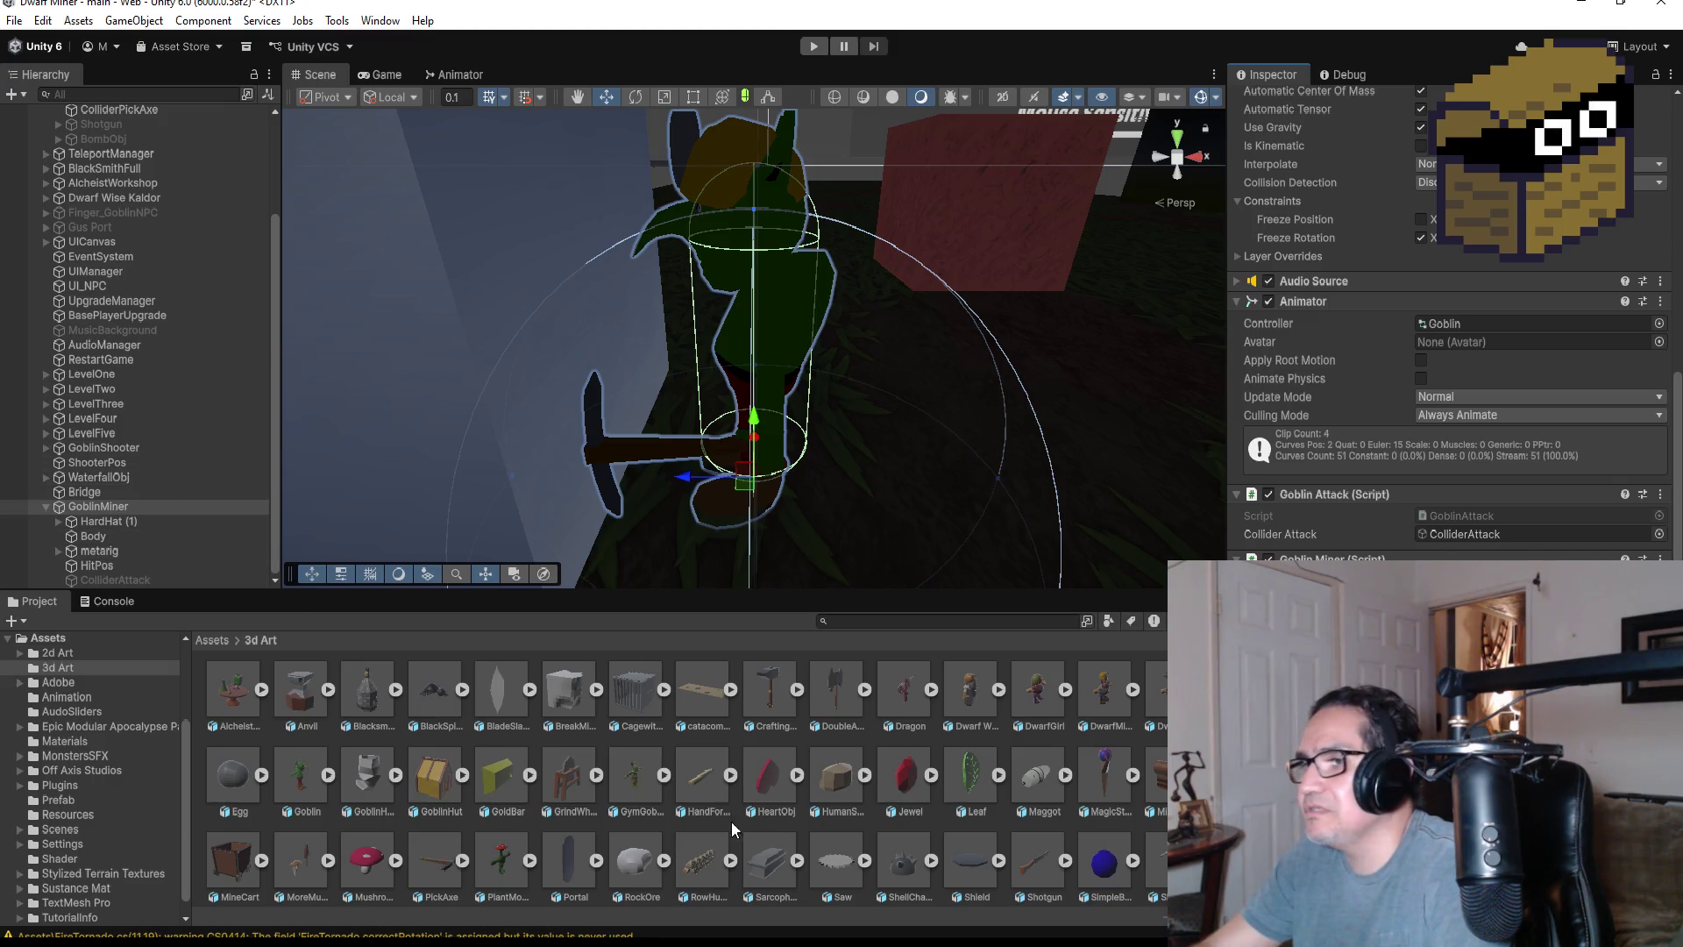
{"action": "scroll", "coordinate": [1035, 800], "scroll_direction": "down", "scroll_amount": 3}
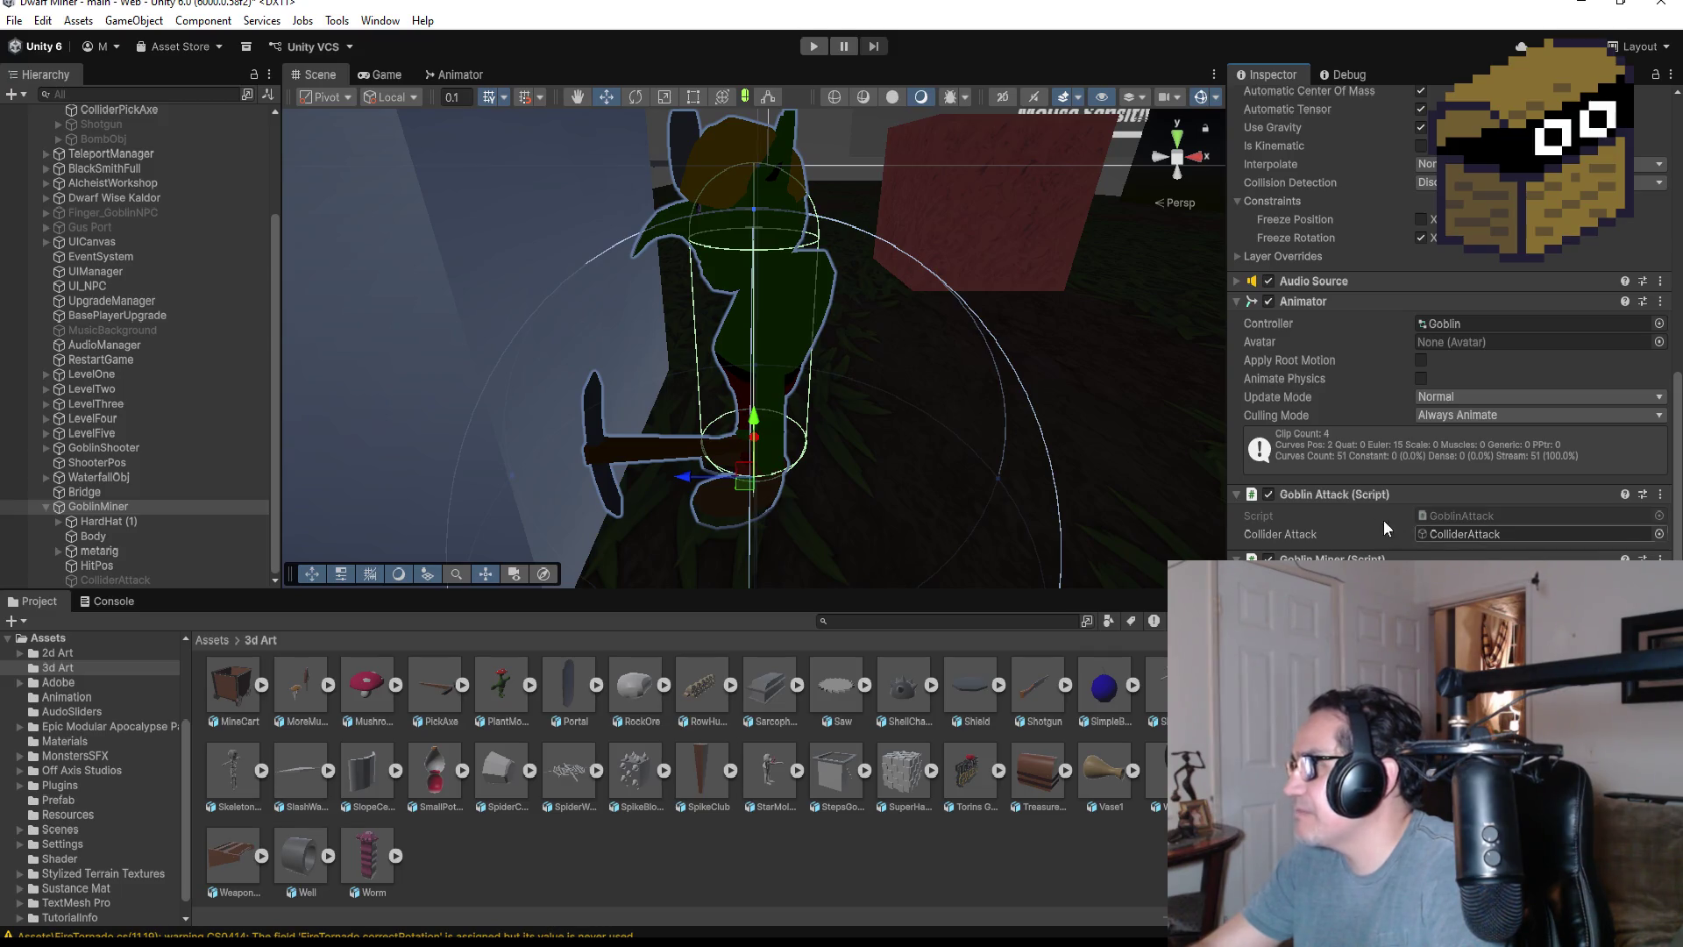
{"action": "left_click", "coordinate": [1345, 296]}
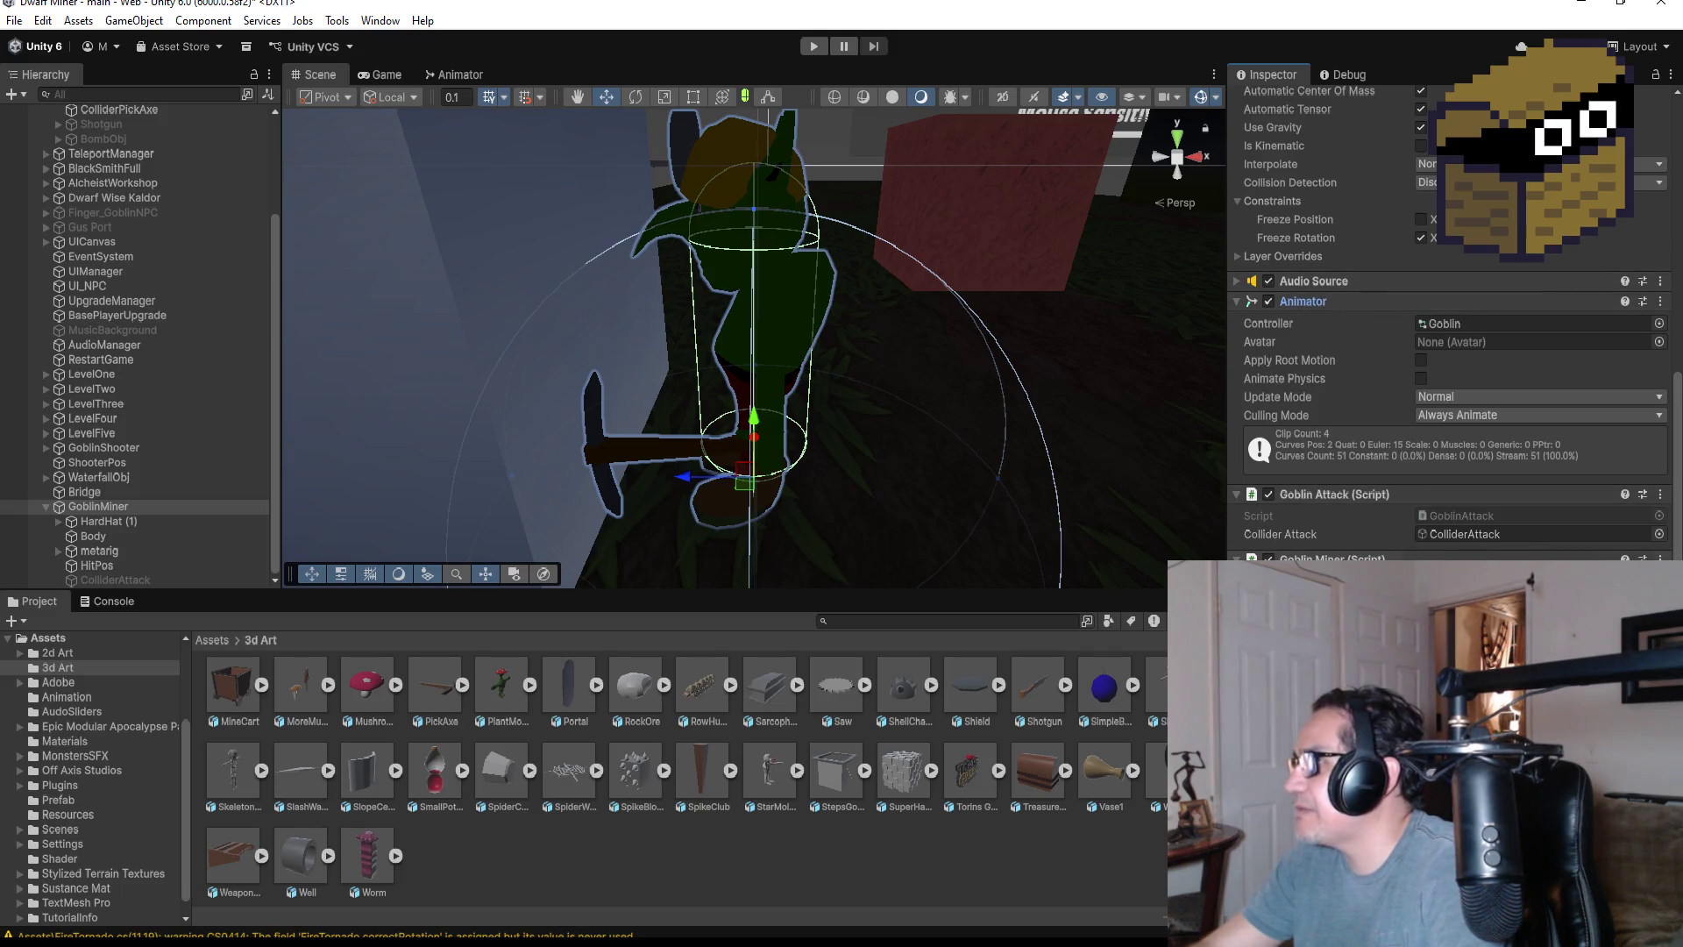
{"action": "left_click", "coordinate": [1331, 285]}
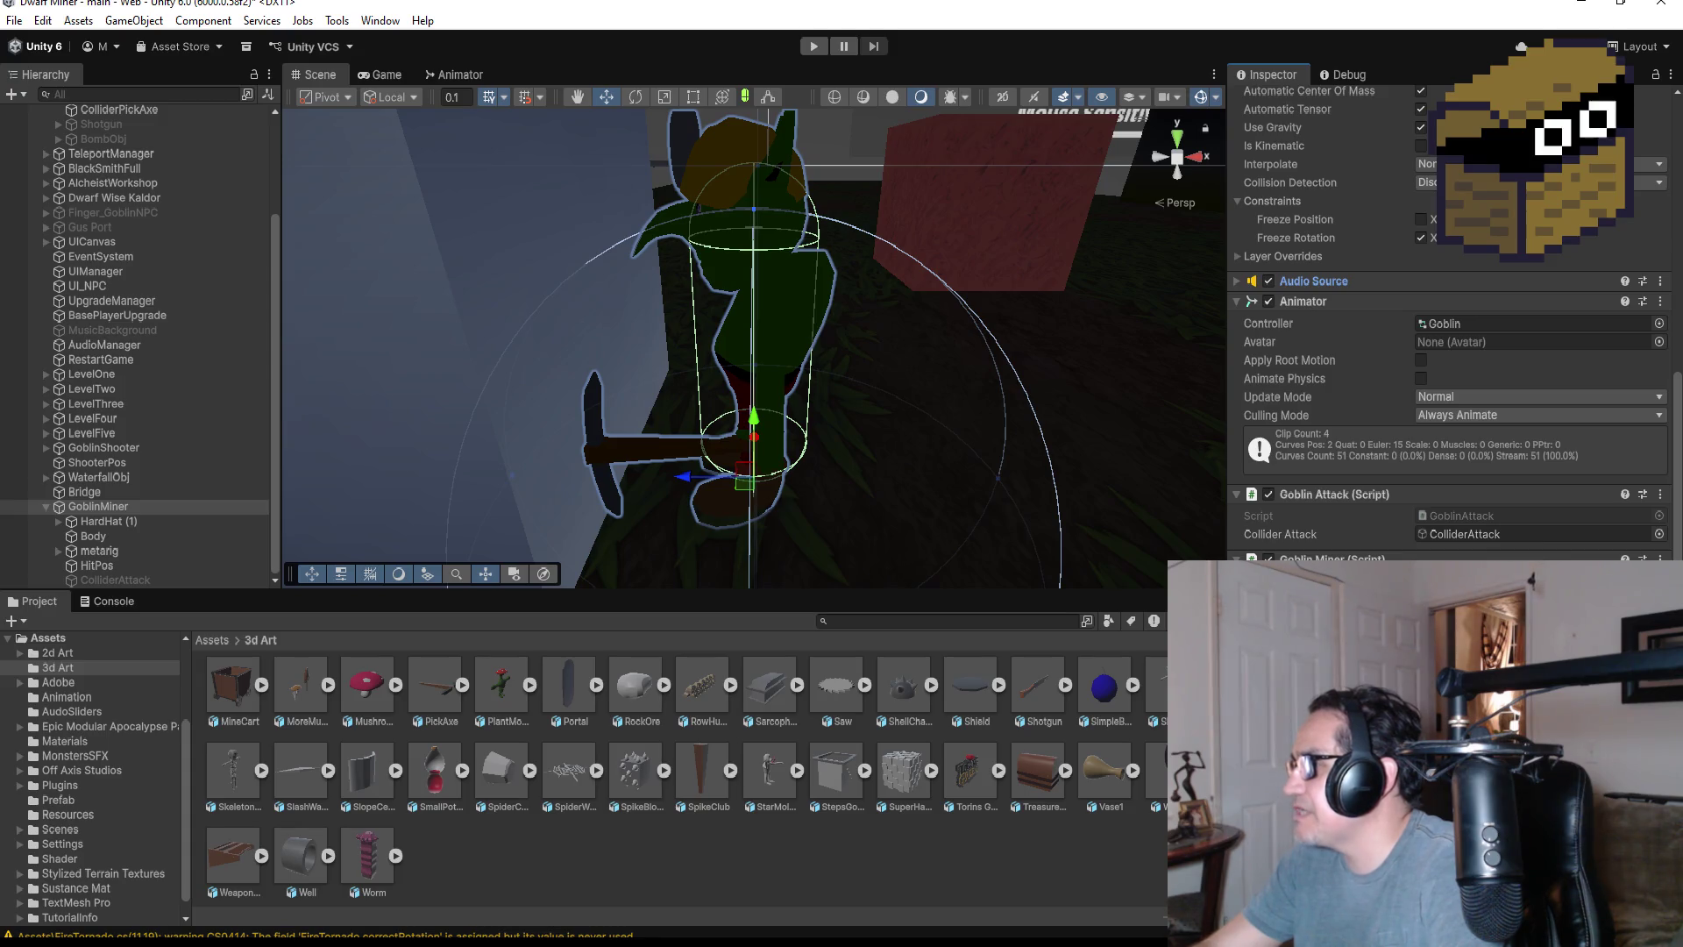
- Open the Prefab folder under Assets
{"action": "scroll", "coordinate": [841, 754], "scroll_direction": "up", "scroll_amount": 3}
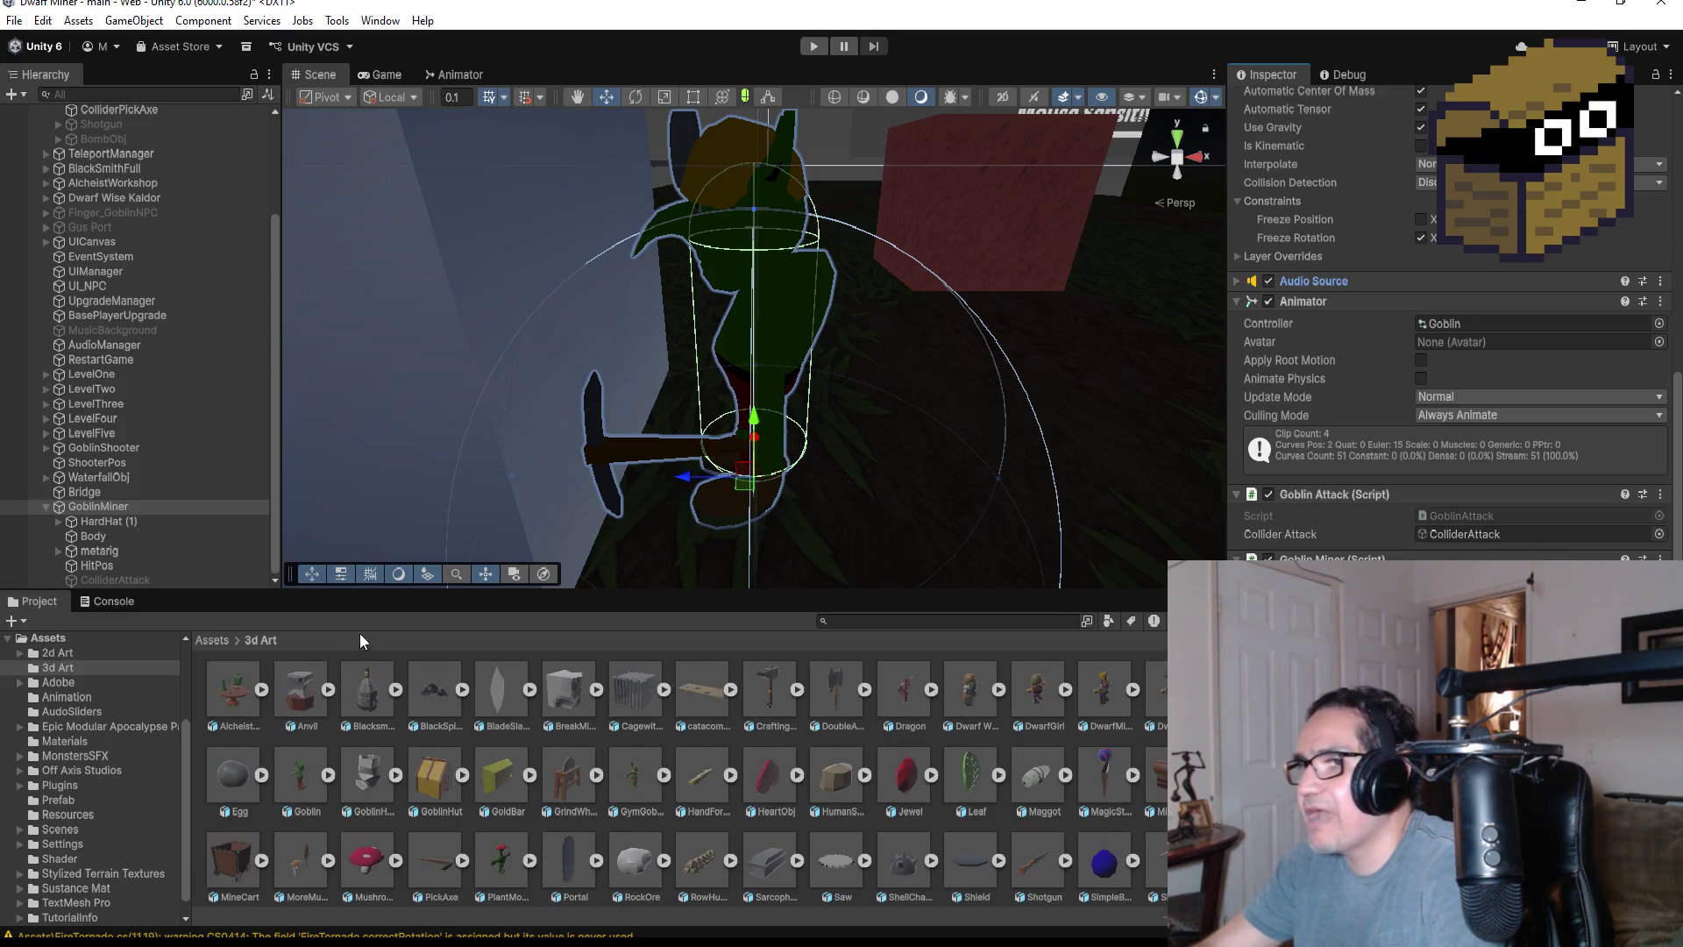
{"action": "left_click", "coordinate": [212, 640]}
{"action": "double_click", "coordinate": [916, 700]}
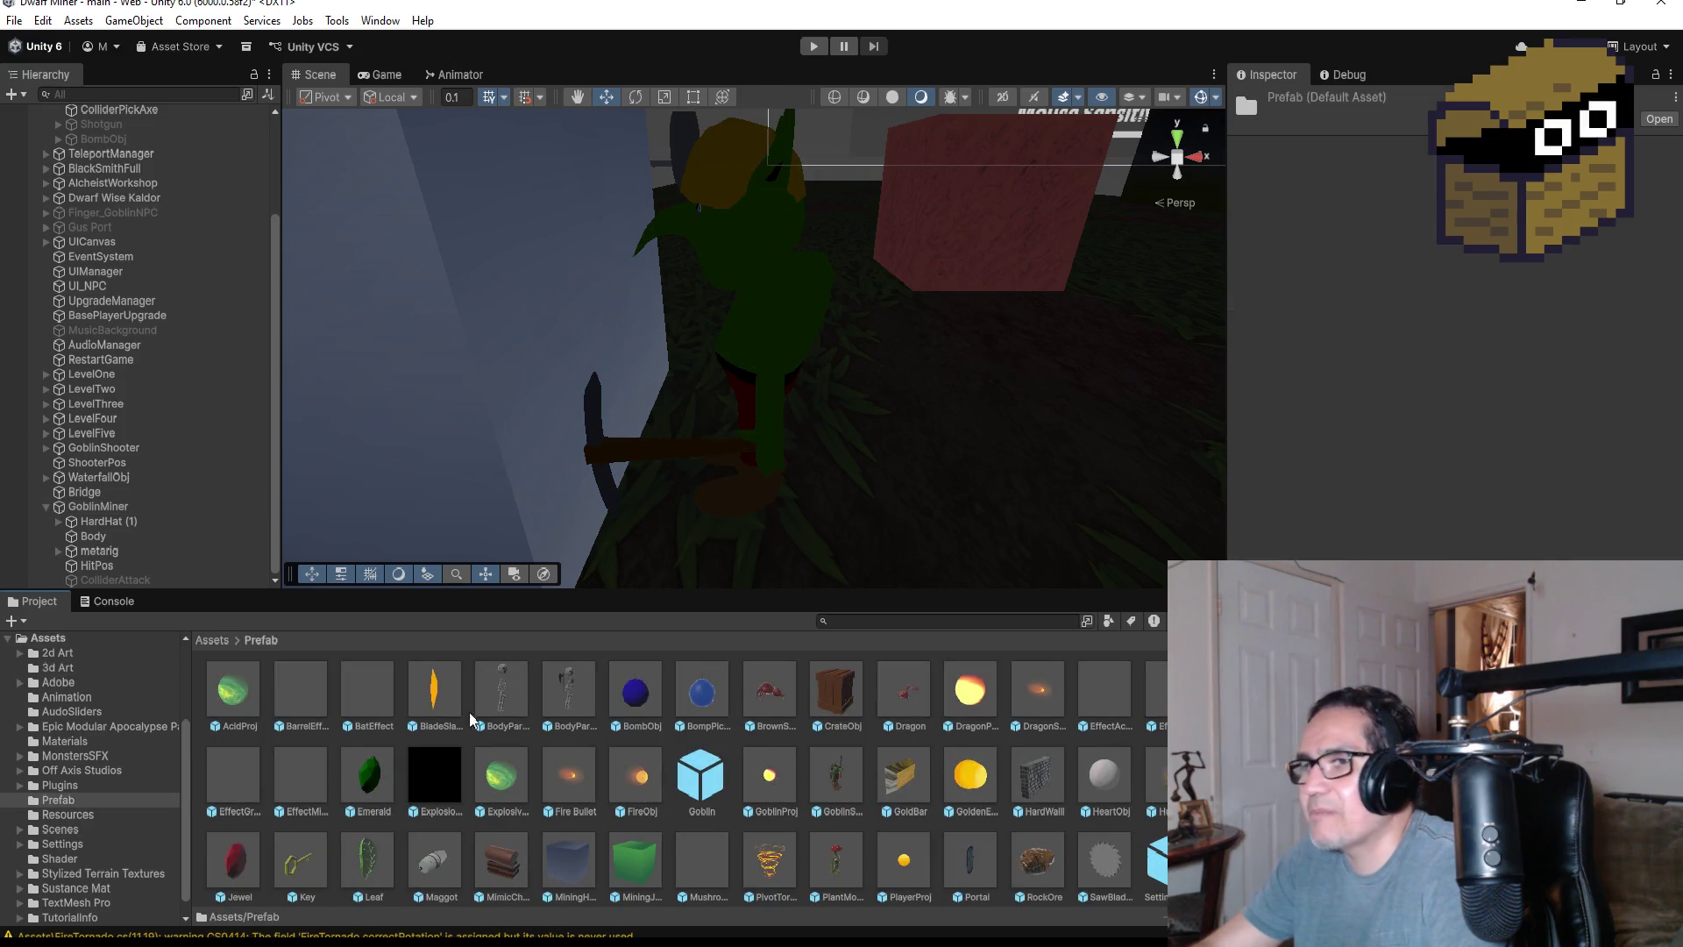
- Confirm GoblinMiner's Animator uses the Goblin controller, then save the scene via File > Save
{"action": "left_click", "coordinate": [98, 506]}
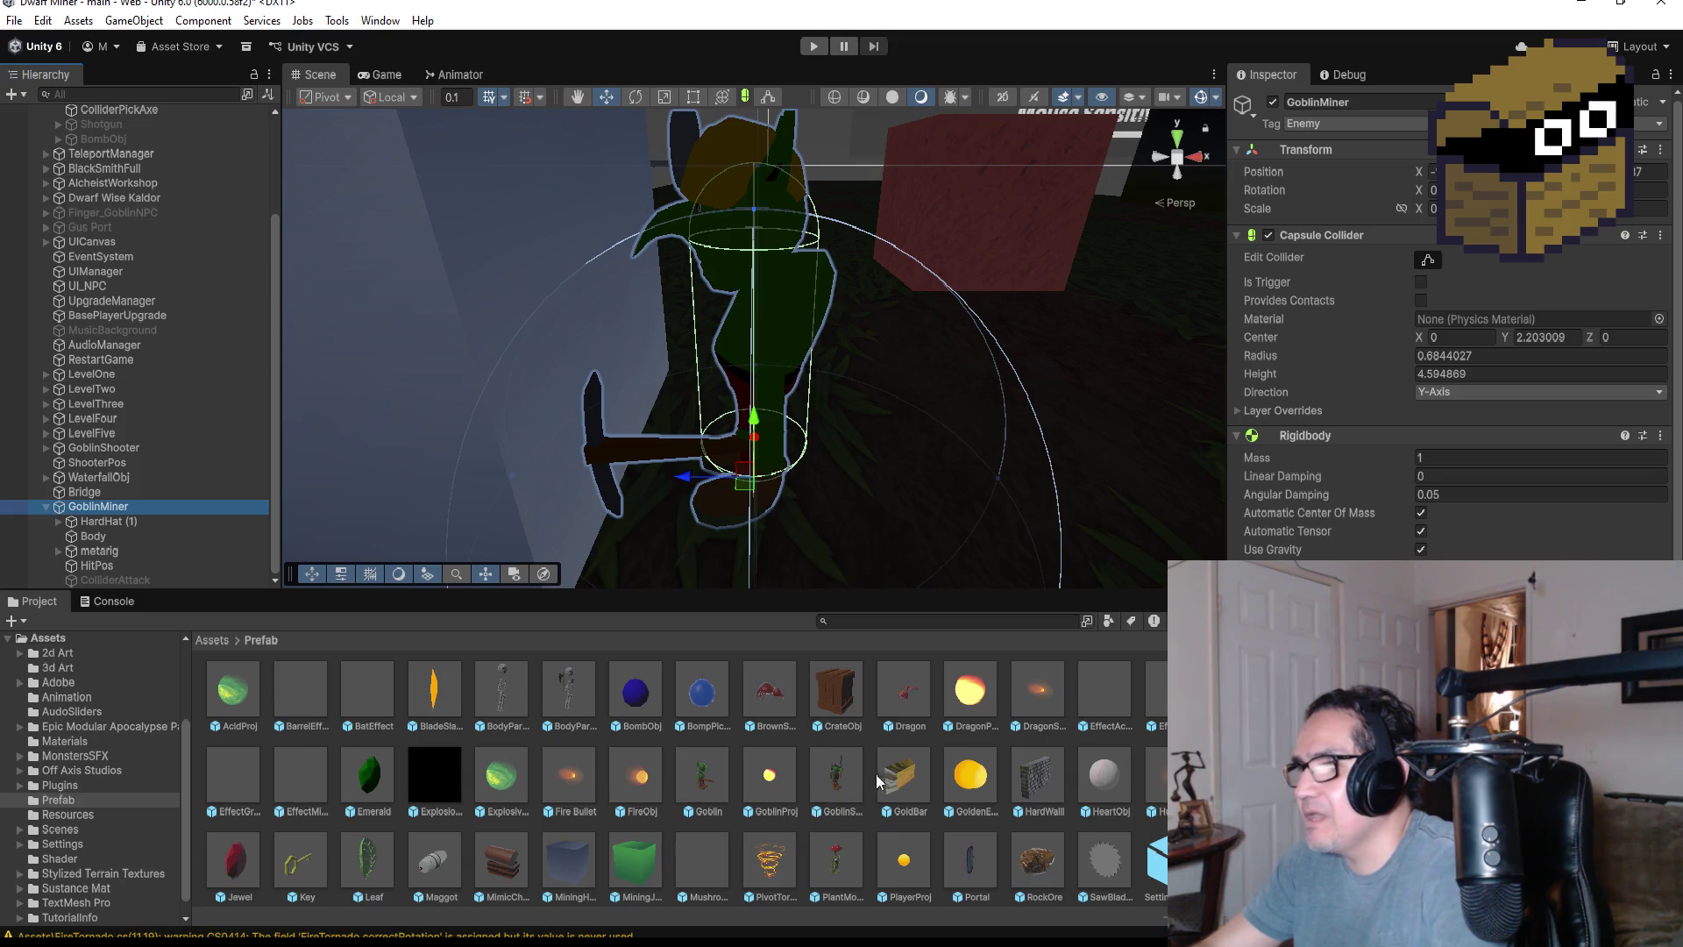
{"action": "scroll", "coordinate": [985, 781], "scroll_direction": "down", "scroll_amount": 1}
{"action": "scroll", "coordinate": [993, 768], "scroll_direction": "up", "scroll_amount": 1}
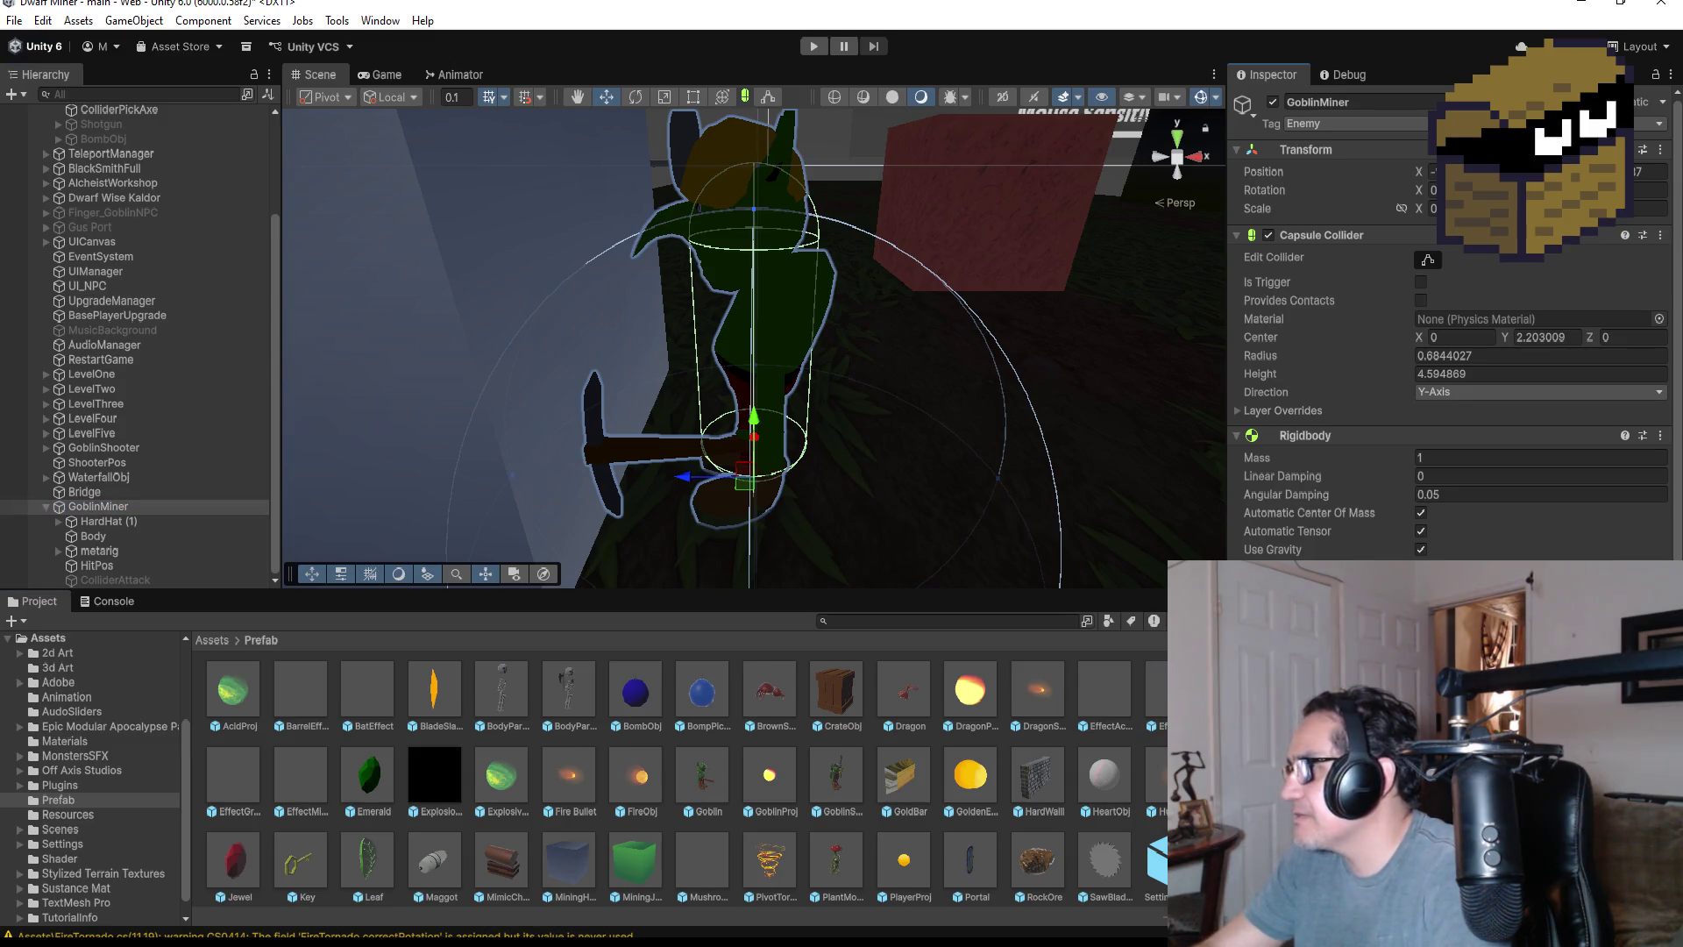
{"action": "scroll", "coordinate": [1447, 333], "scroll_direction": "down", "scroll_amount": 8}
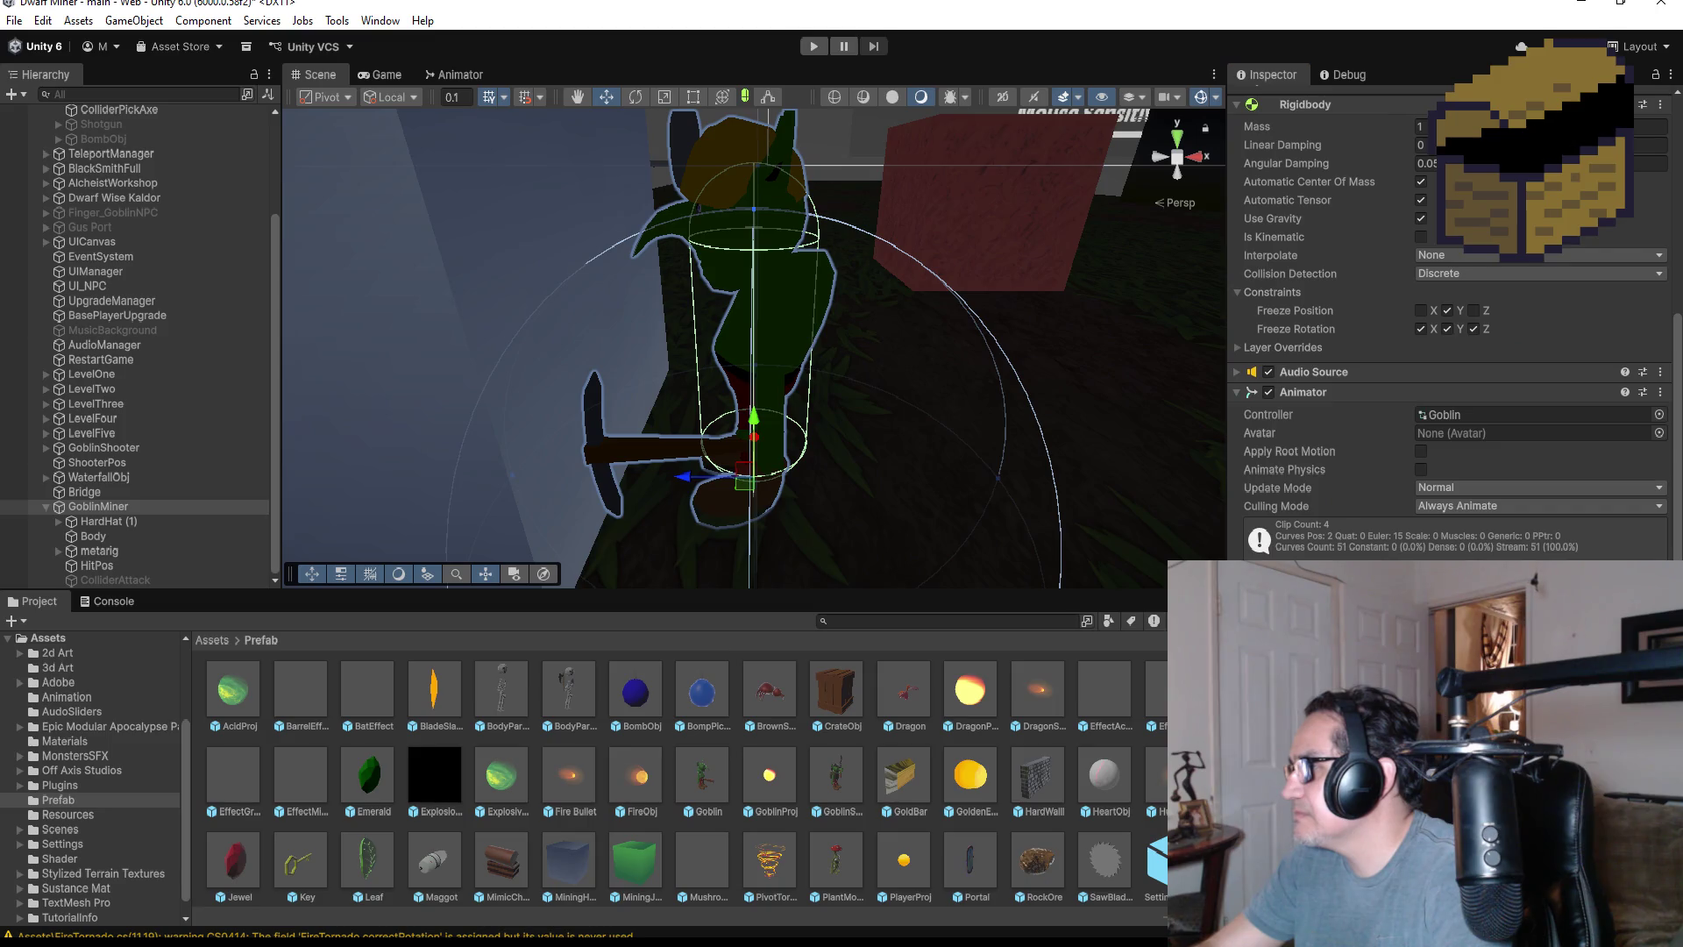
{"action": "scroll", "coordinate": [1447, 333], "scroll_direction": "down", "scroll_amount": 2}
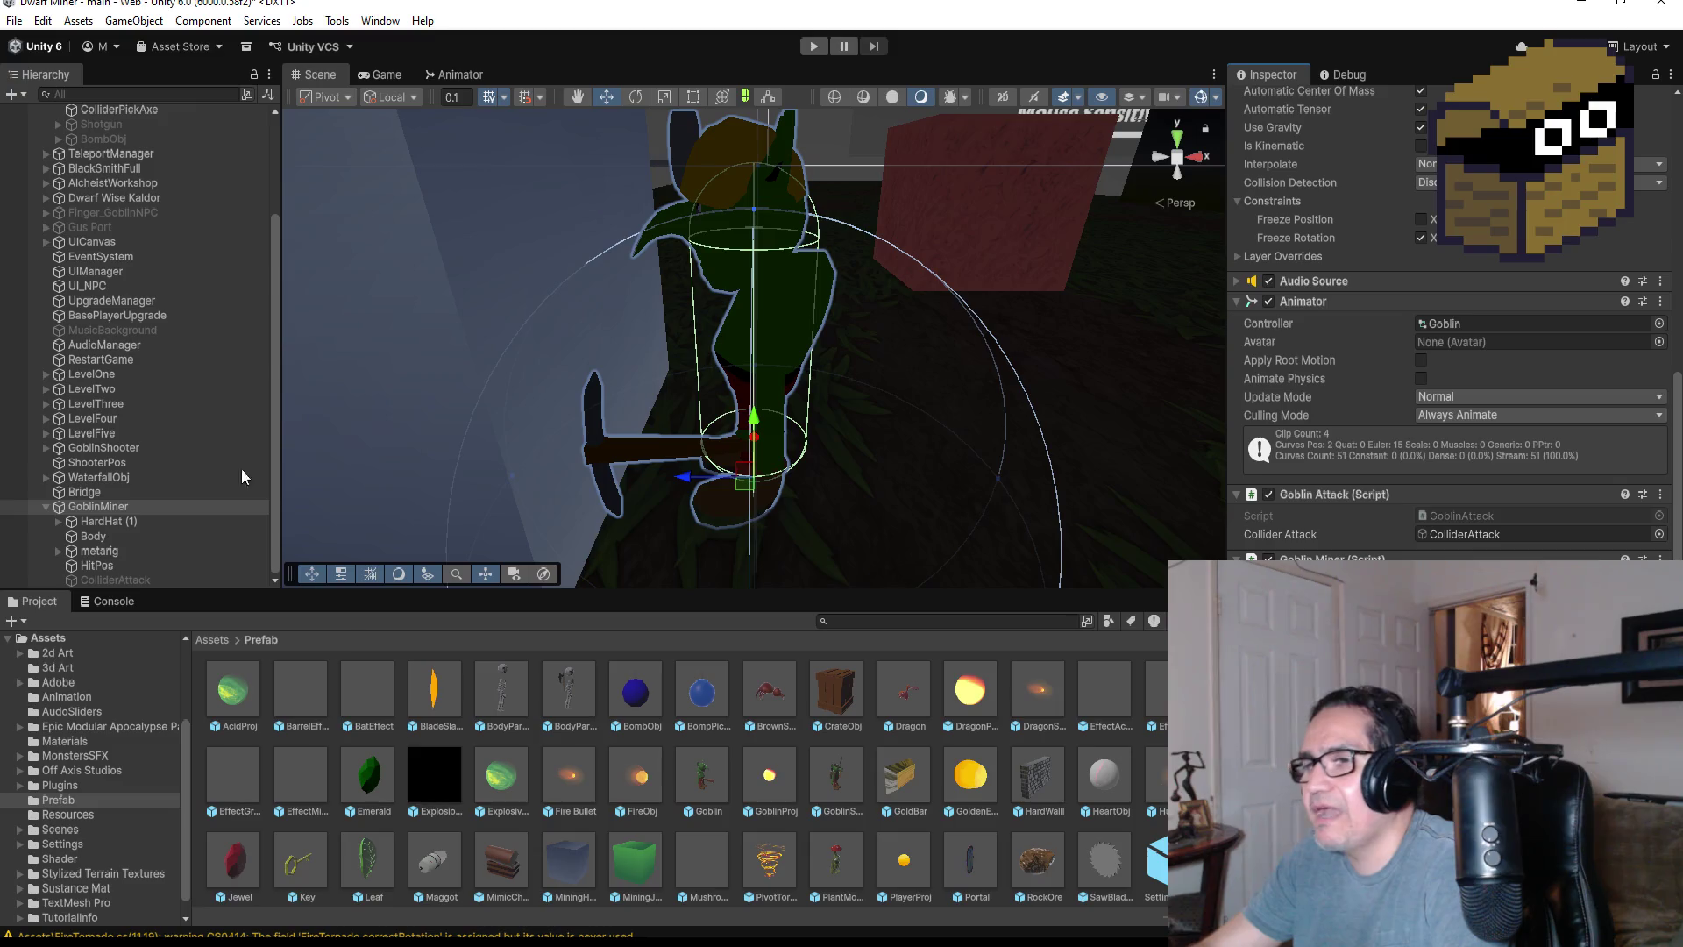
{"action": "left_click", "coordinate": [13, 20]}
{"action": "left_click", "coordinate": [41, 109]}
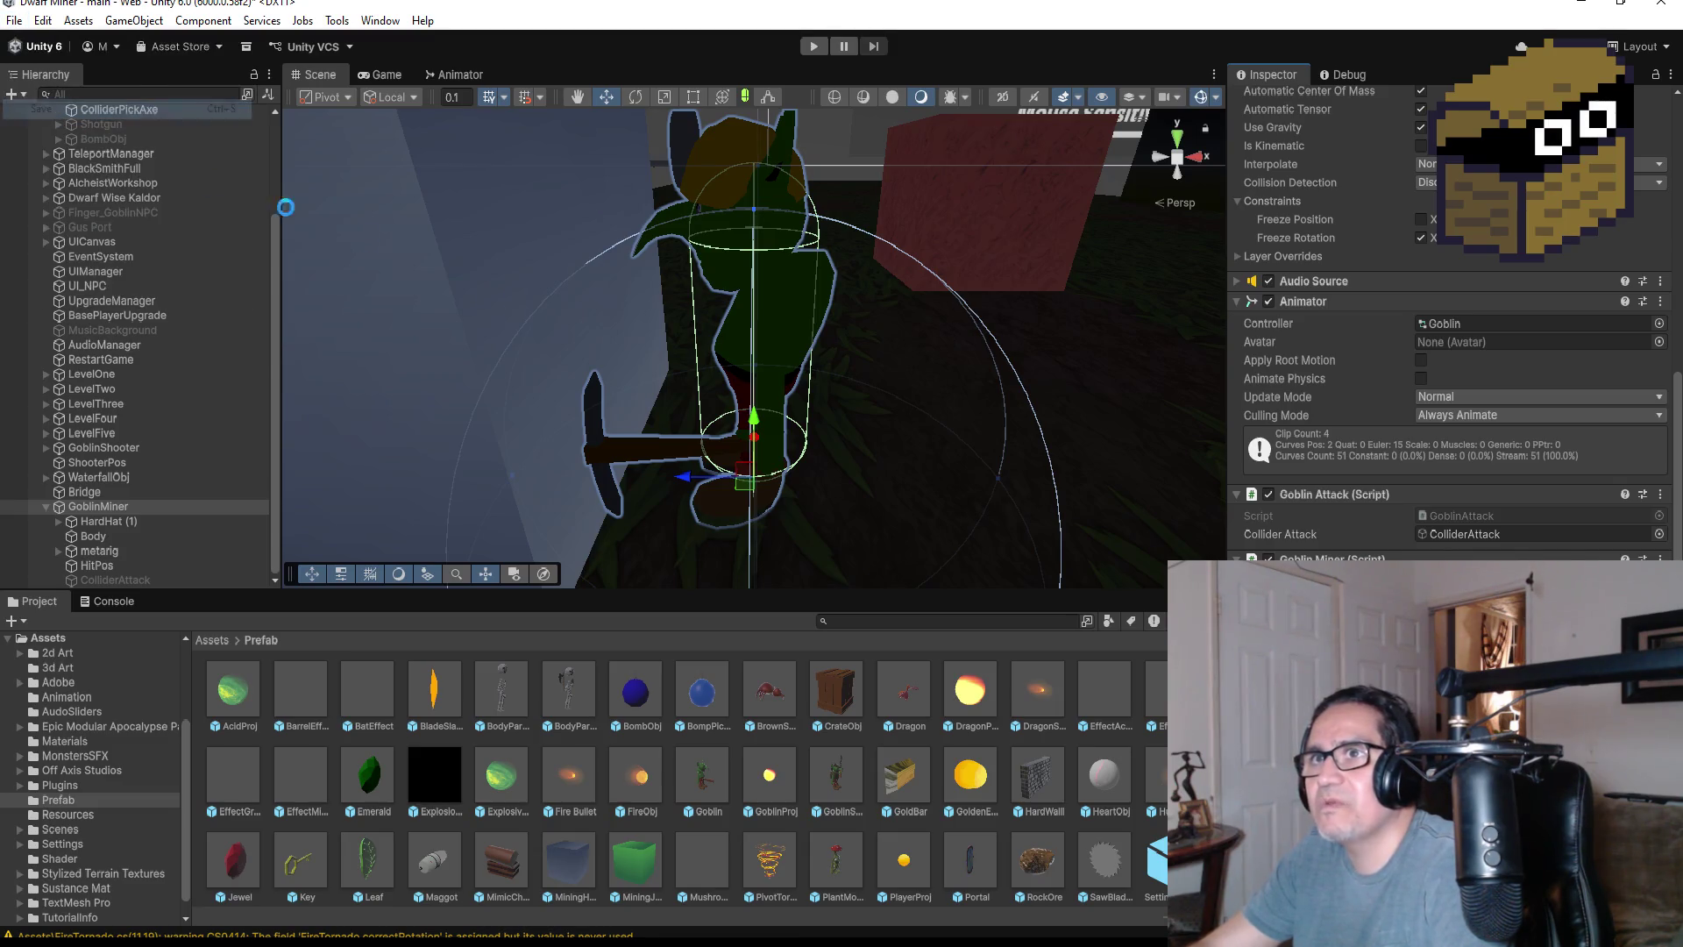